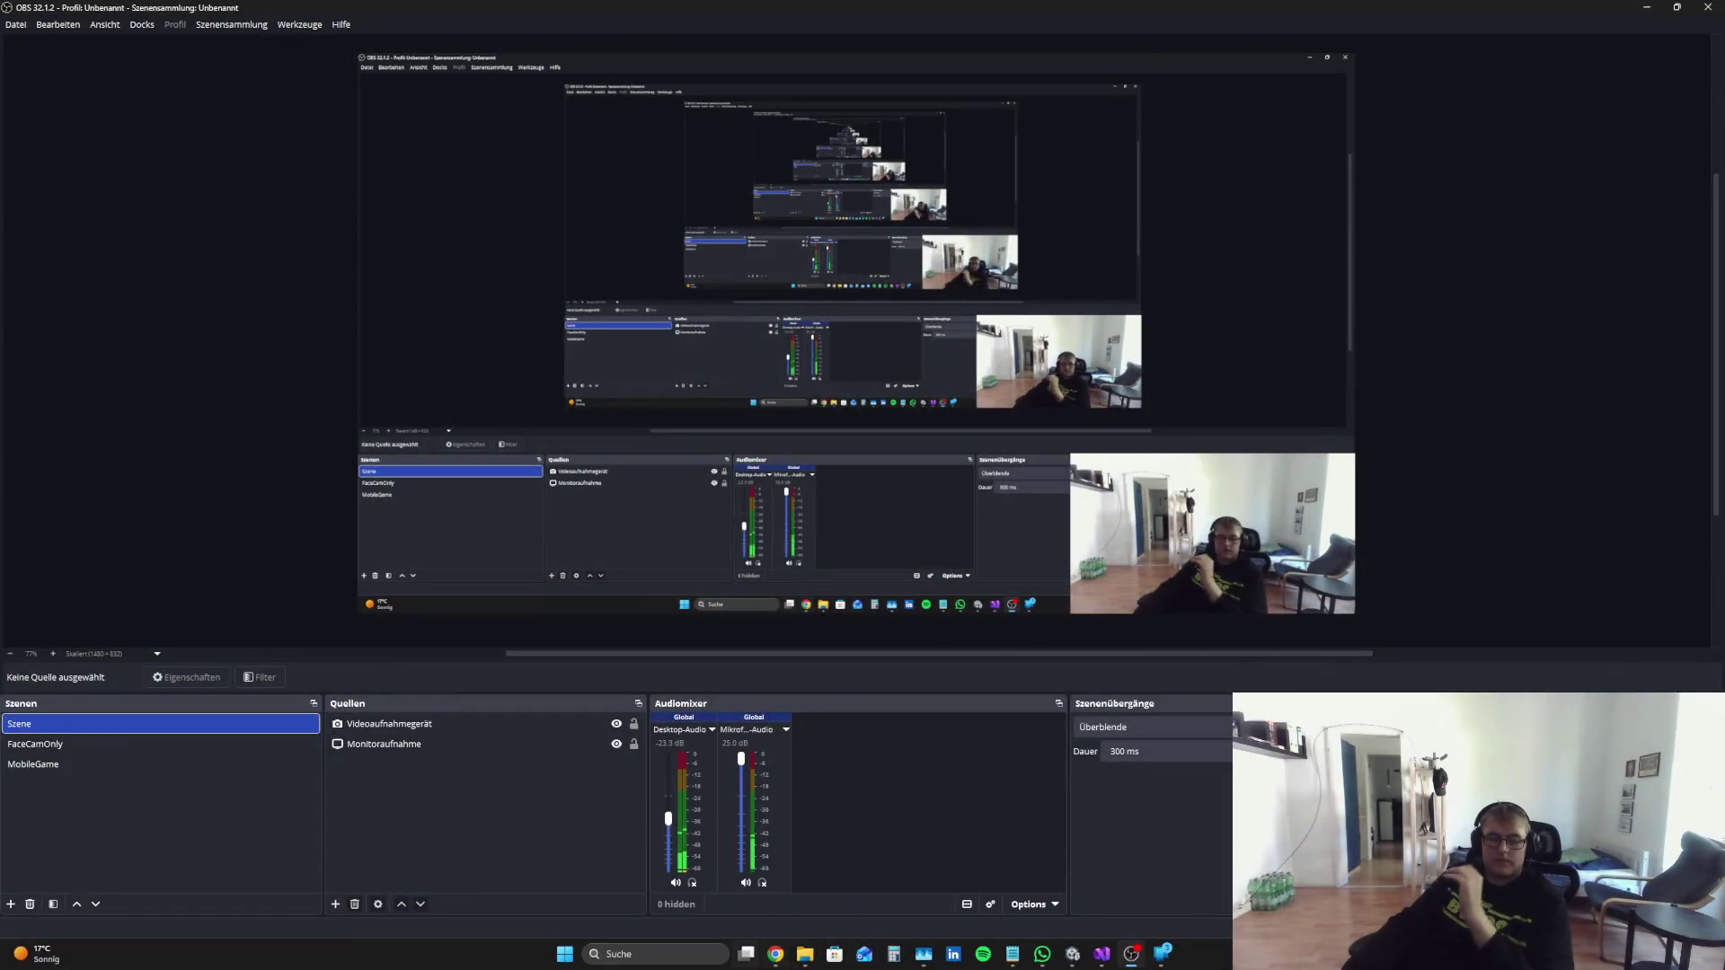
Step: Bring up Windows Task View showing all open windows, including OBS
left_click(747, 954)
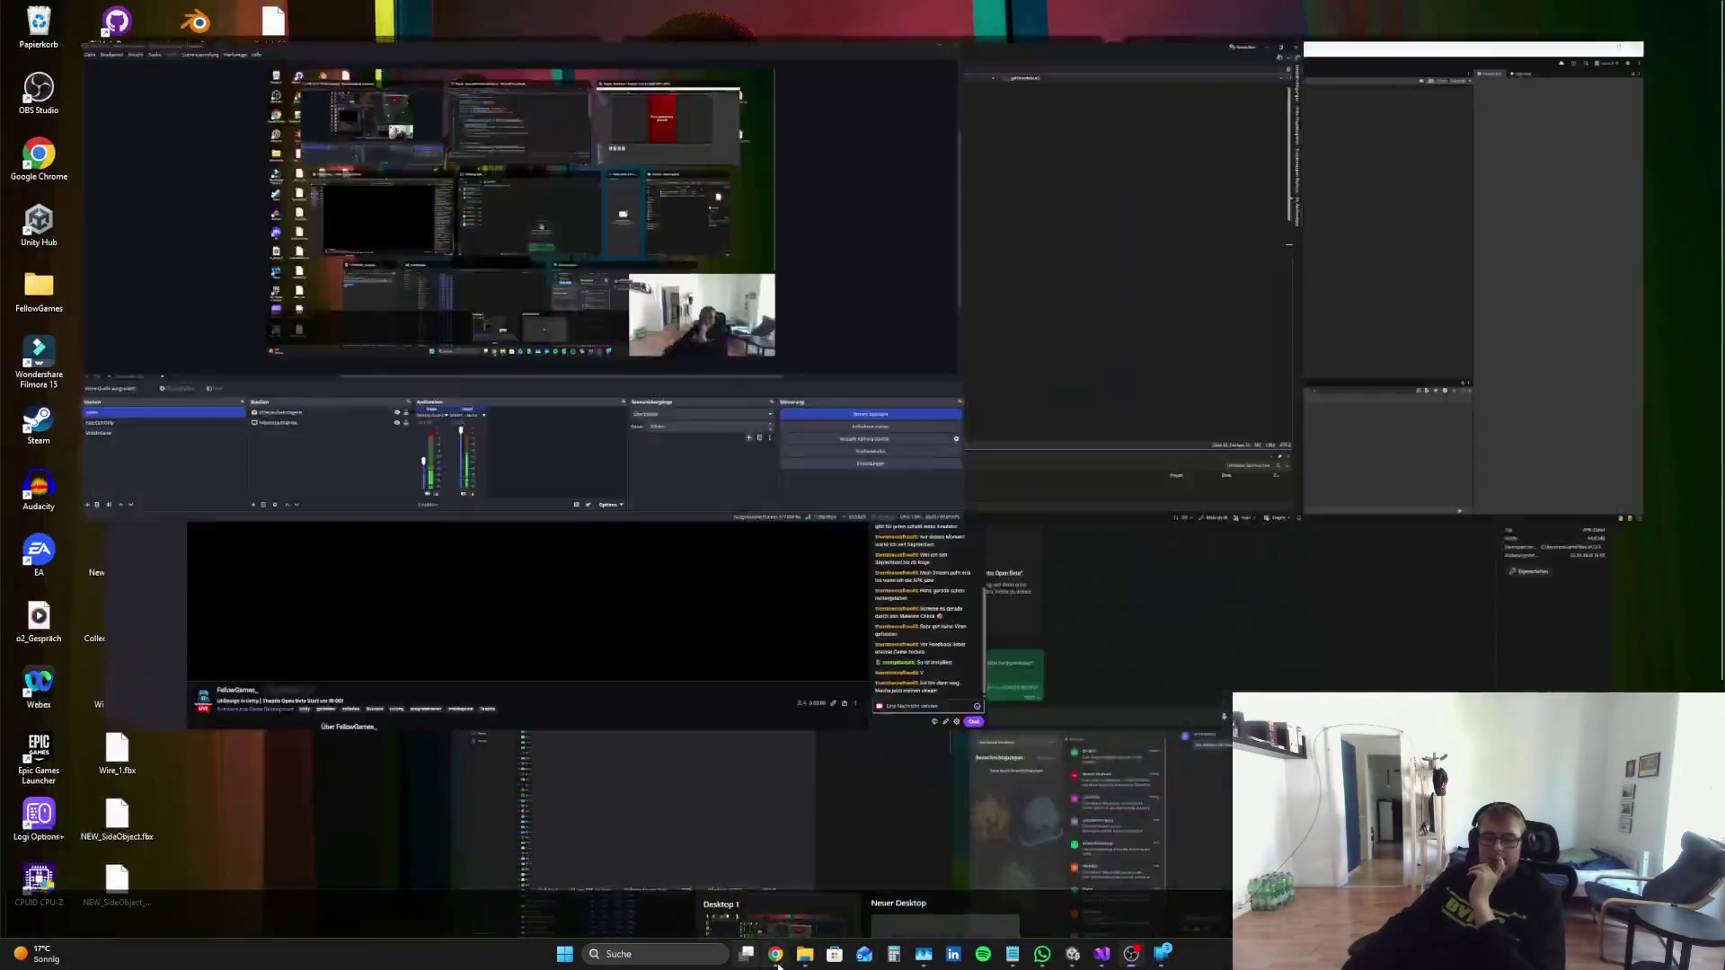
Step: Bring the browser forward and close the UnityCoder YouTube channel tab
left_click(778, 964)
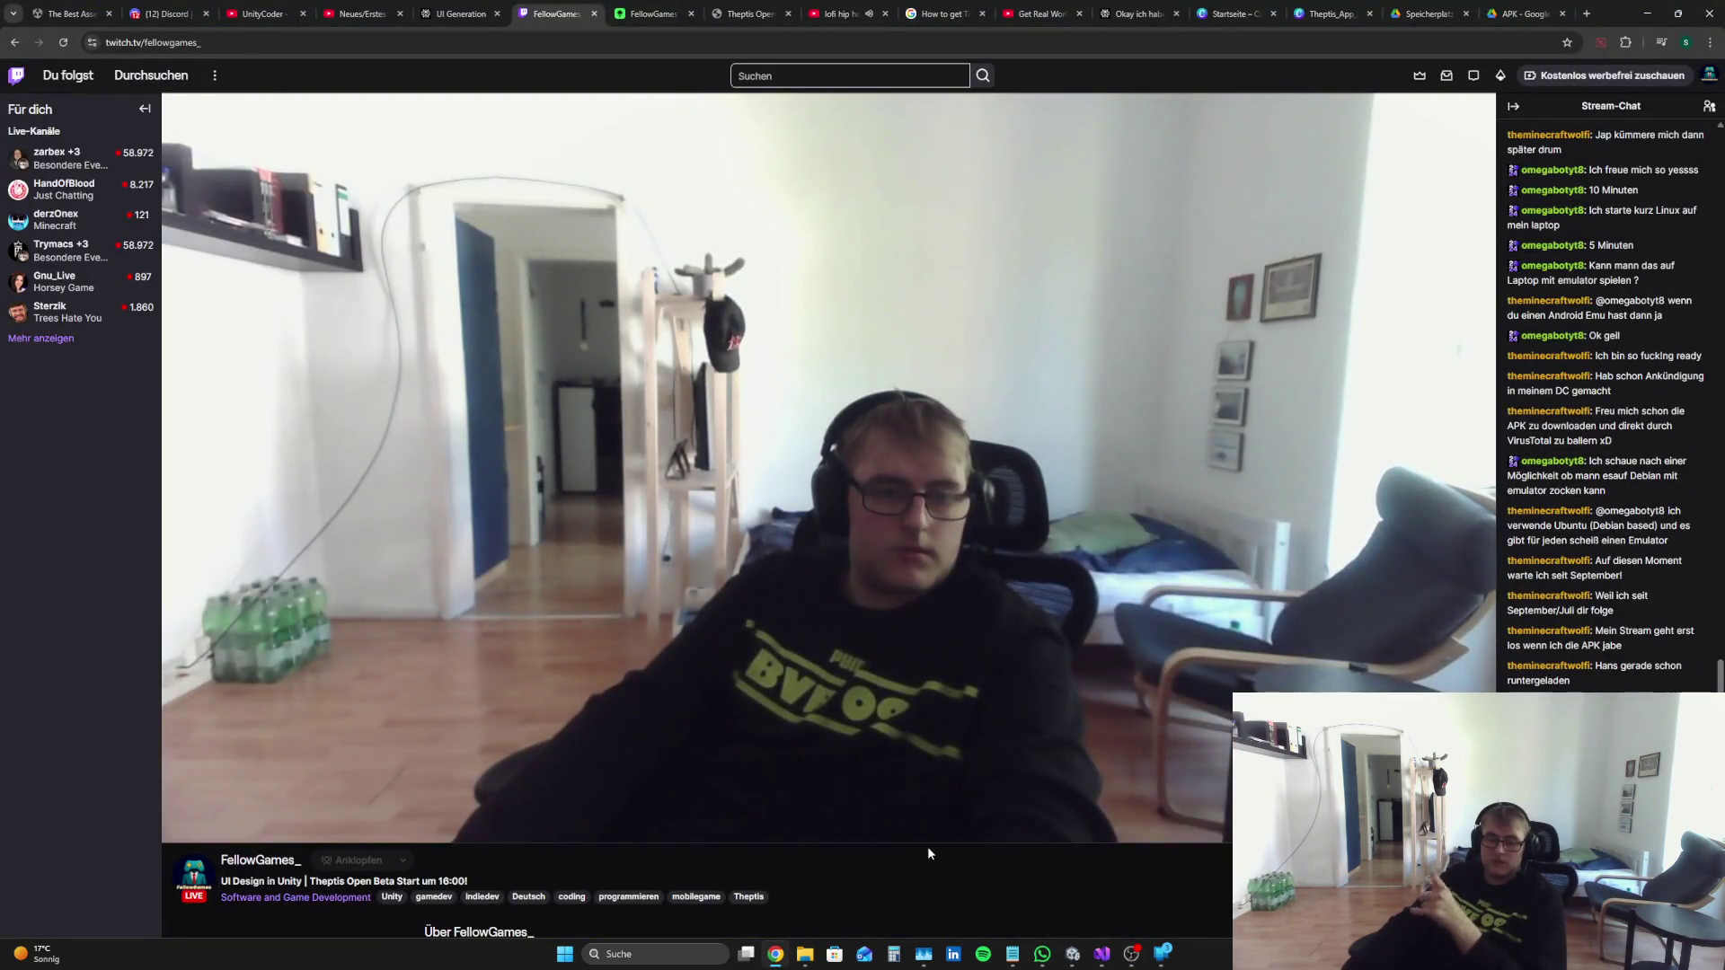
left_click(296, 5)
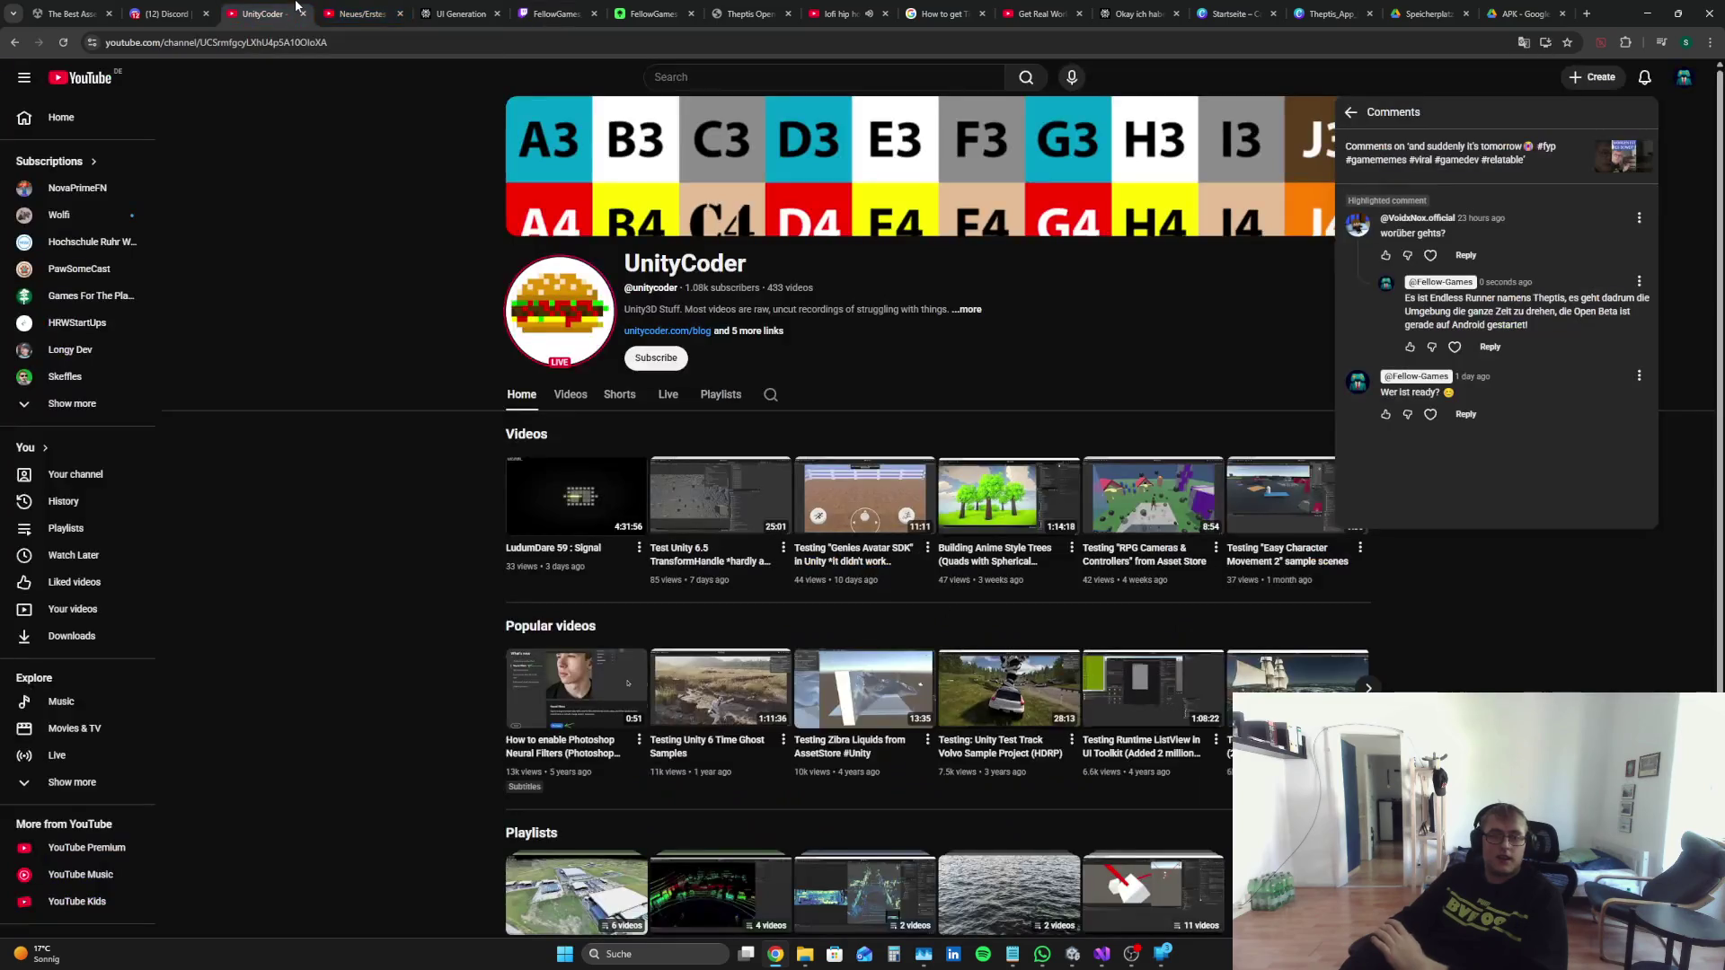
left_click(303, 13)
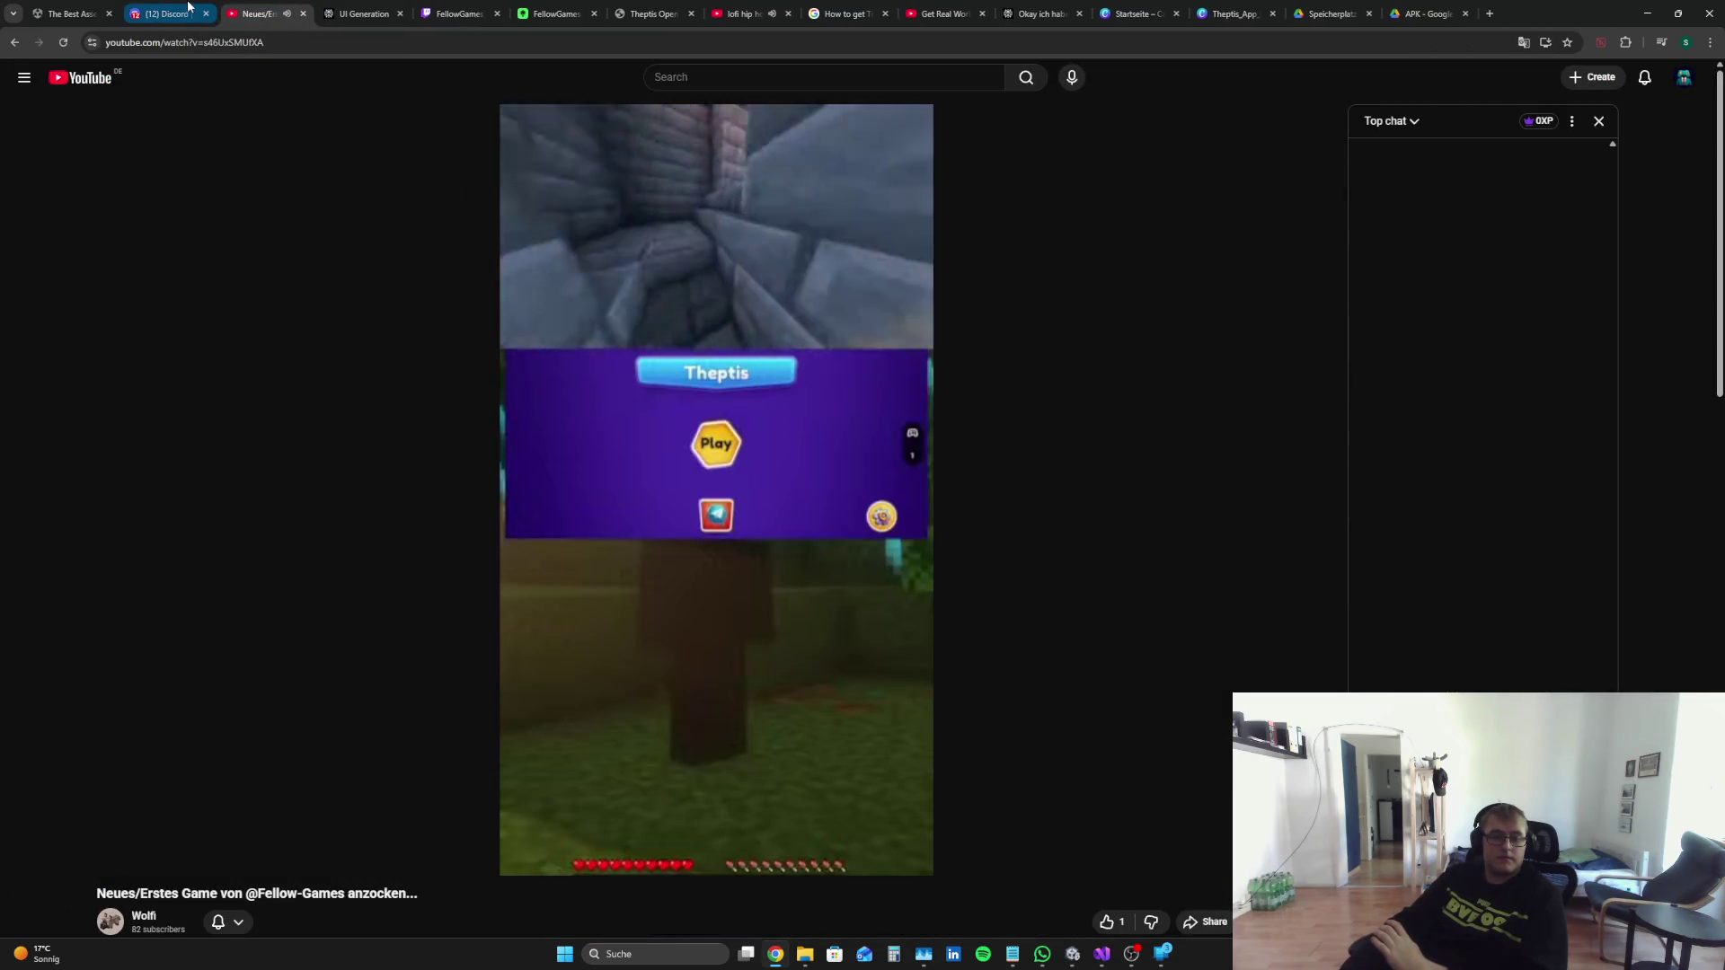
scroll(629, 535, "up", 3)
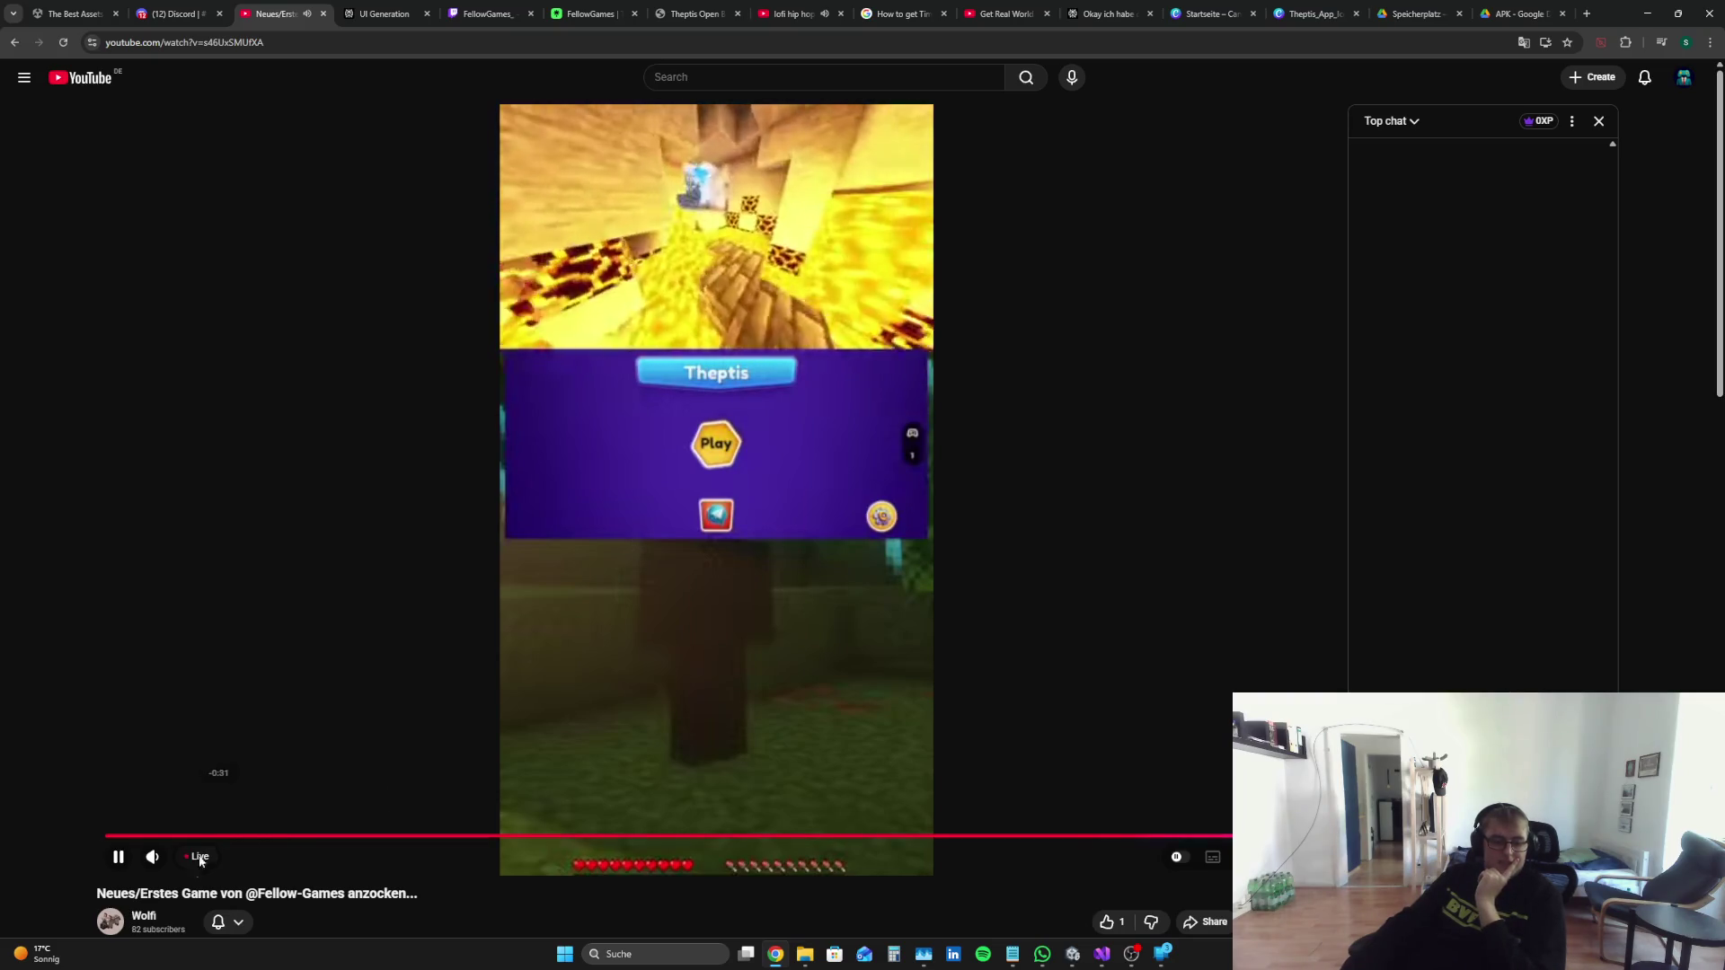
Step: Mute and later unmute the Theptis live stream, then close it and show the Discord game-feedback channel
left_click(152, 856)
scroll(289, 767, "down", 4)
scroll(289, 767, "up", 5)
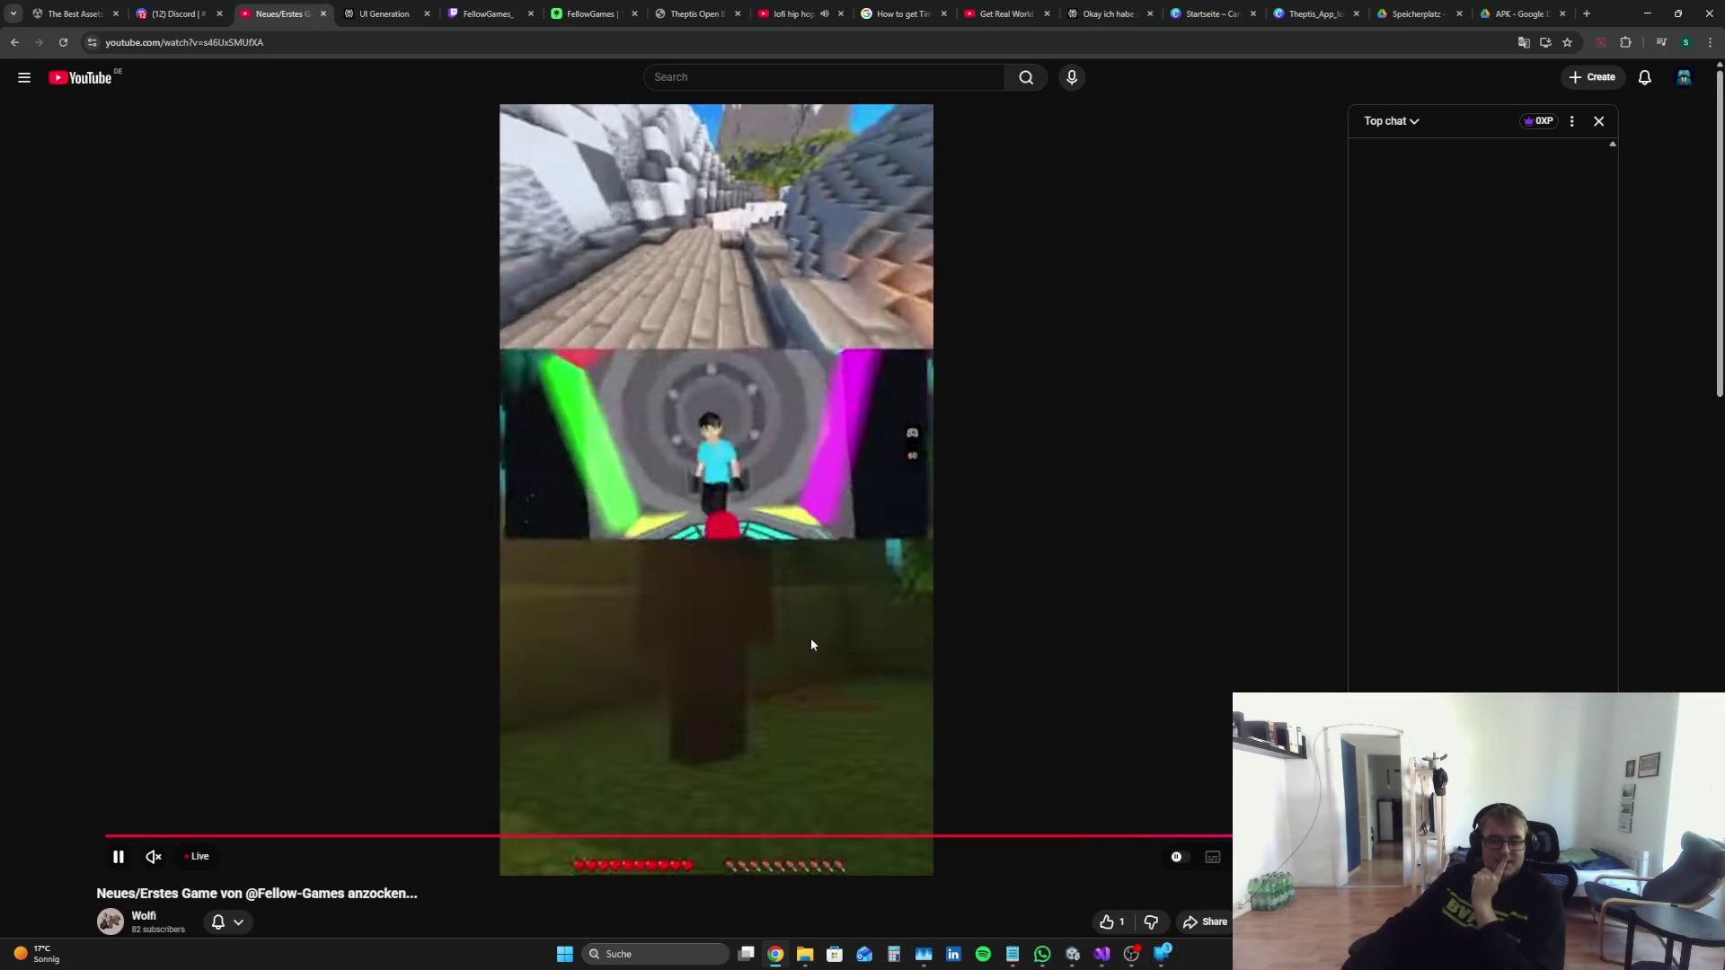
scroll(817, 624, "down", 5)
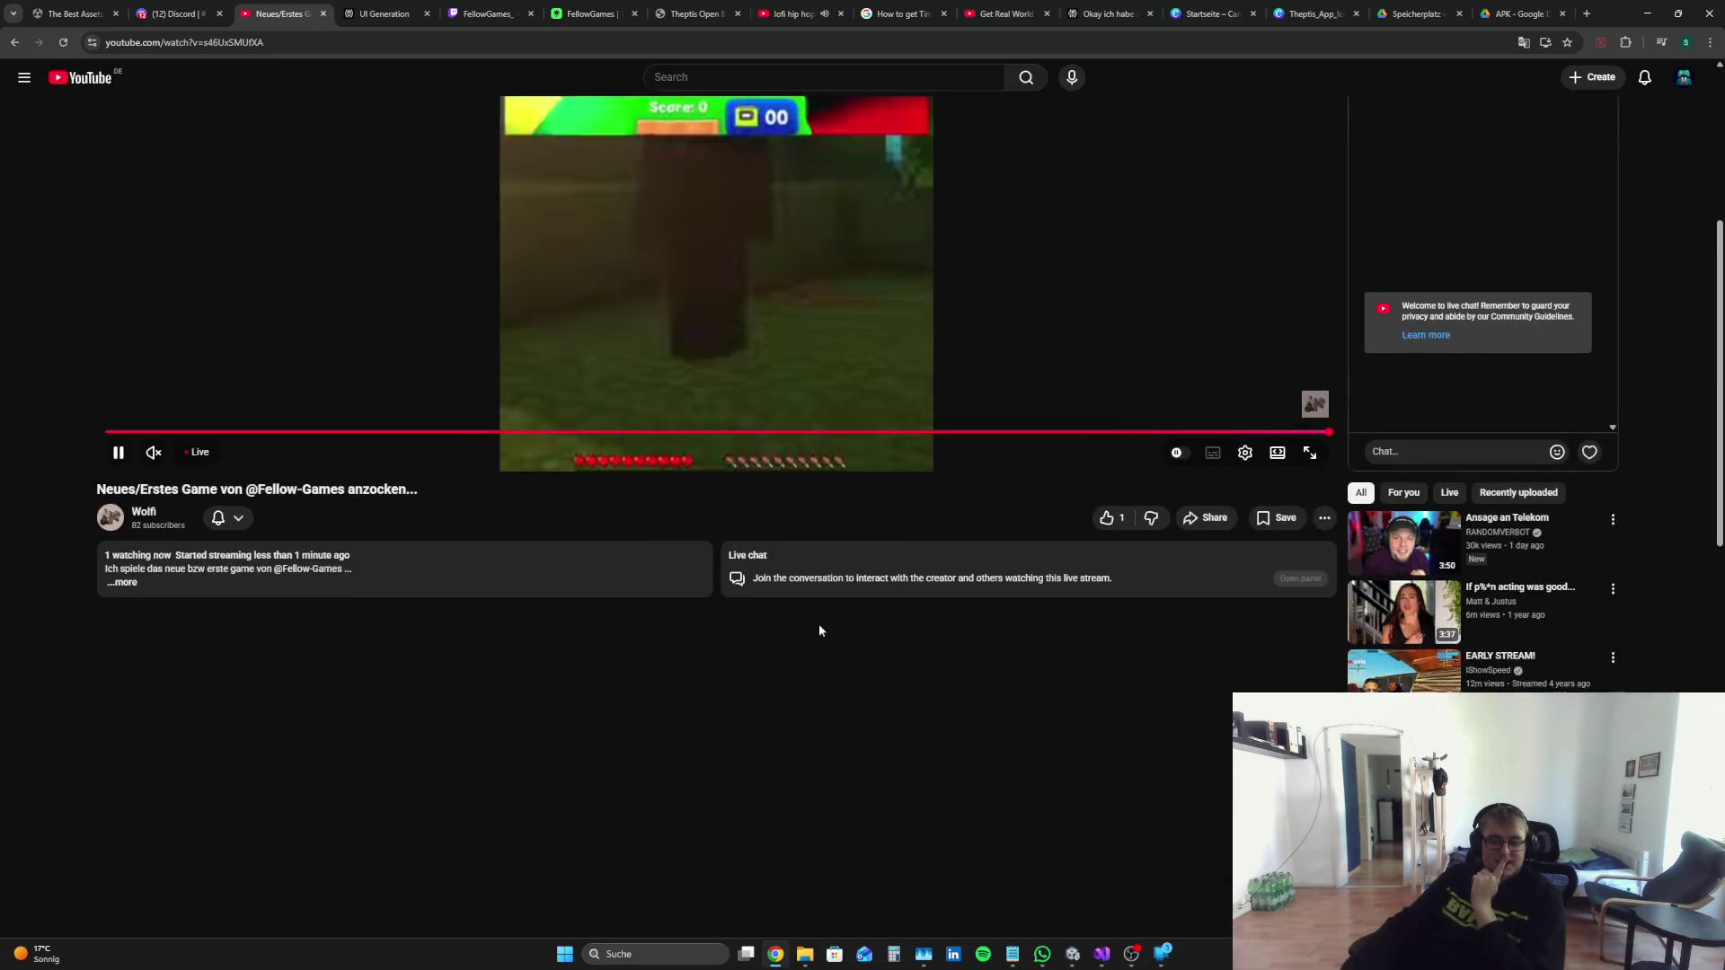
scroll(817, 624, "up", 5)
scroll(867, 665, "down", 1)
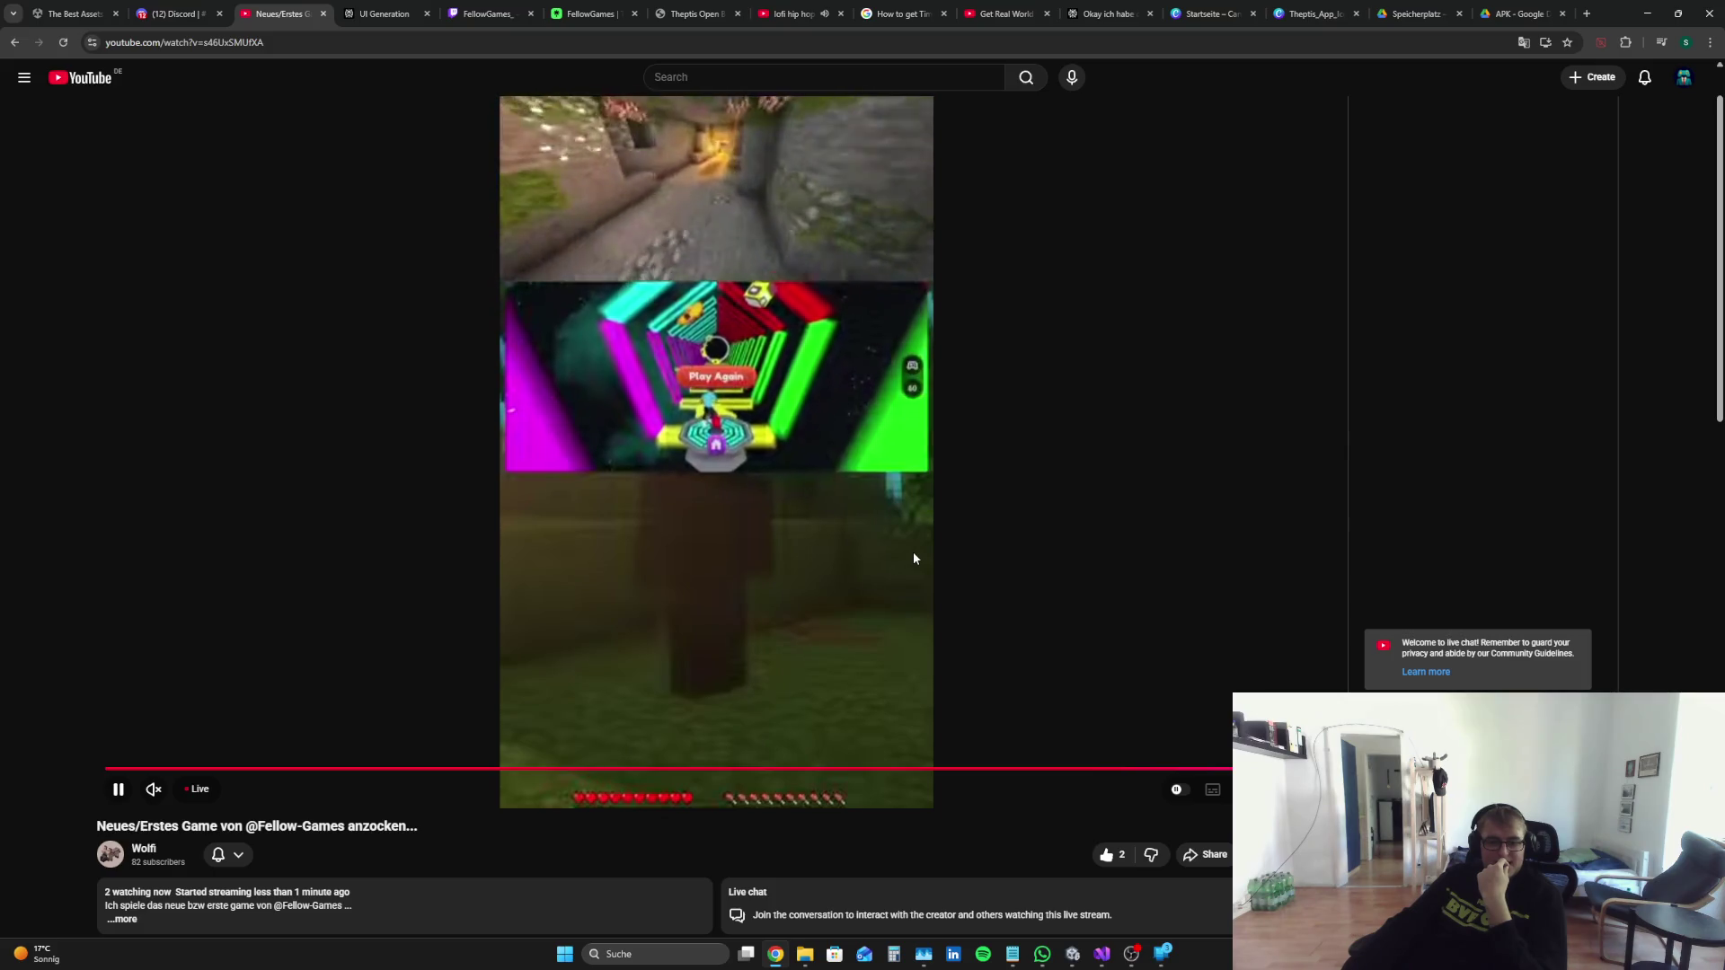
left_click(154, 789)
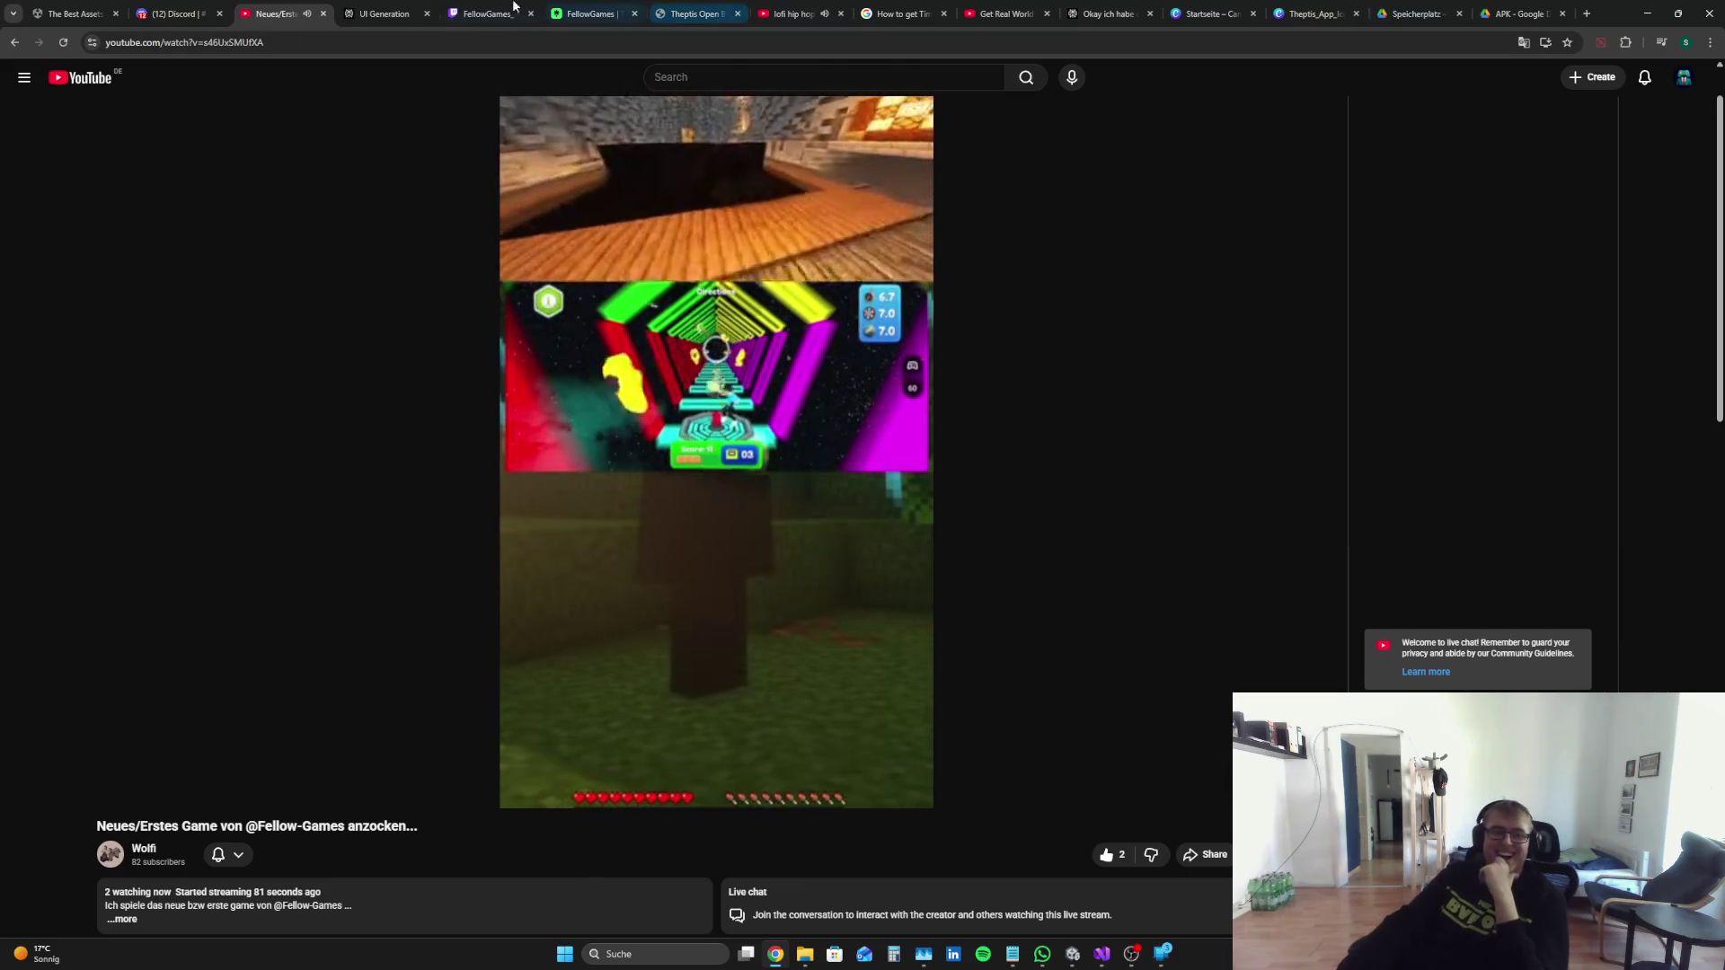
left_click(324, 13)
left_click(179, 14)
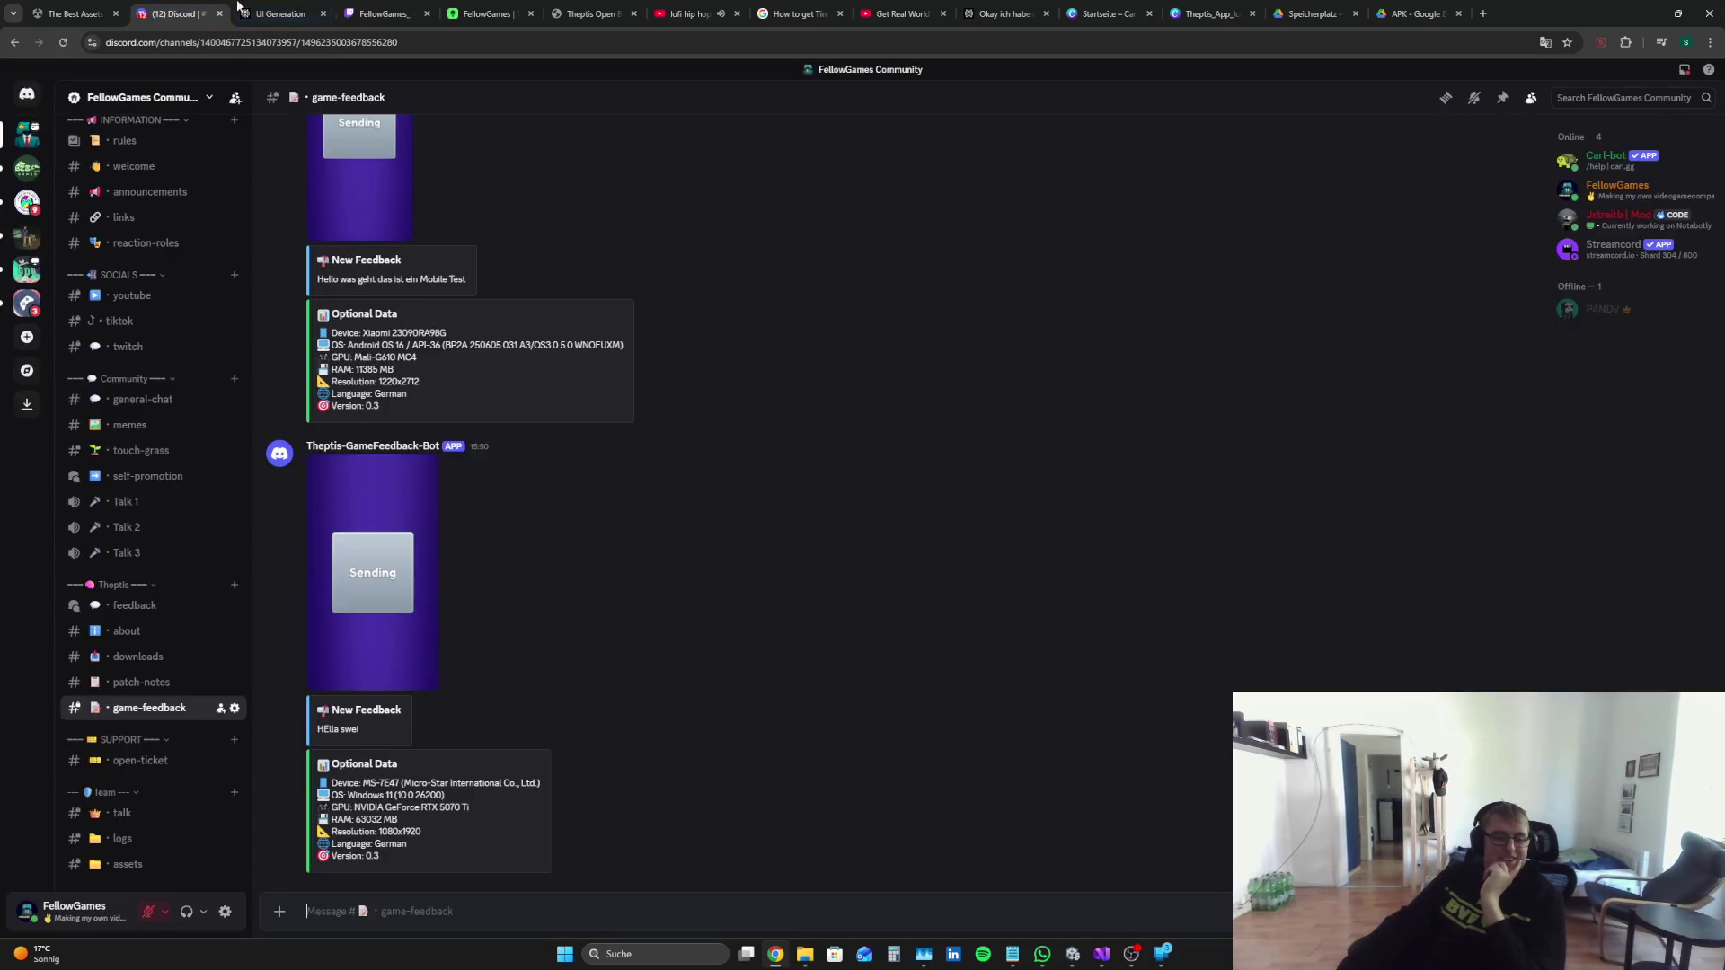
Step: Cycle through OBS and the Unity editor over to Visual Studio
left_click(1131, 954)
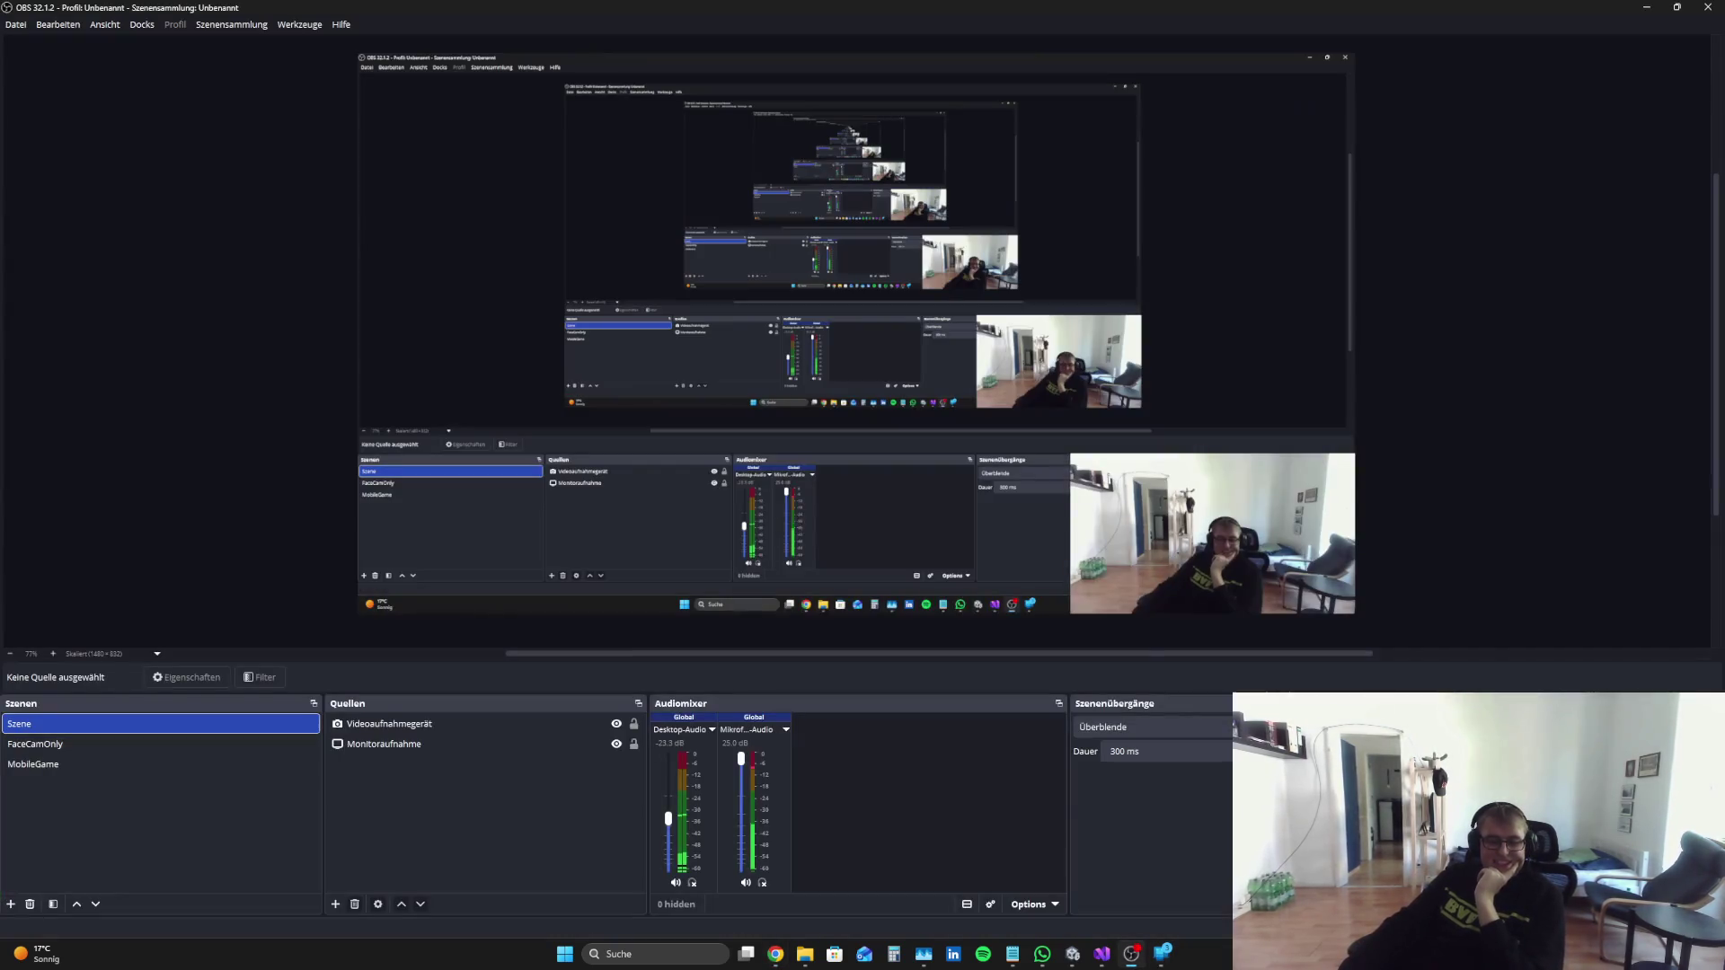
left_click(1070, 954)
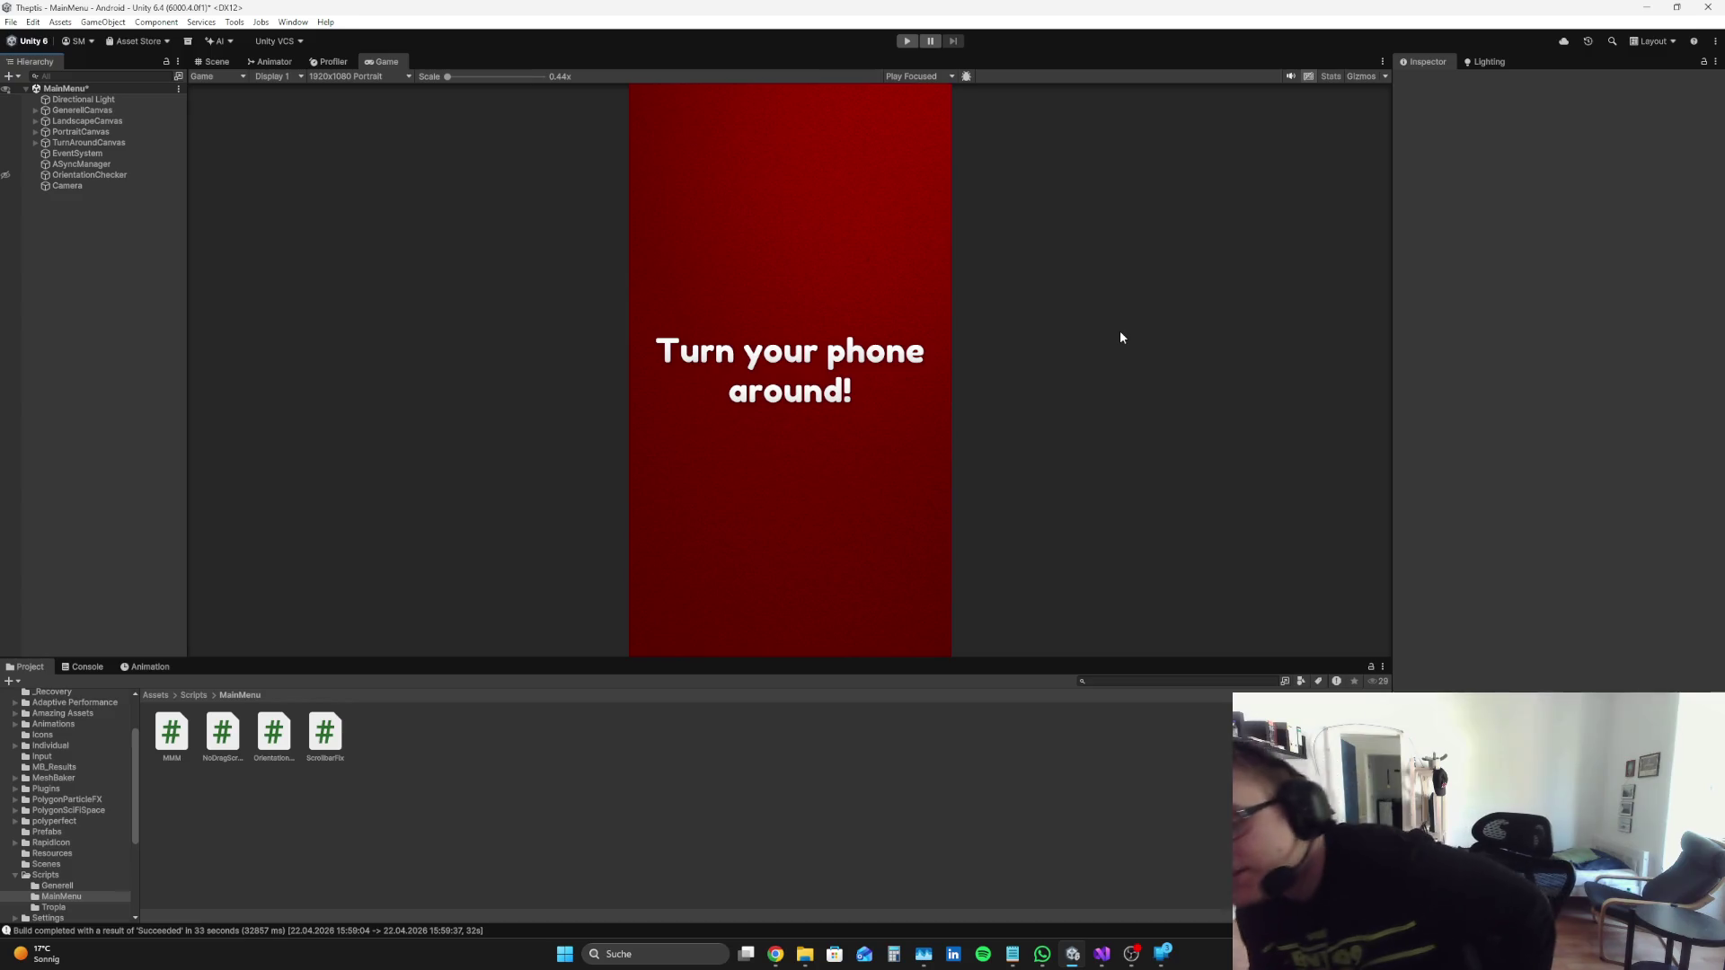
left_click(1102, 956)
scroll(623, 356, "down", 12)
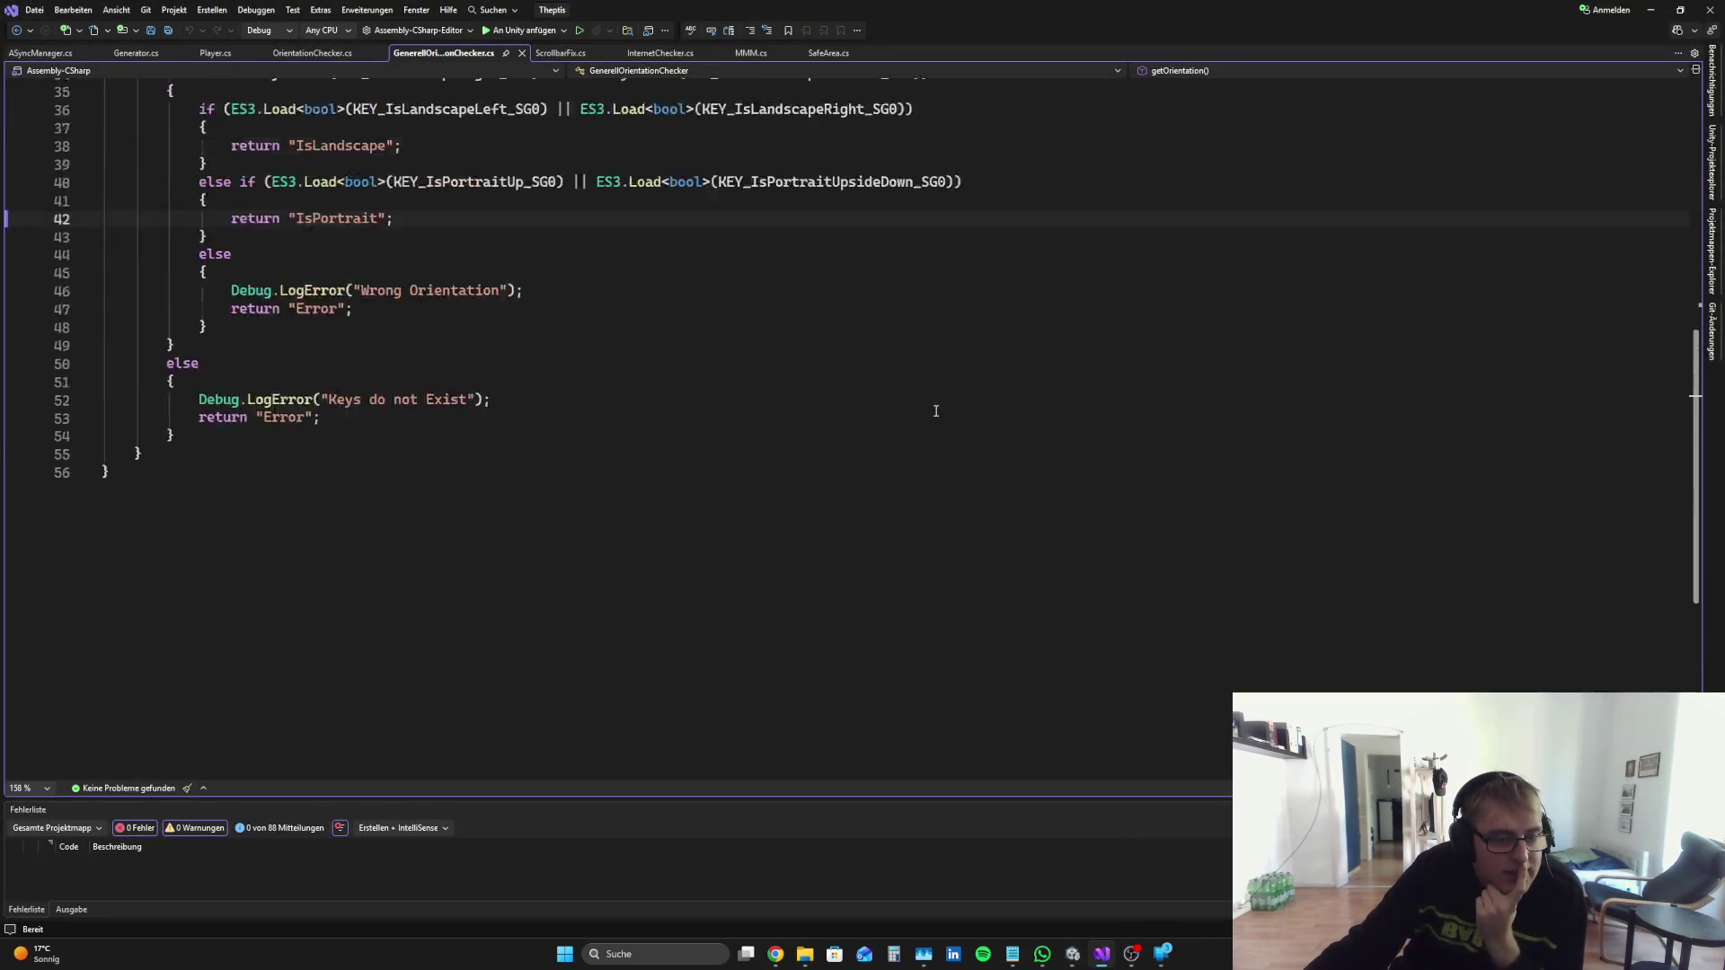
scroll(926, 419, "up", 12)
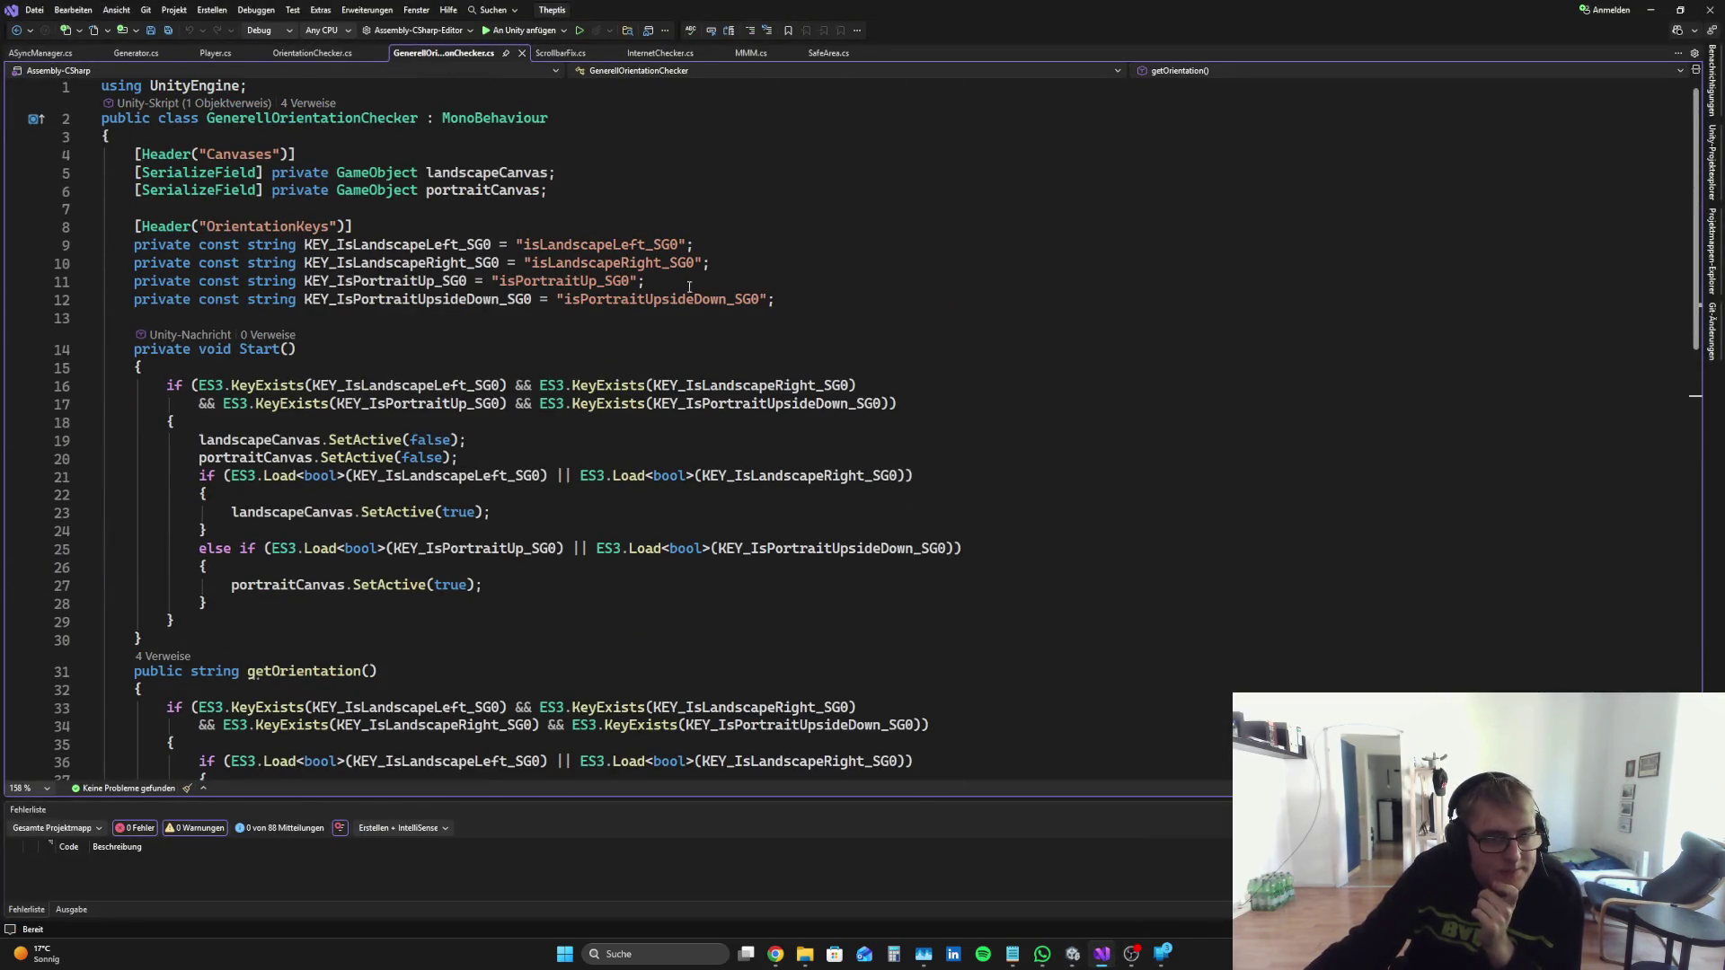
Step: Look through ASyncManager.cs and GenerellOrientationChecker.cs, then settle on OrientationChecker.cs
left_click(50, 59)
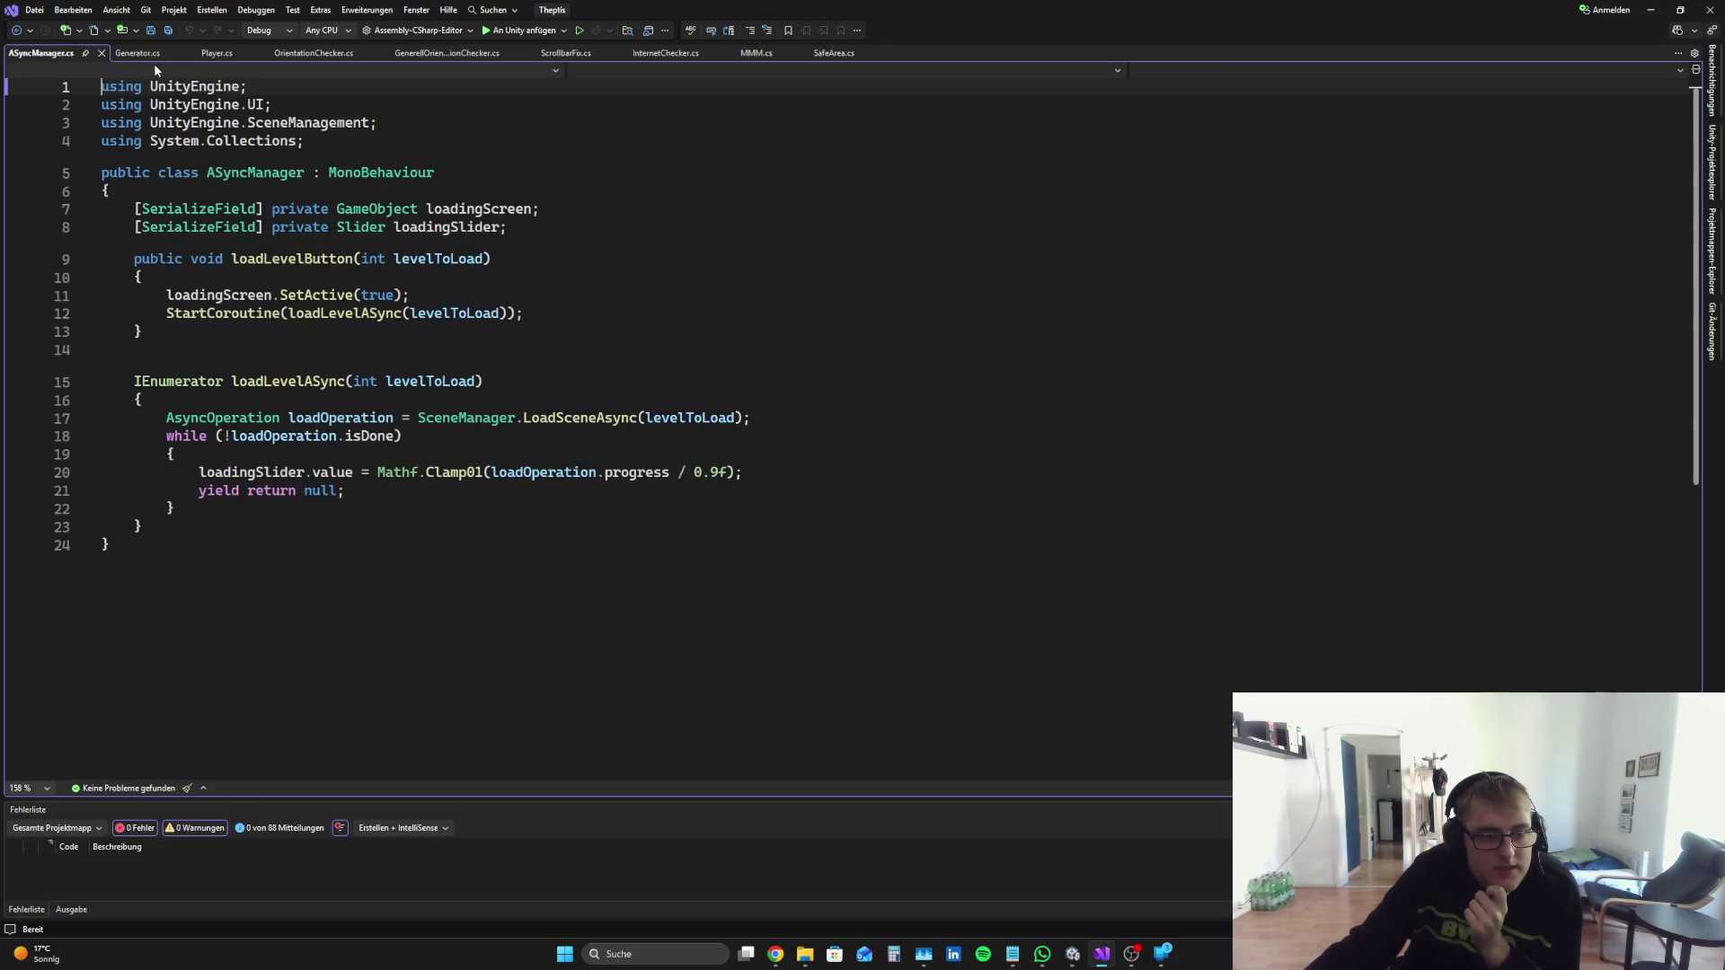
scroll(847, 481, "down", 2)
scroll(847, 481, "up", 2)
left_click(434, 54)
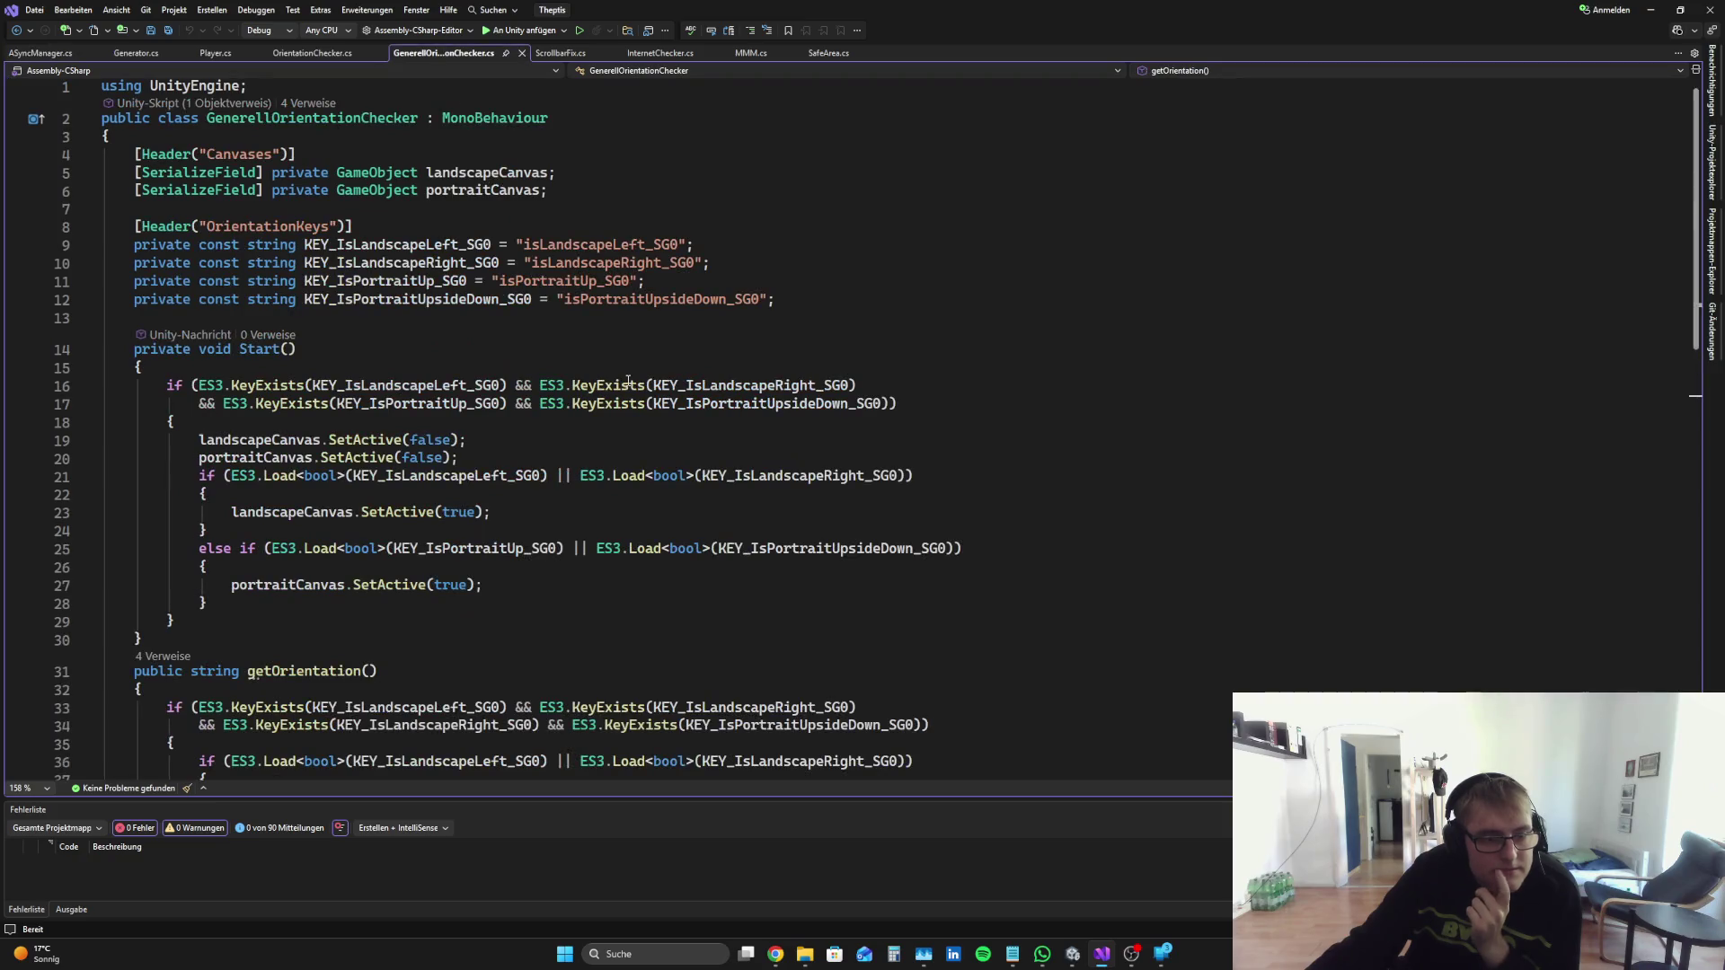
left_click(328, 56)
left_click(1069, 389)
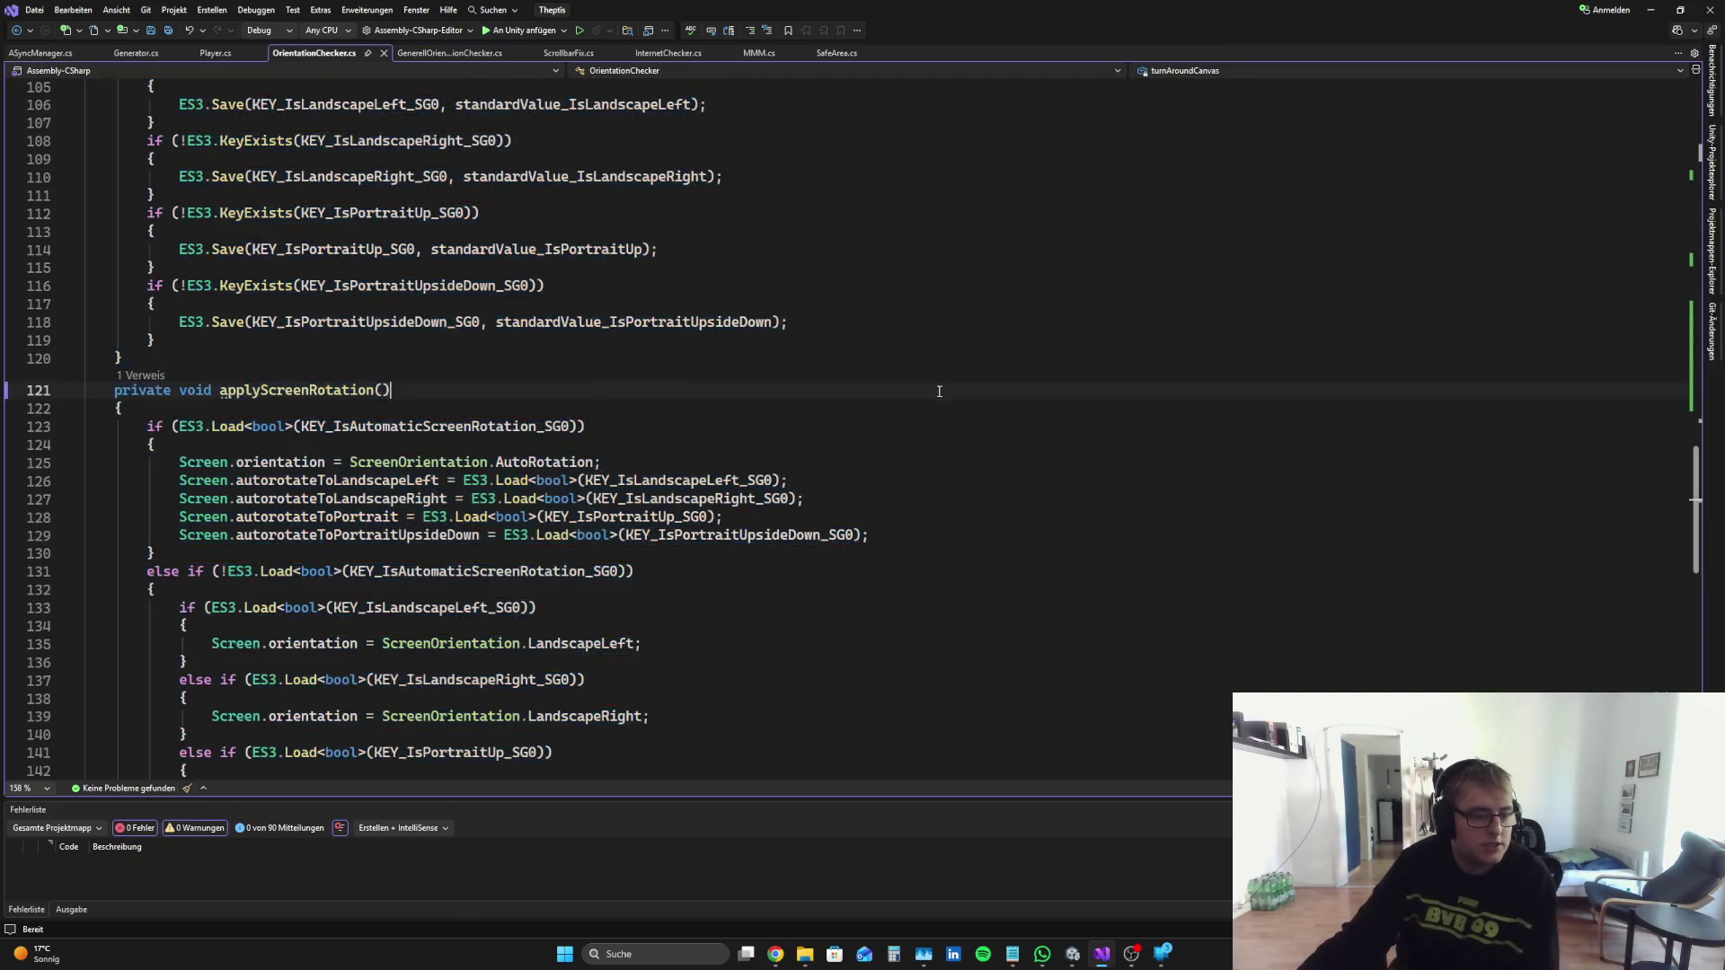
scroll(1069, 761, "up", 5)
scroll(626, 500, "up", 19)
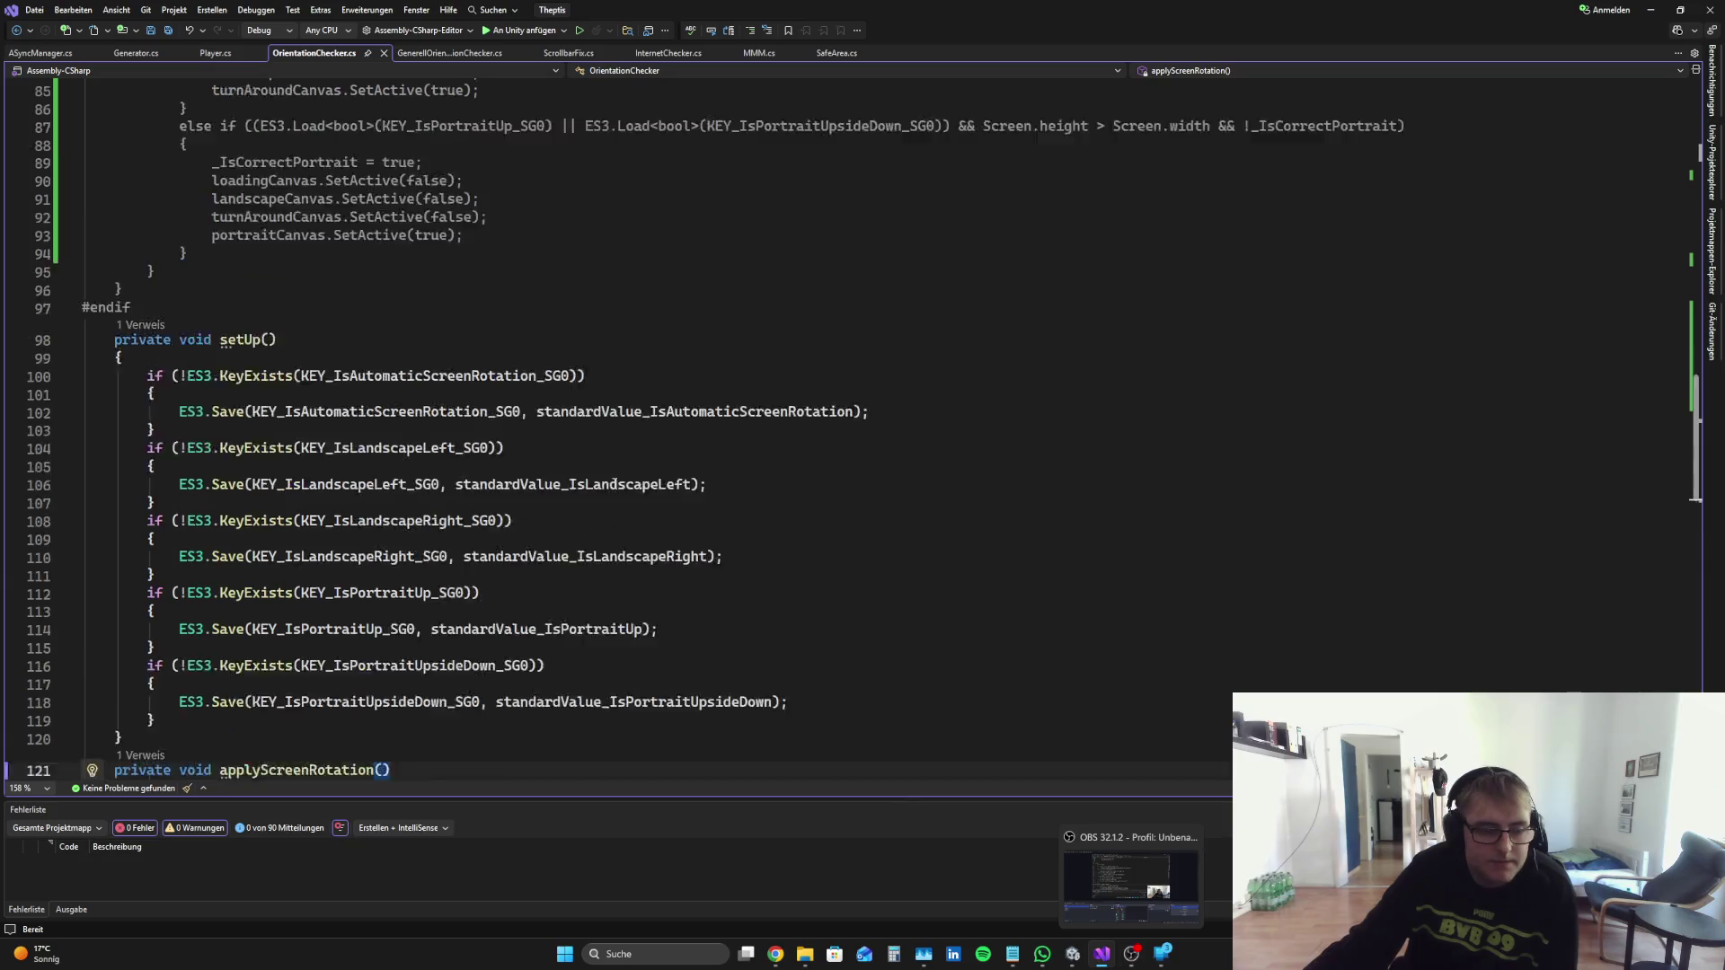
Step: Check the FellowGames Twitch stream, then inspect GenerellCanvas in the Unity Hierarchy
left_click(774, 954)
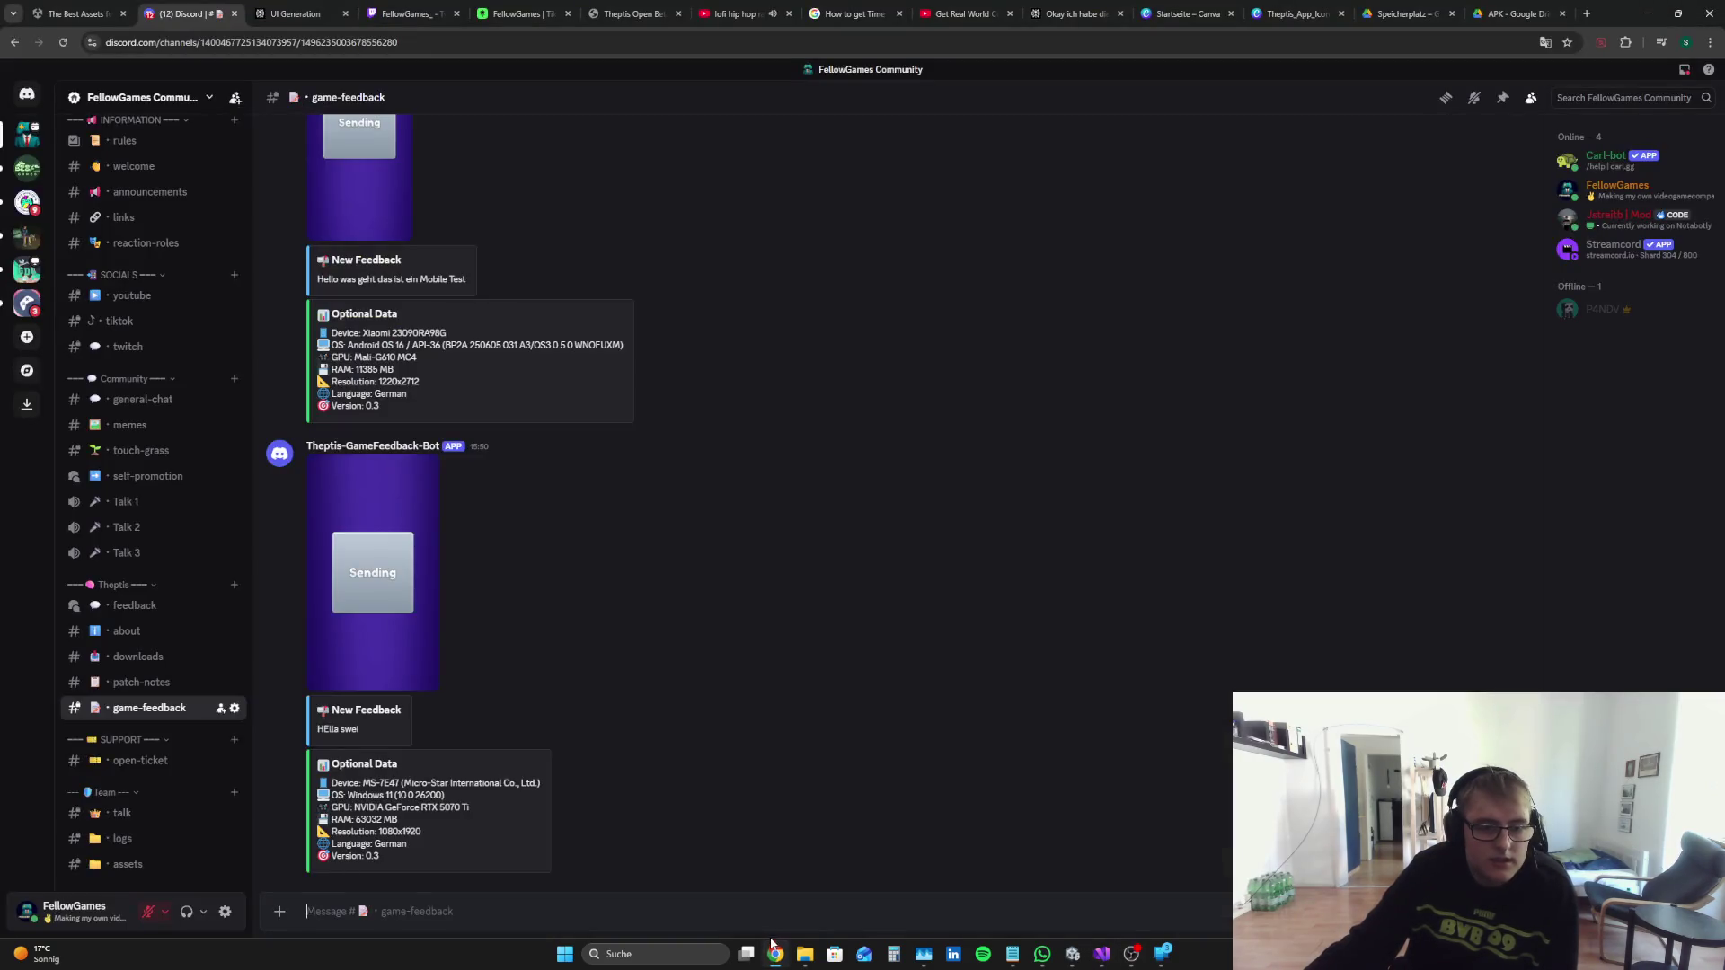
left_click(402, 13)
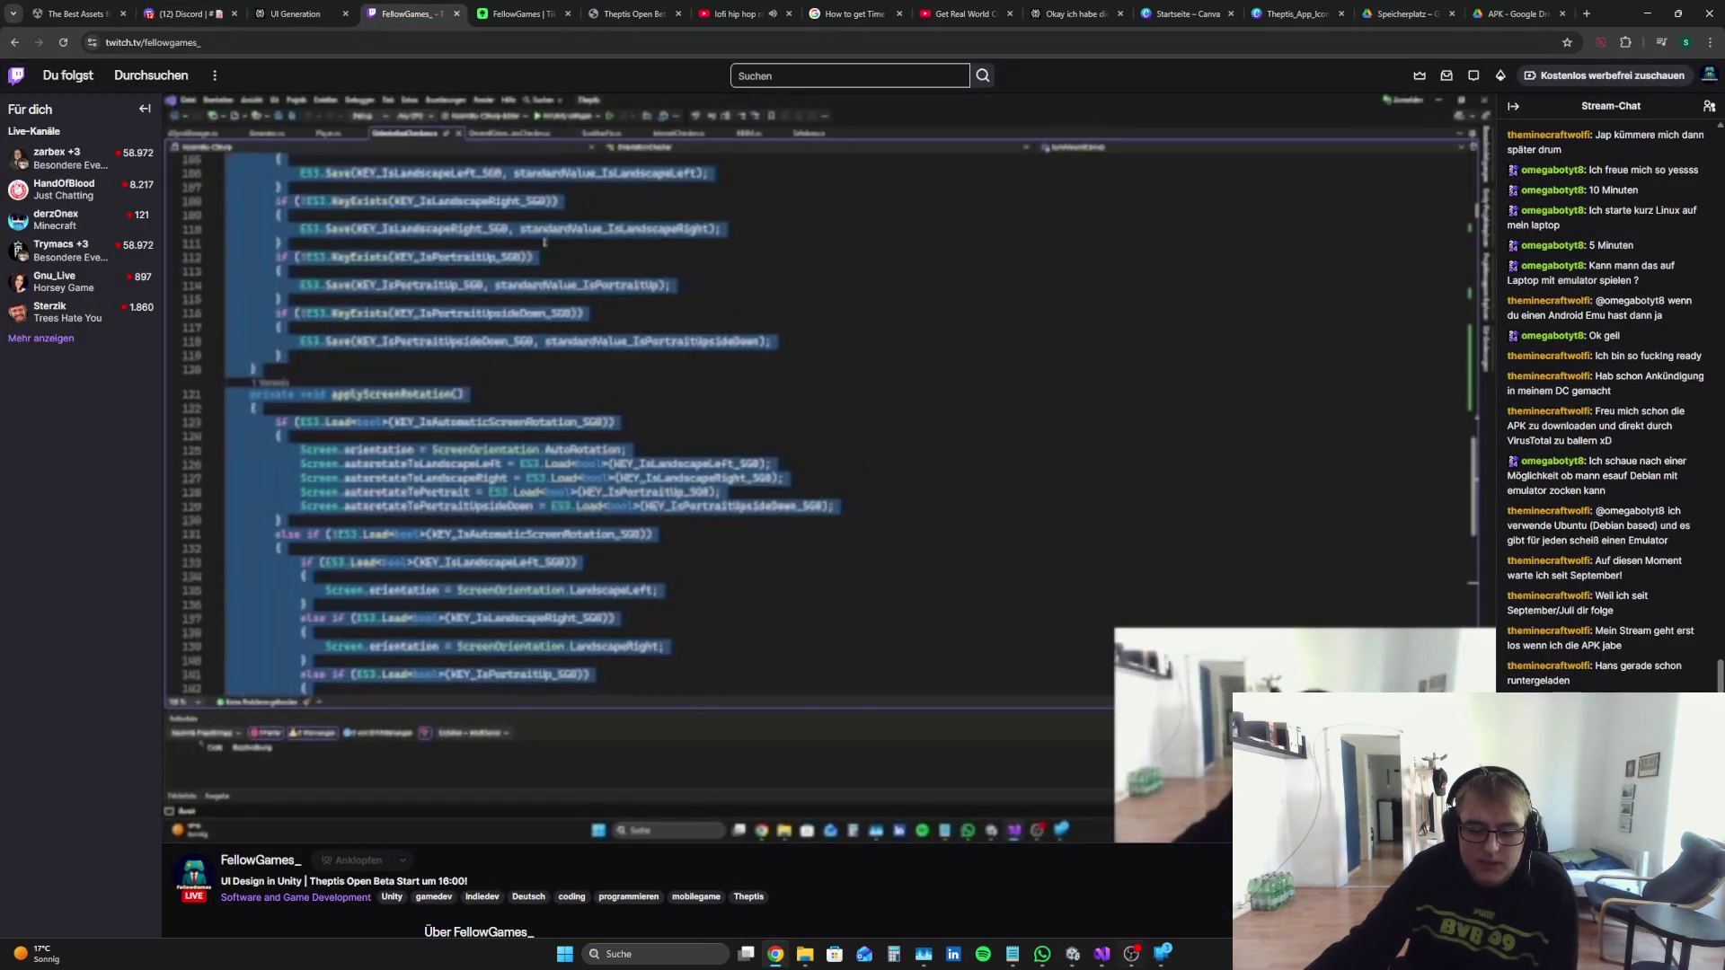
key("alt+Tab")
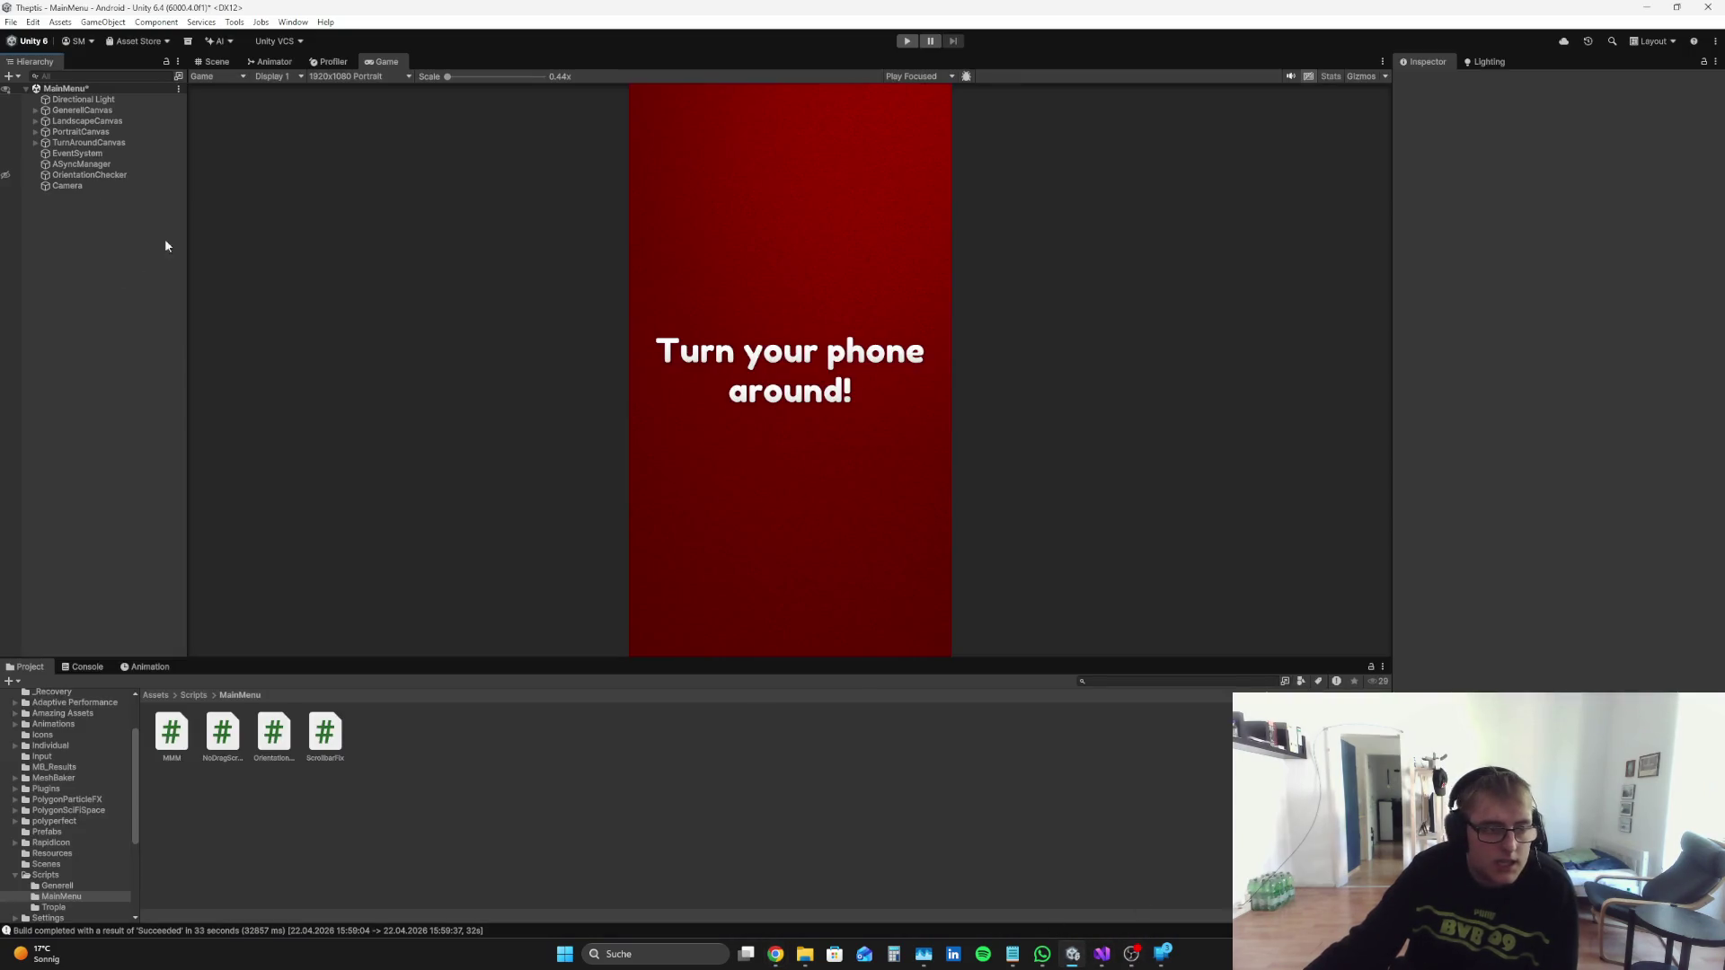
left_click(112, 113)
left_click(114, 324)
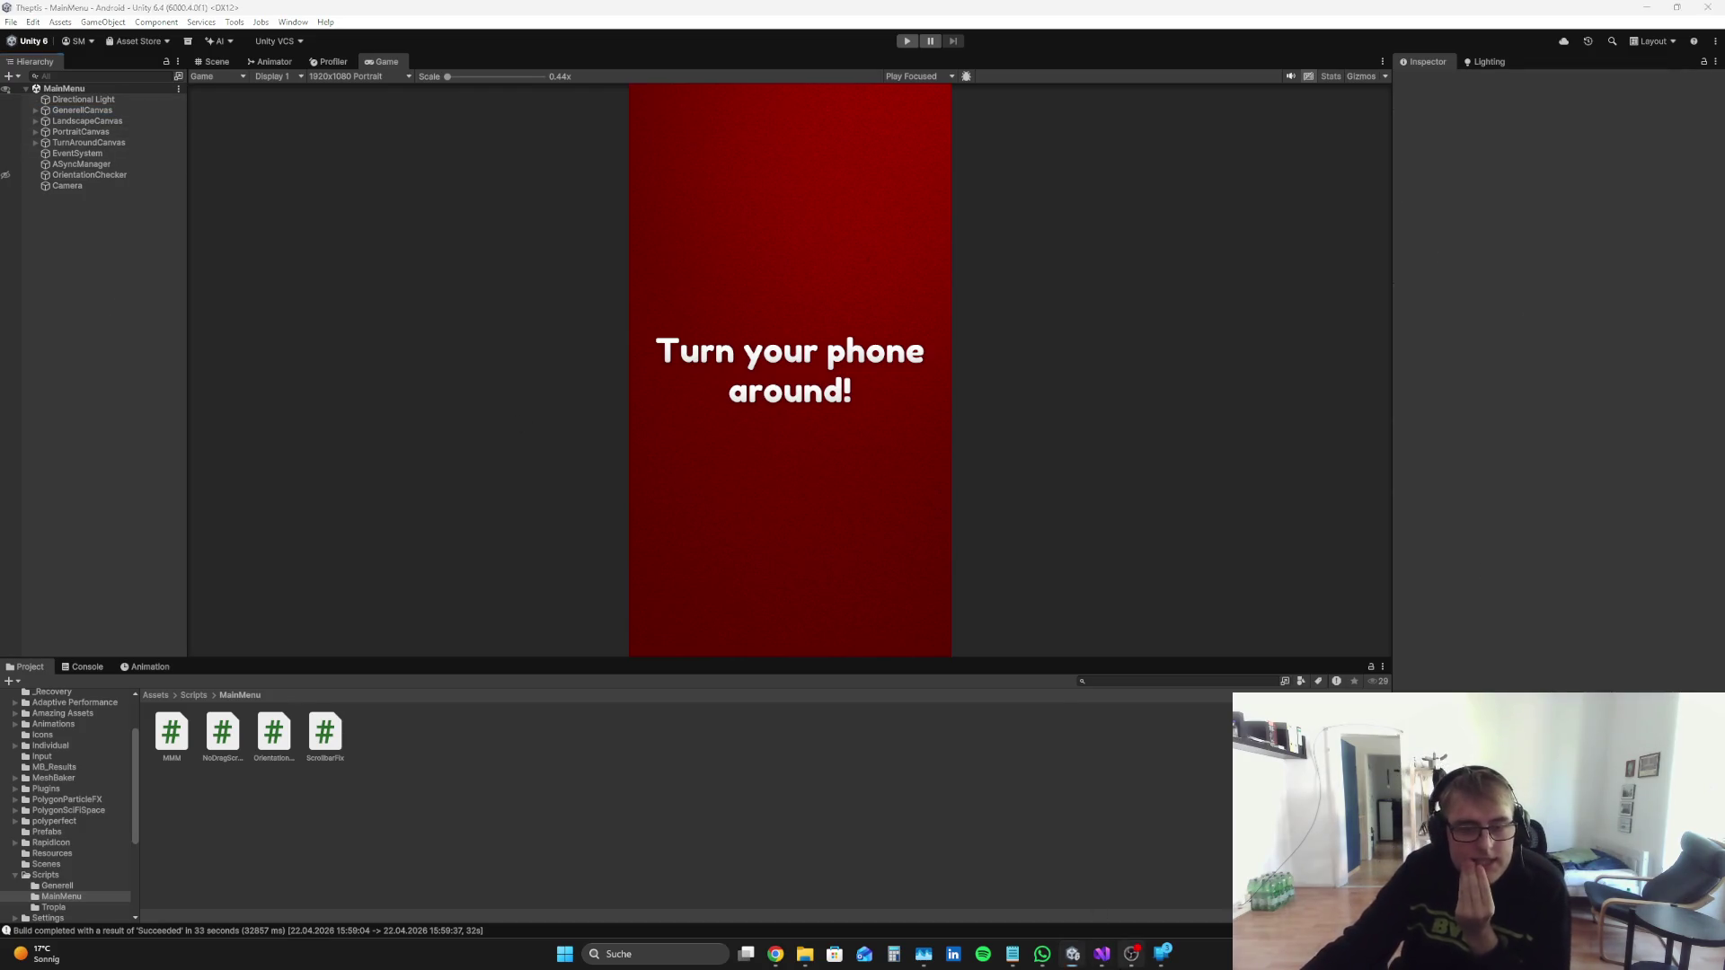
Step: Pass through OBS and Unity back to OrientationChecker.cs at its LateUpdate checks
left_click(1131, 954)
left_click(1068, 957)
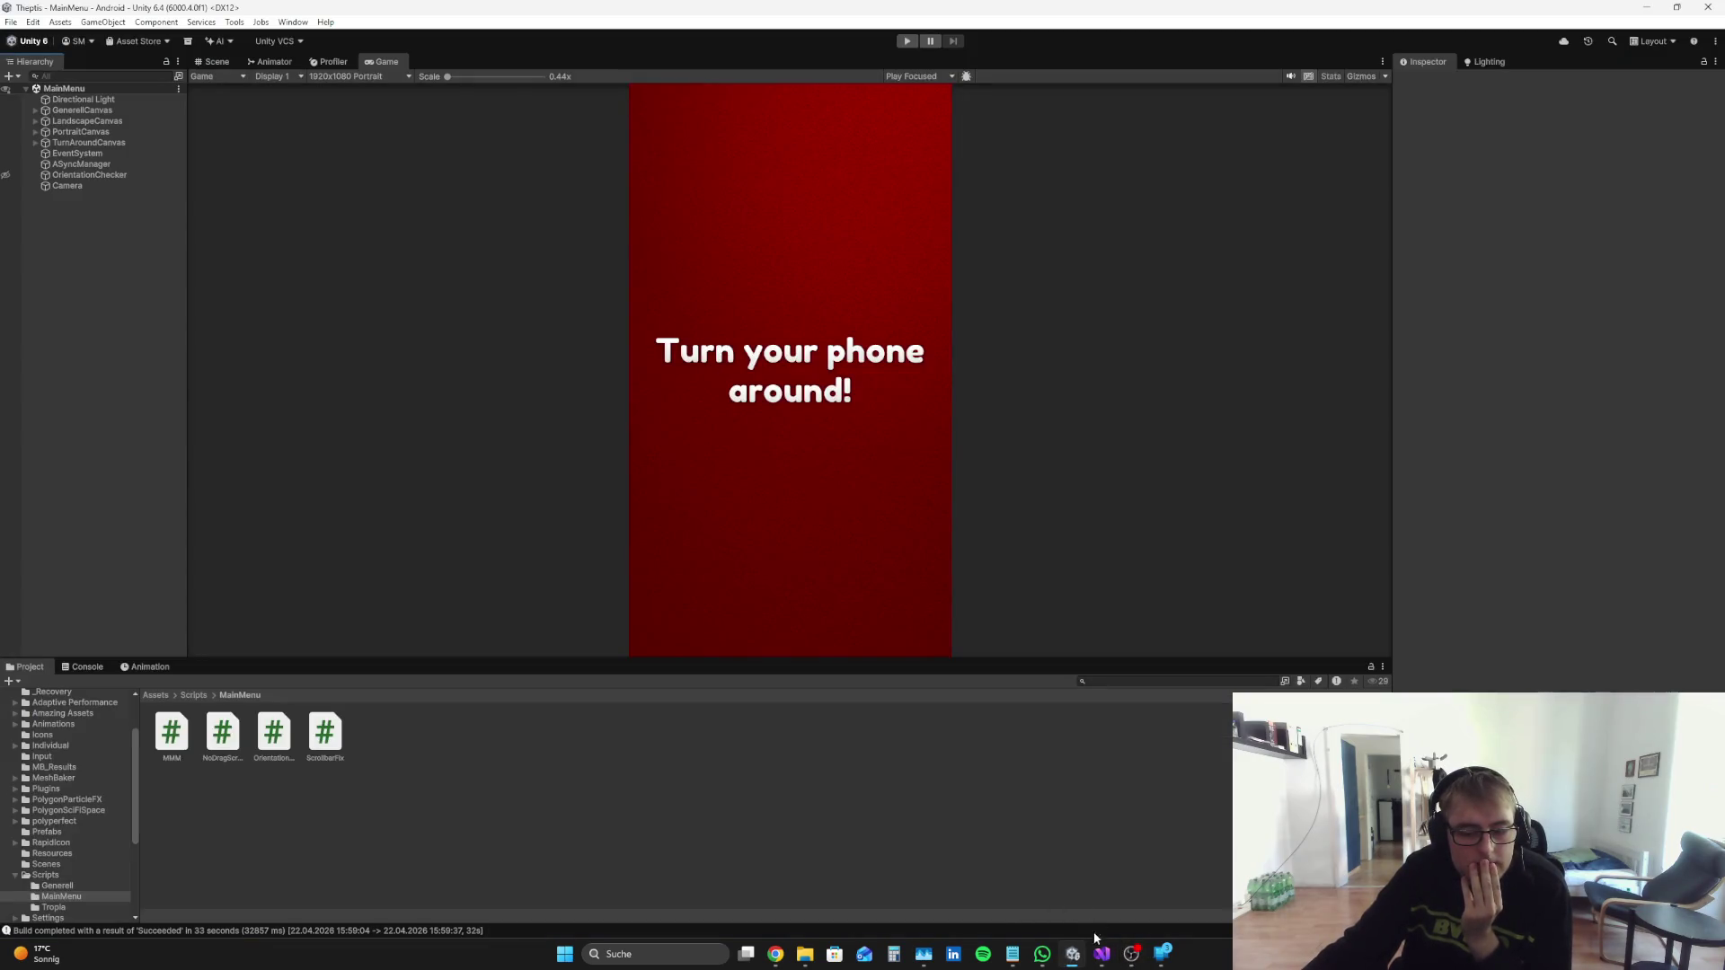
left_click(1101, 954)
scroll(626, 517, "down", 7)
scroll(626, 516, "up", 7)
scroll(626, 516, "down", 3)
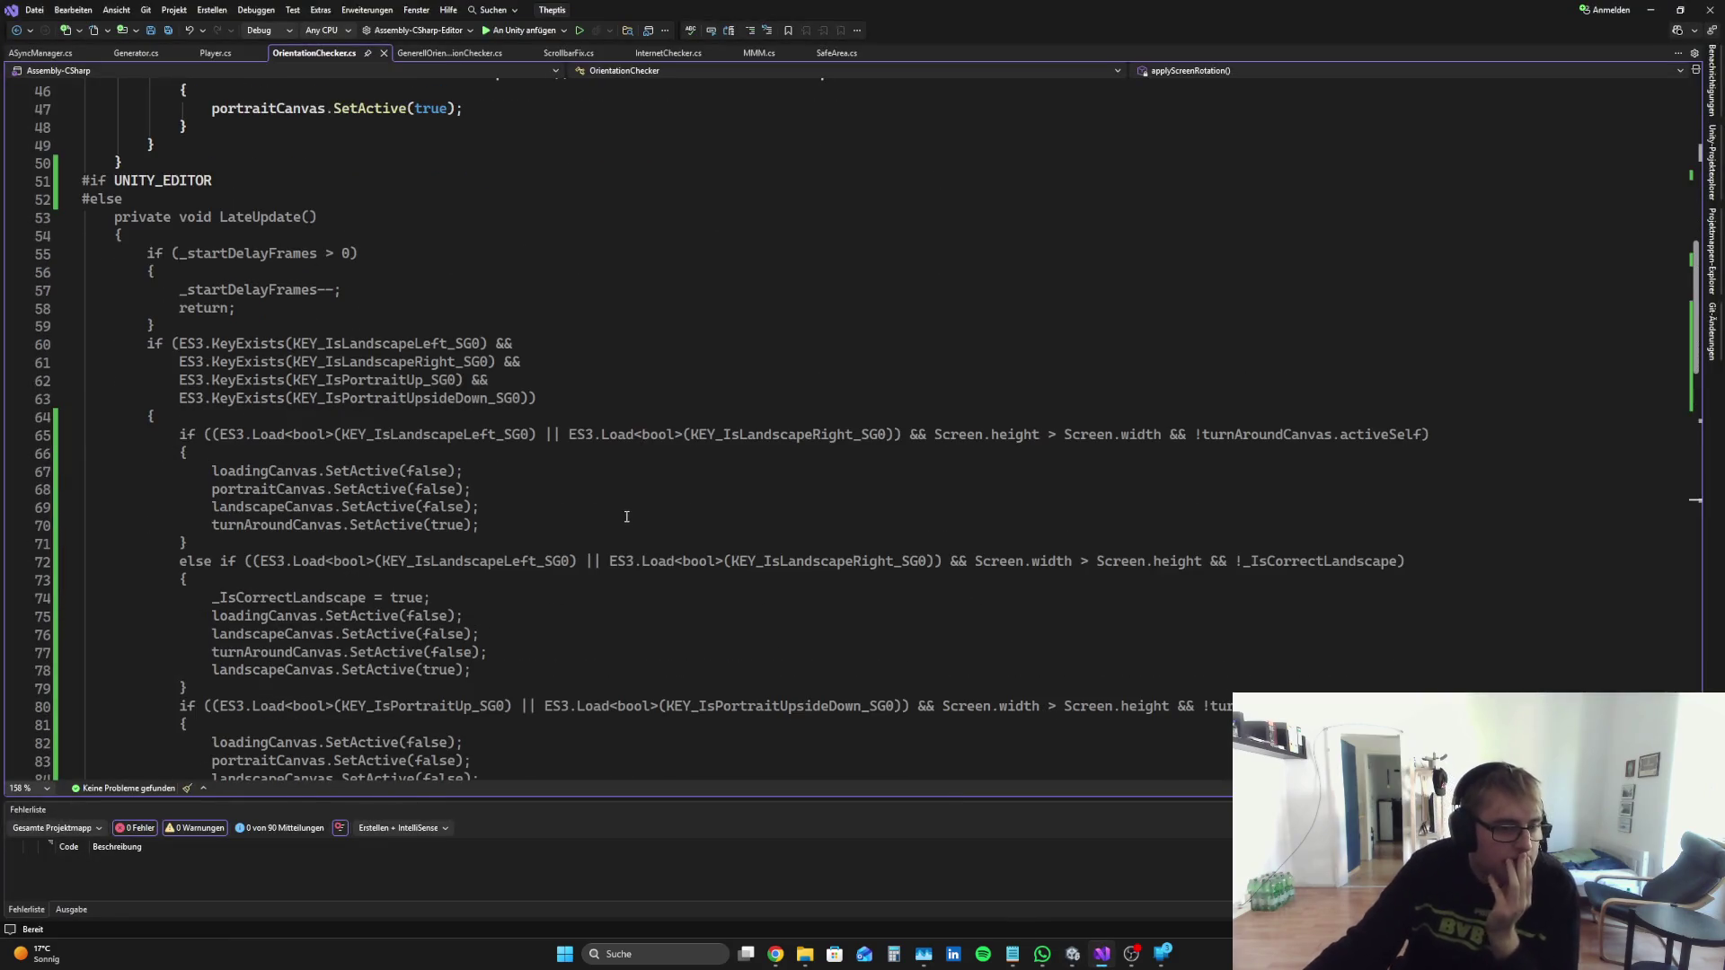
scroll(486, 343, "down", 3)
mouse_move(492, 349)
left_mouse_down()
mouse_move(86, 290)
mouse_move(83, 309)
mouse_move(485, 349)
mouse_move(83, 309)
left_mouse_up()
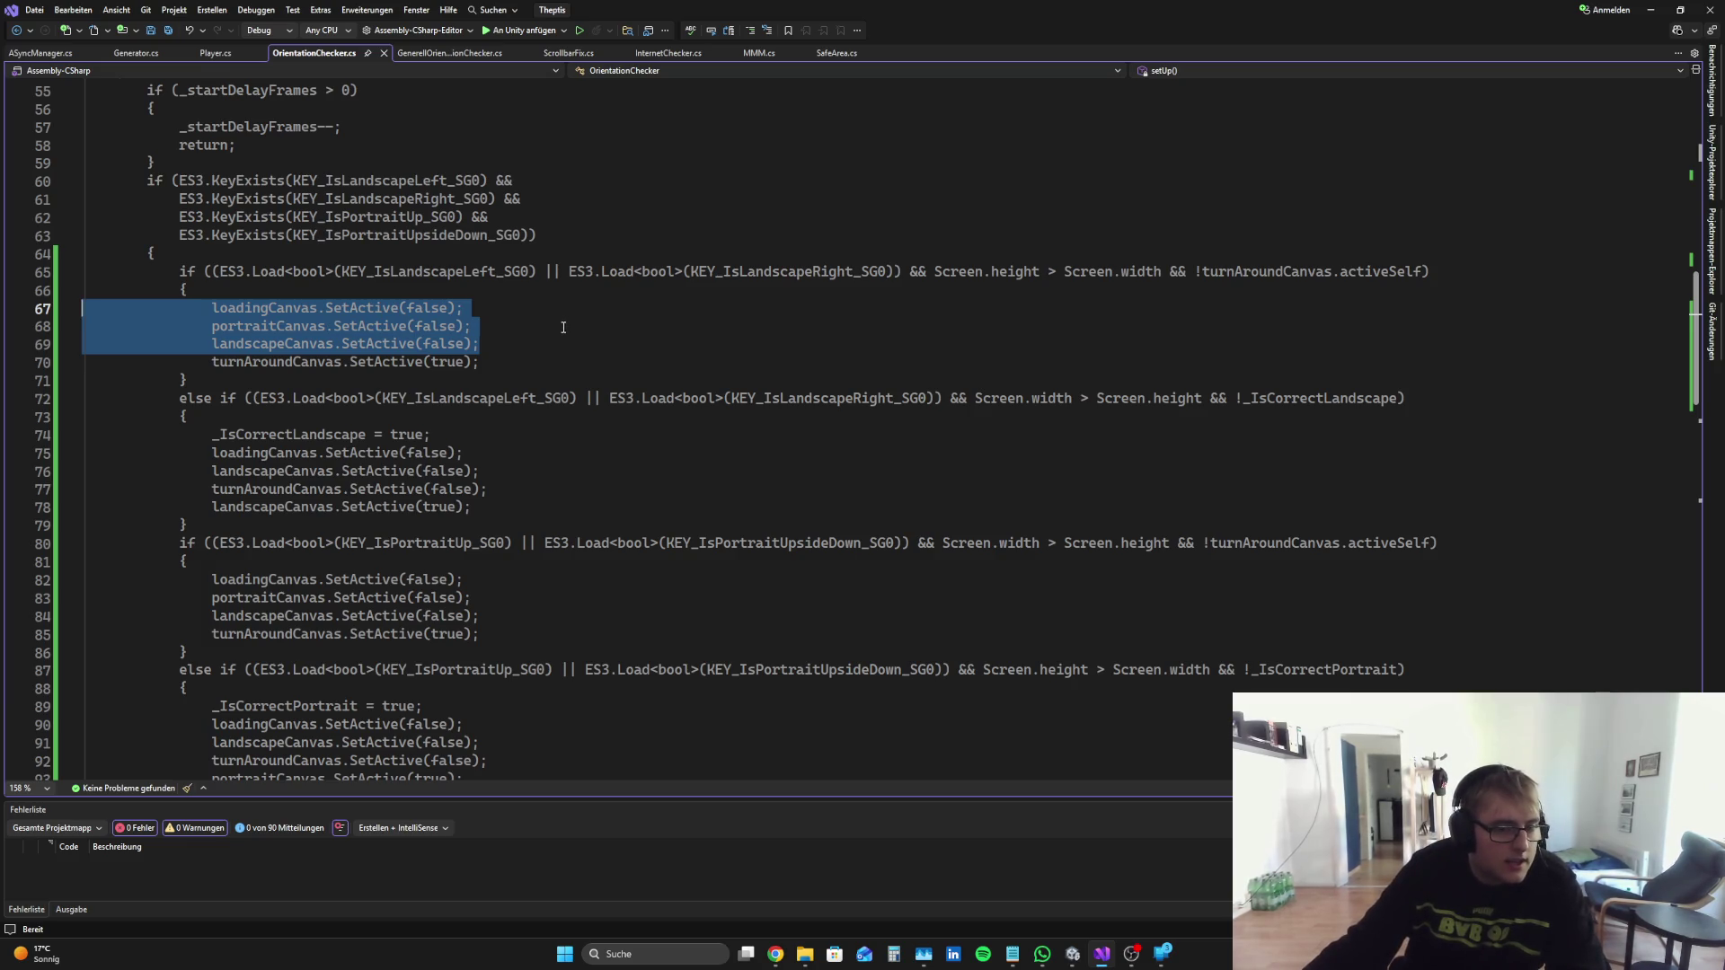
key("BackSpace")
key("BackSpace")
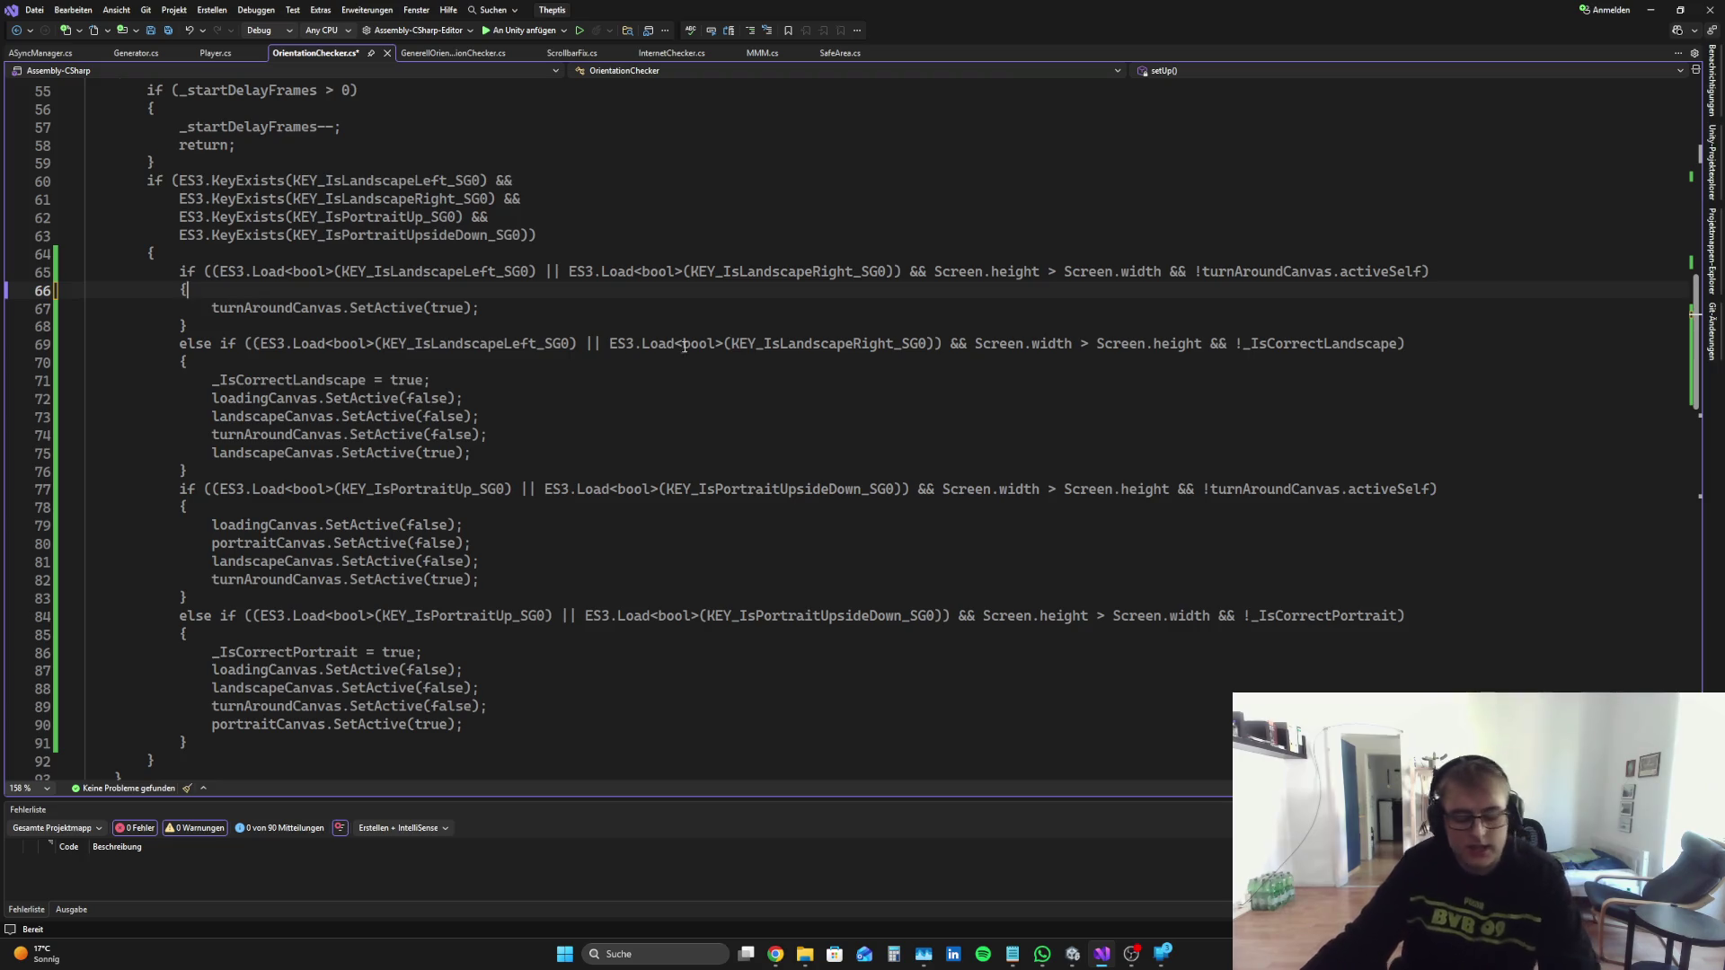
key("ctrl+z")
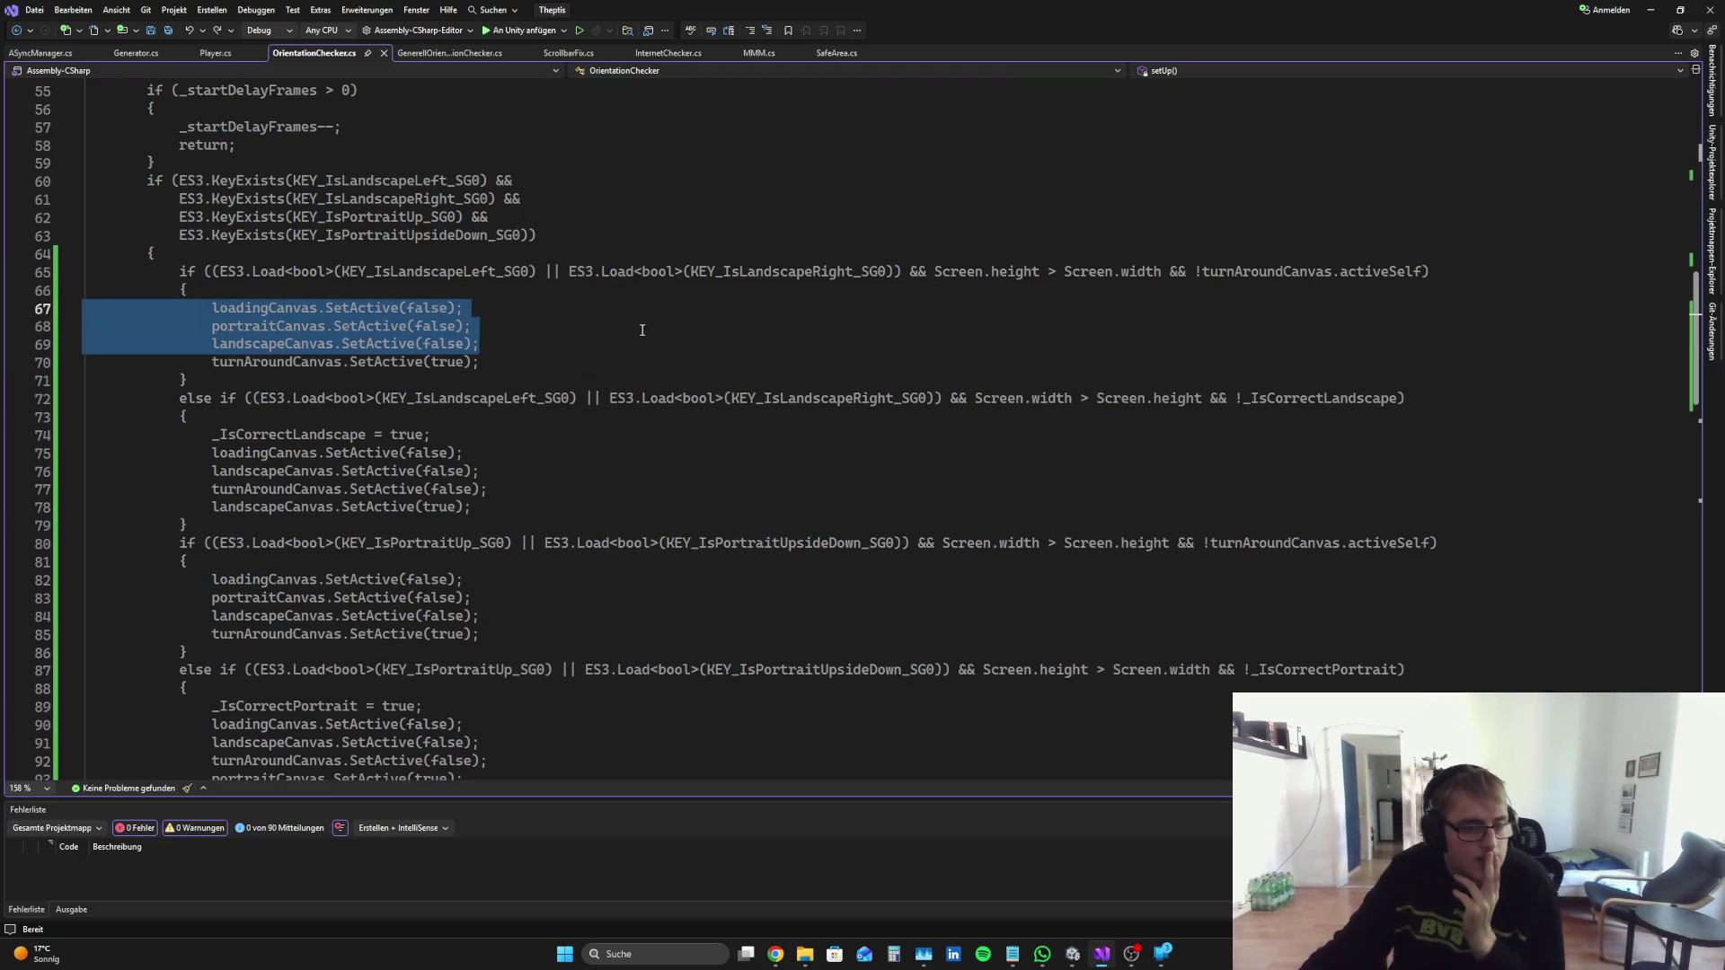
left_click(641, 324)
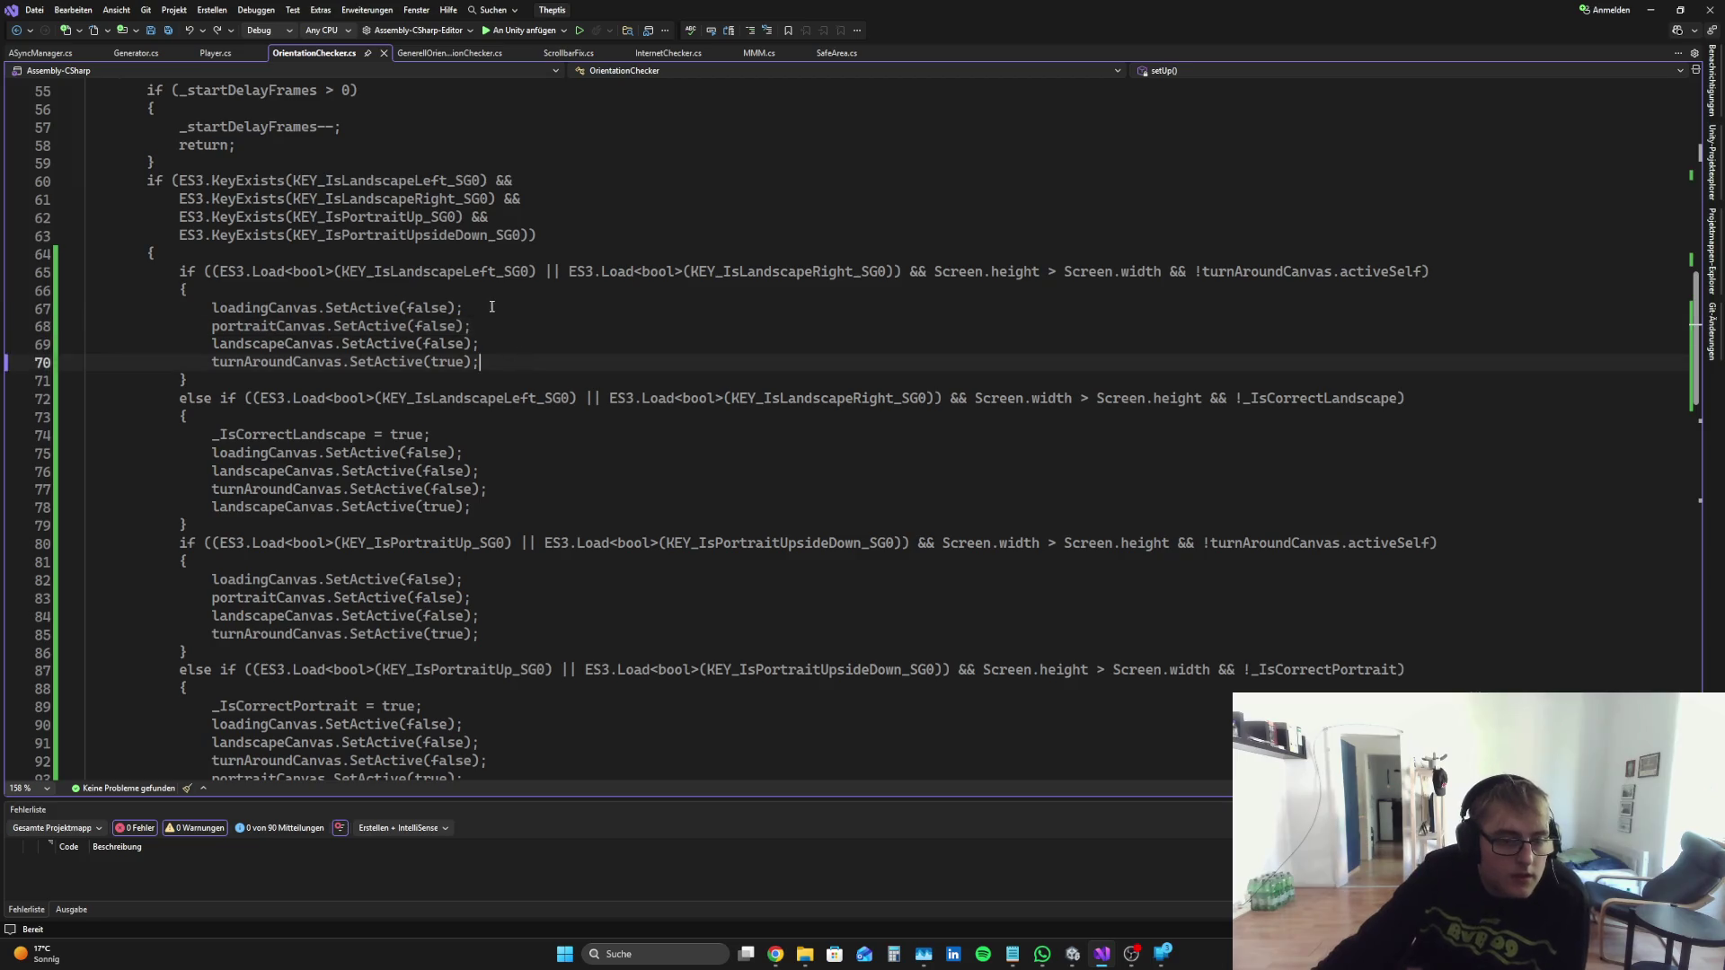
left_click(1073, 961)
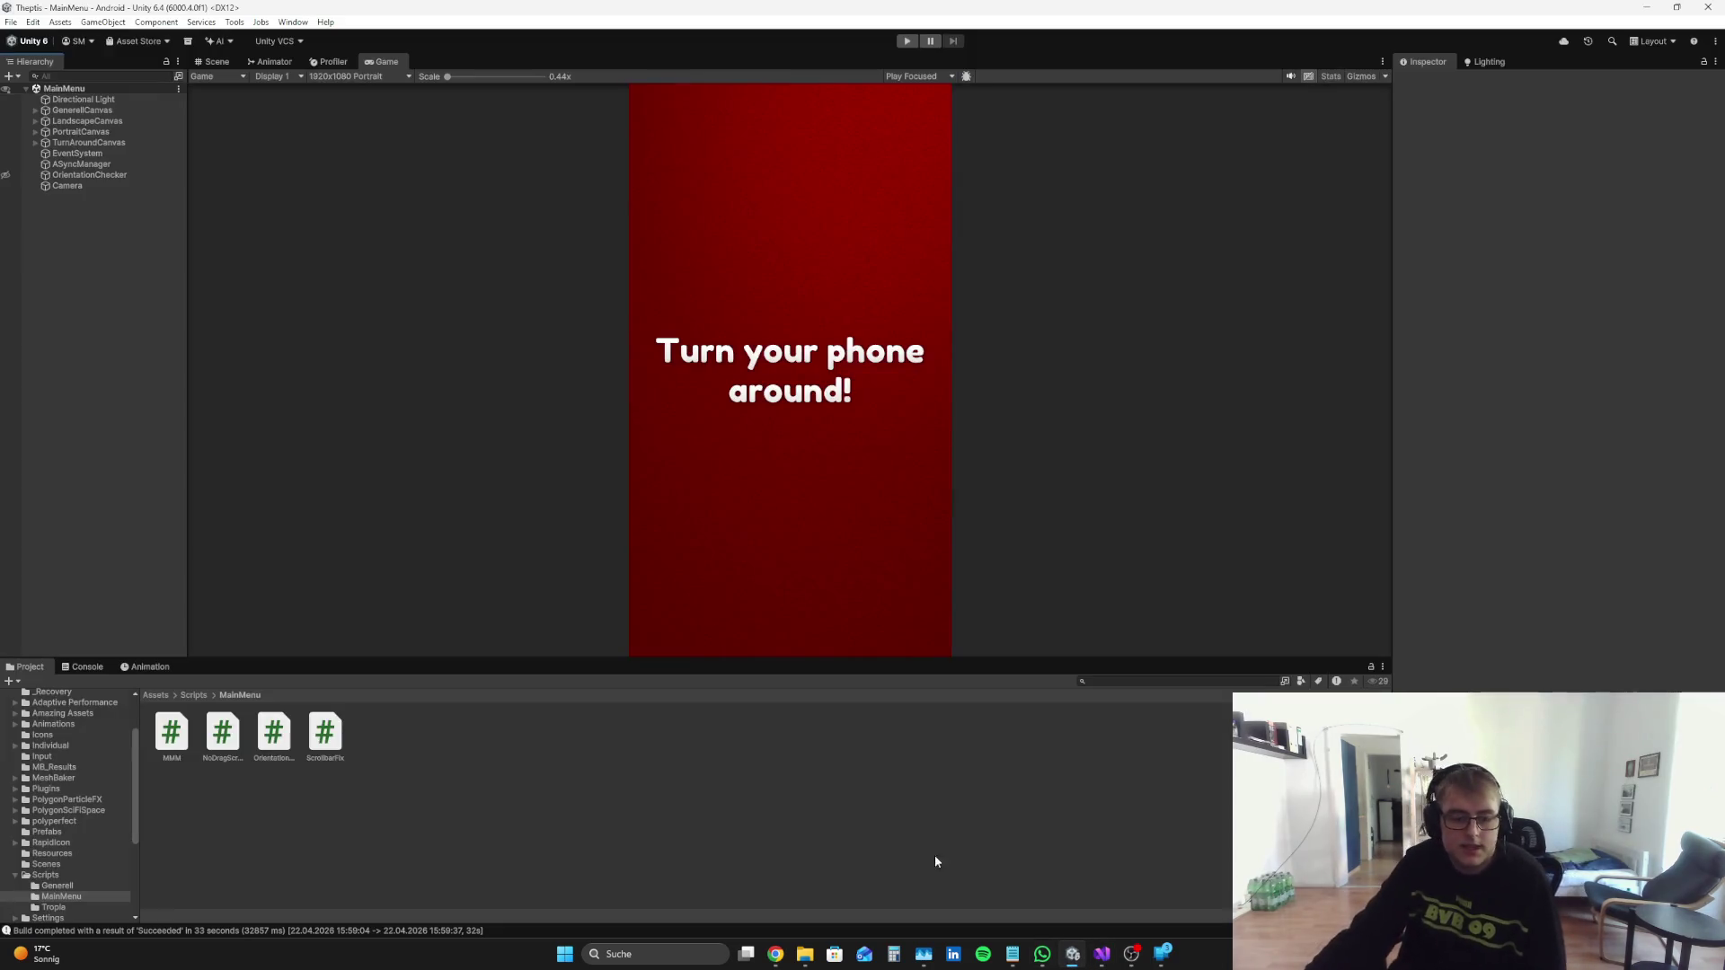
Step: Check the Twitch stream, then clear the Unity Console messages
left_click(775, 954)
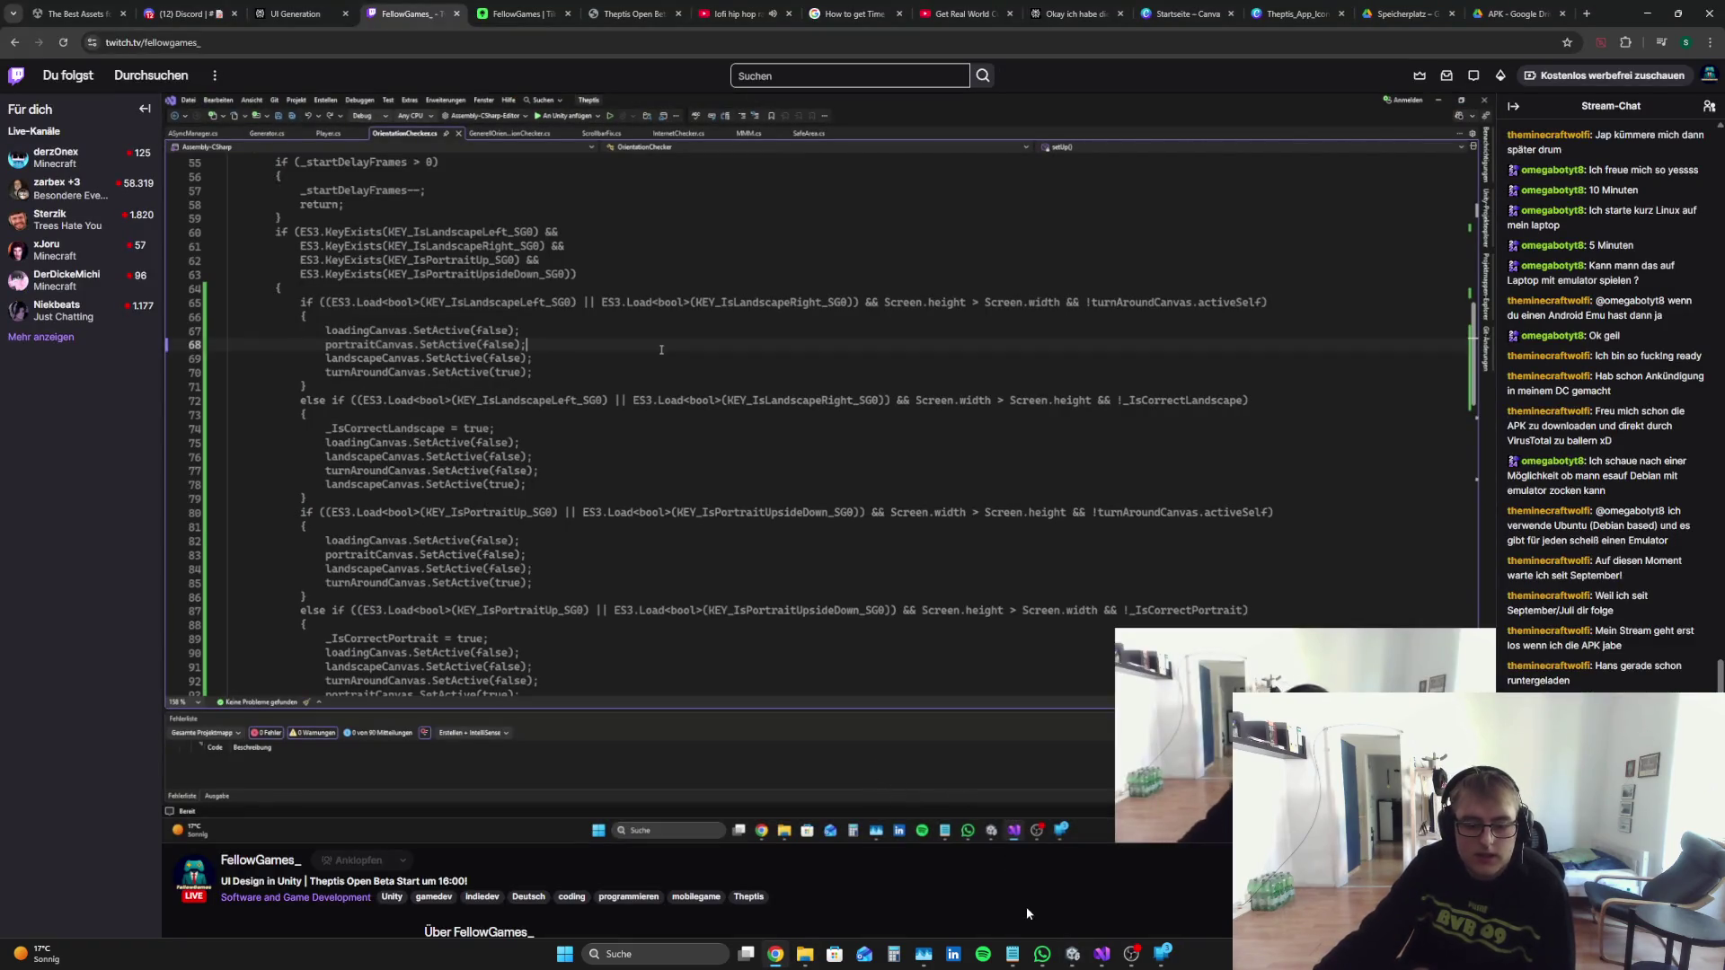
left_click(1083, 963)
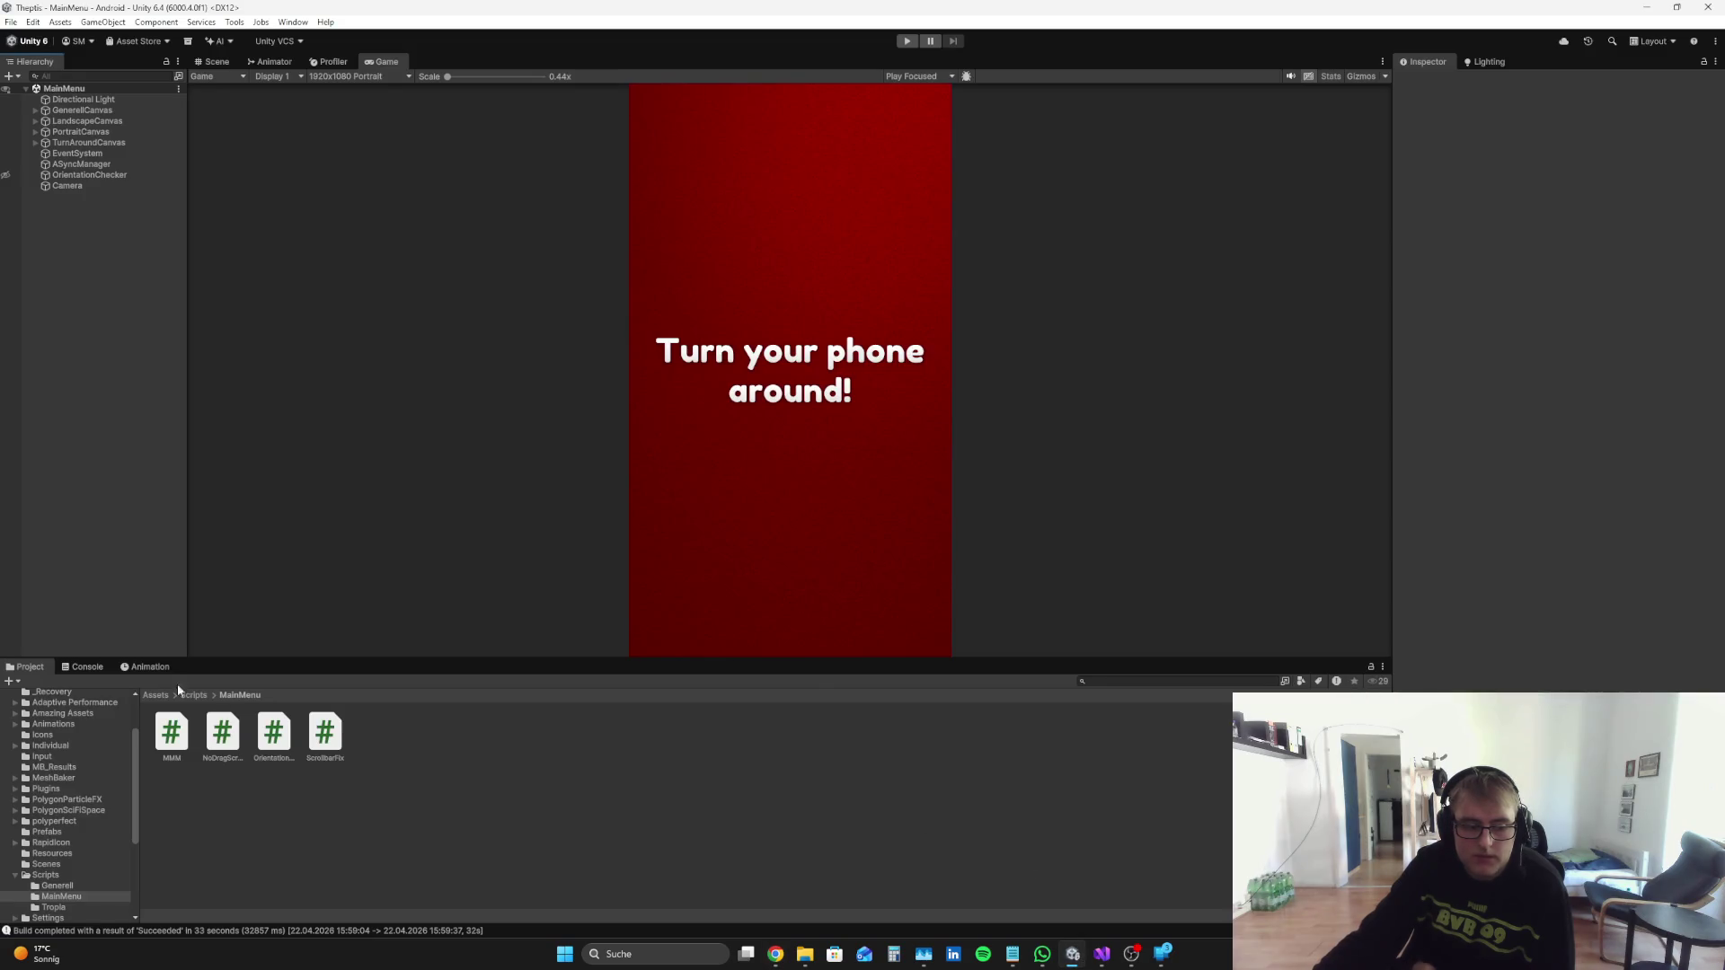
left_click(94, 669)
left_click(24, 683)
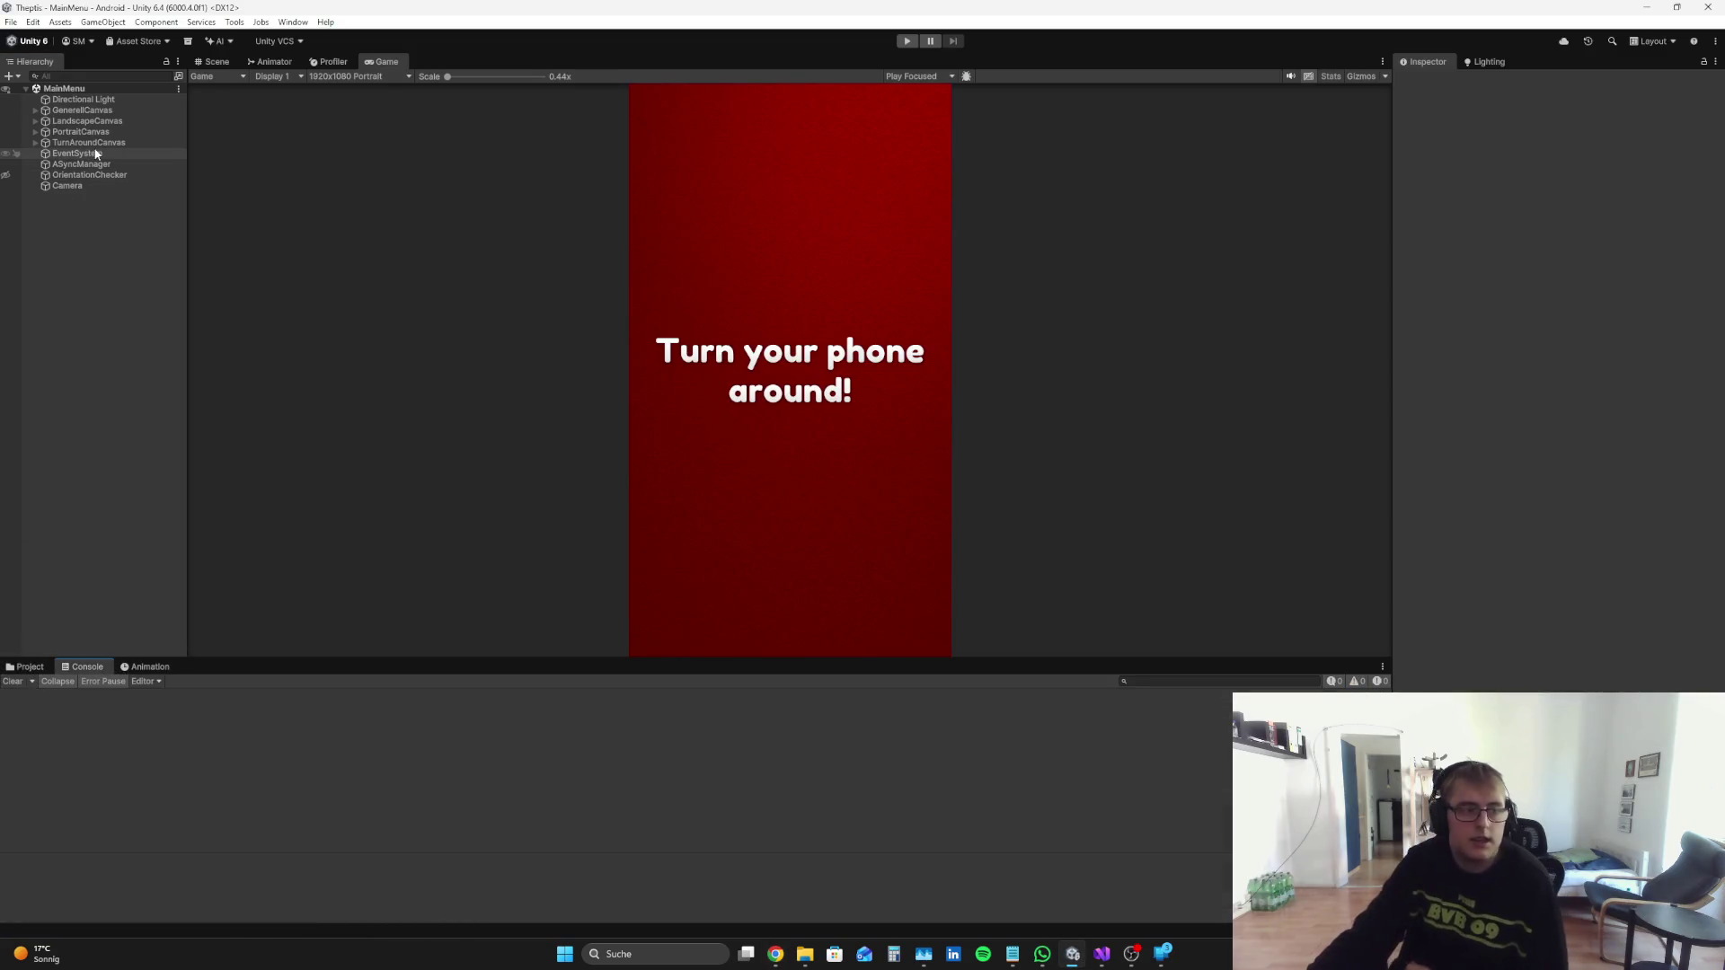
Step: Select TurnAroundCanvas through LandscapeCanvas in the Hierarchy, deselect, and return to OrientationChecker.cs
left_click(101, 144)
key("shift+Up")
key("shift+Up")
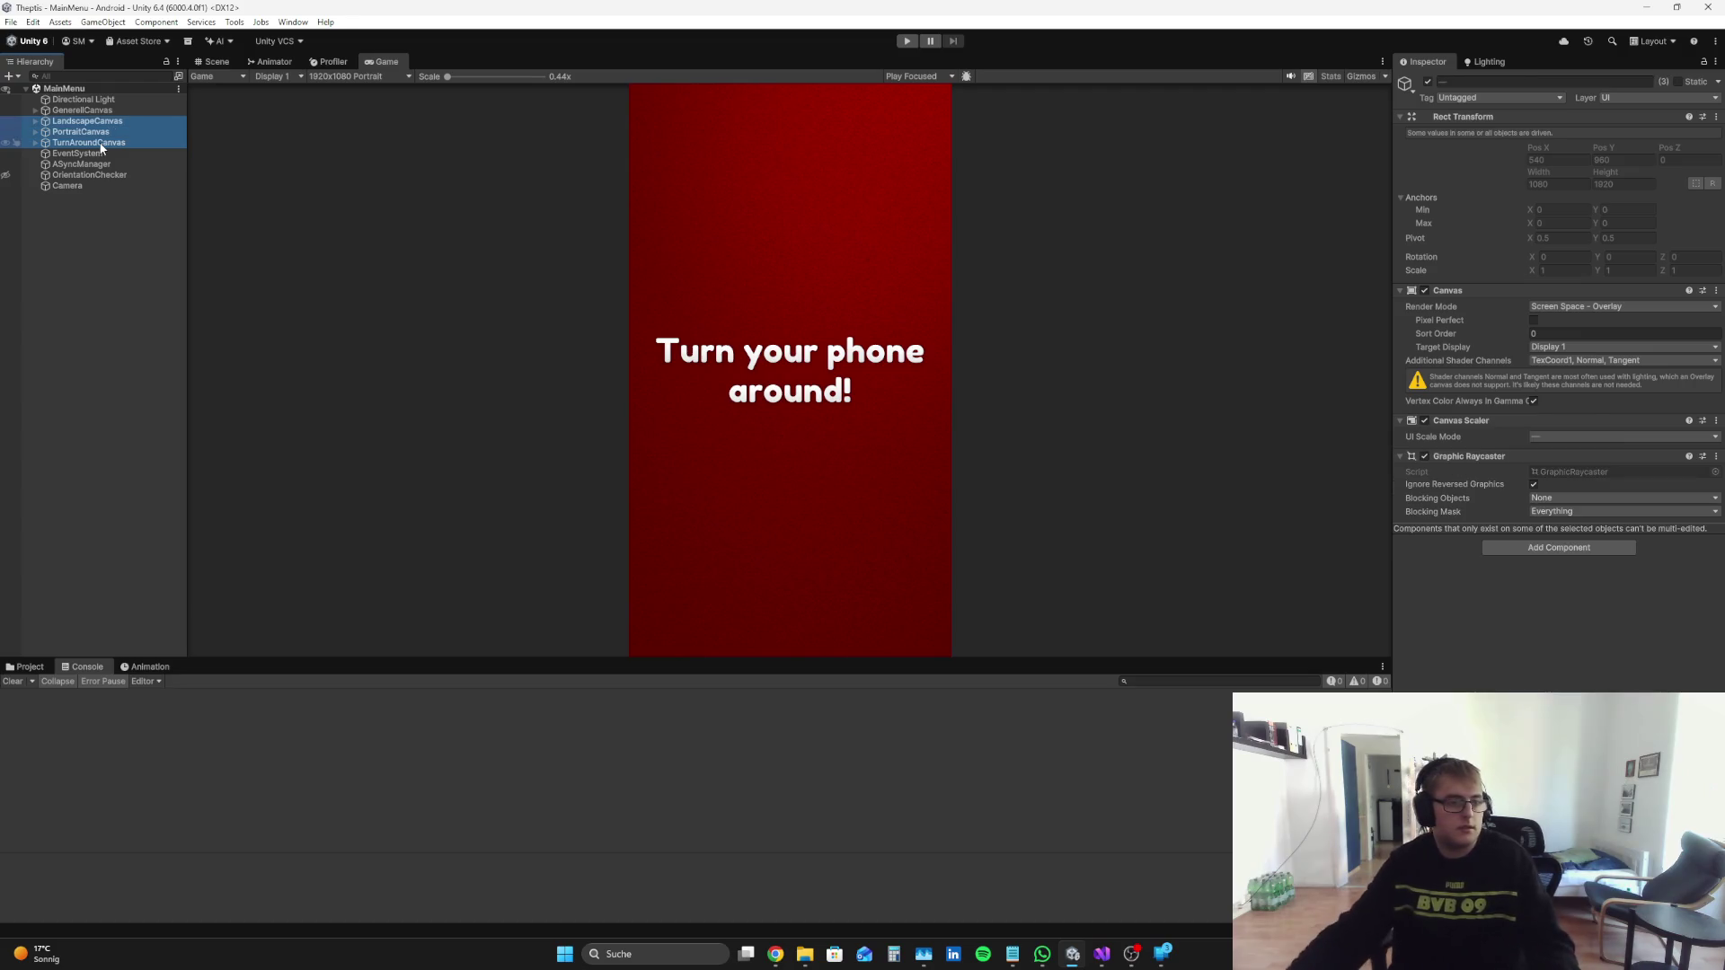
left_click(93, 437)
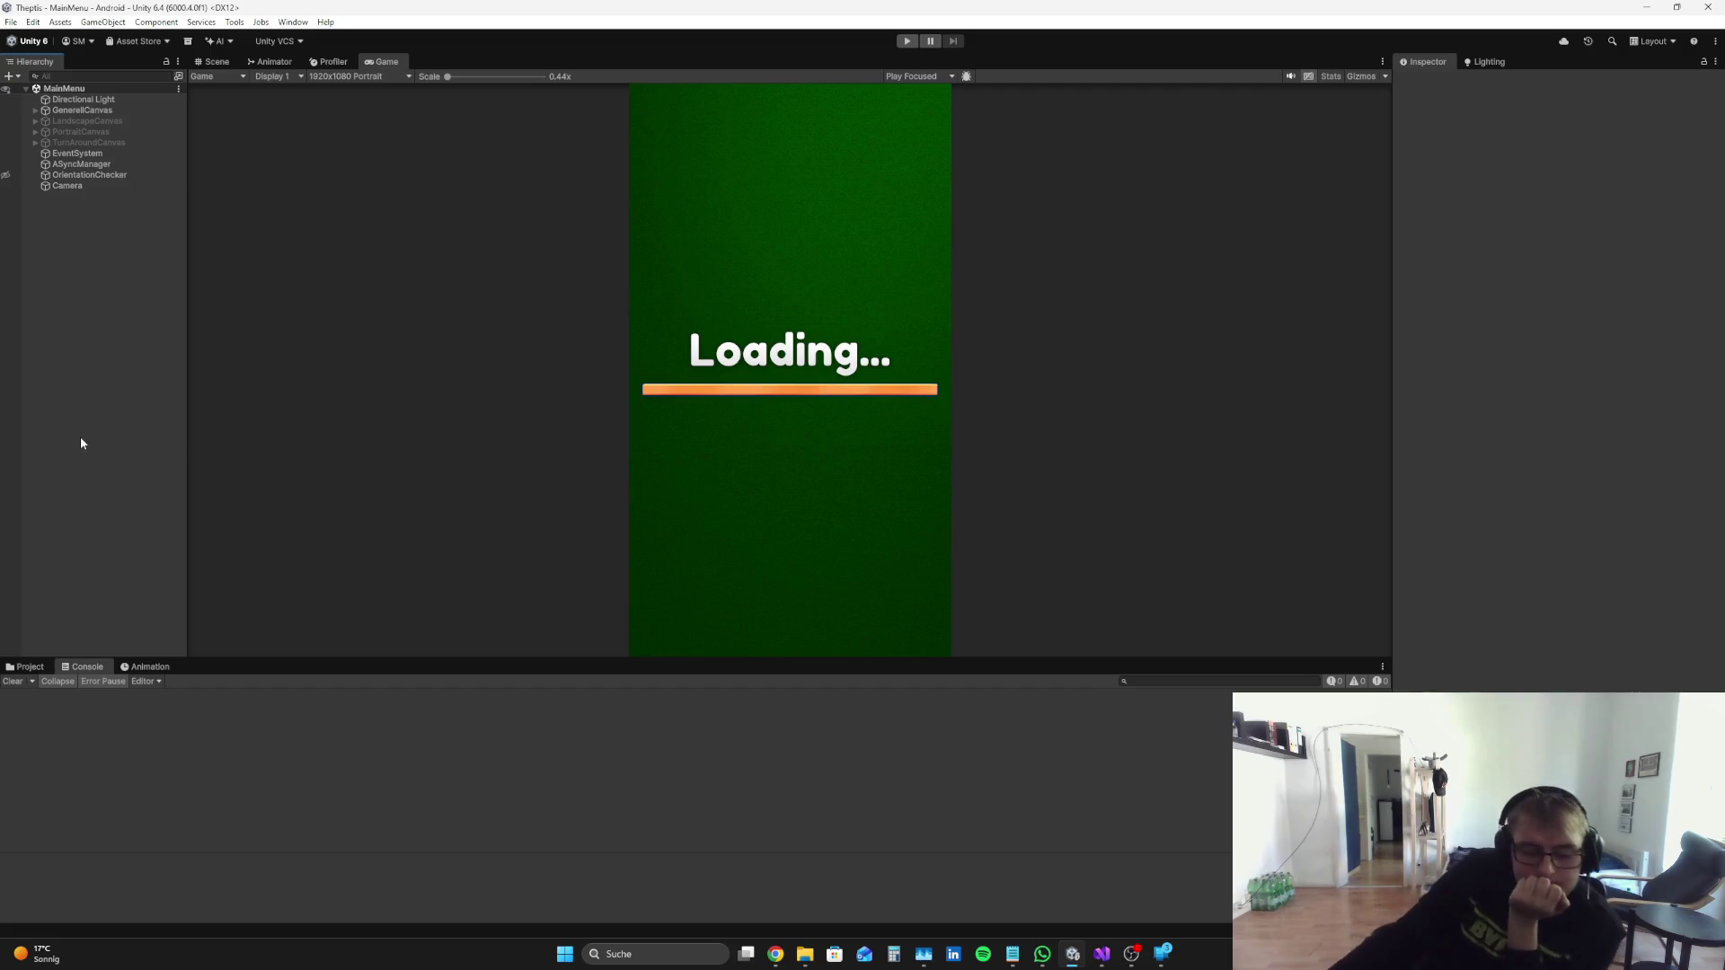
left_click(1104, 961)
scroll(658, 318, "up", 7)
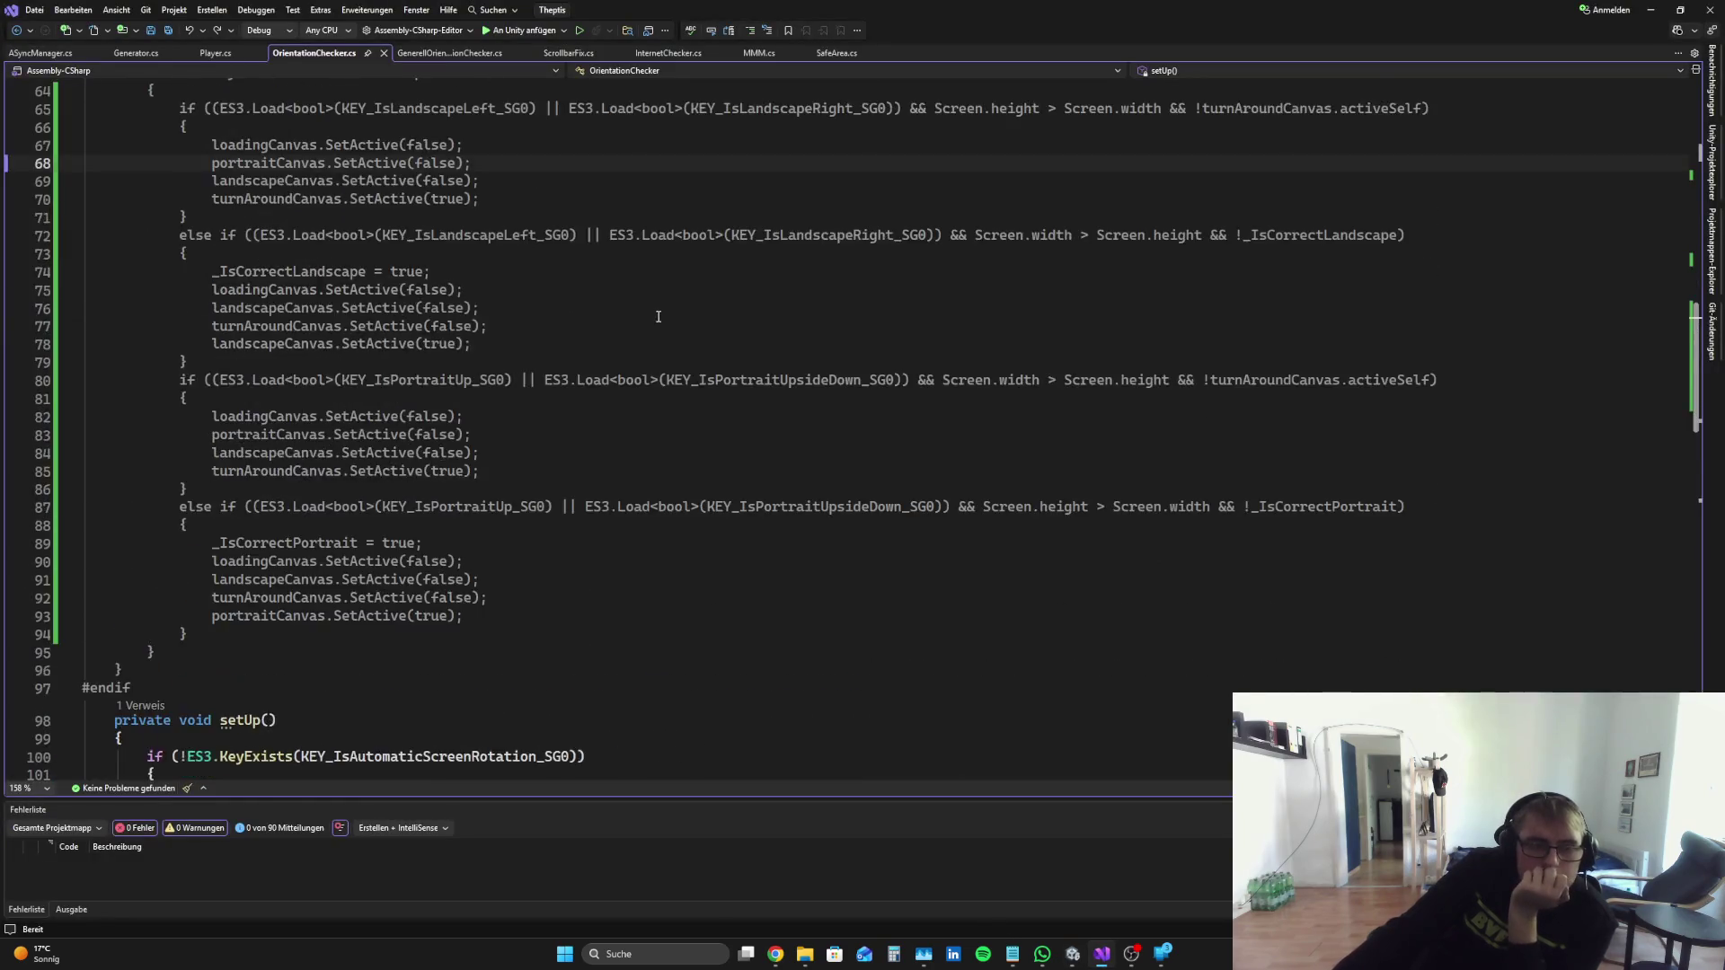
Step: Look over InternetChecker.cs, then select the entire MMM.cs script to copy it
left_click(668, 53)
scroll(673, 99, "down", 9)
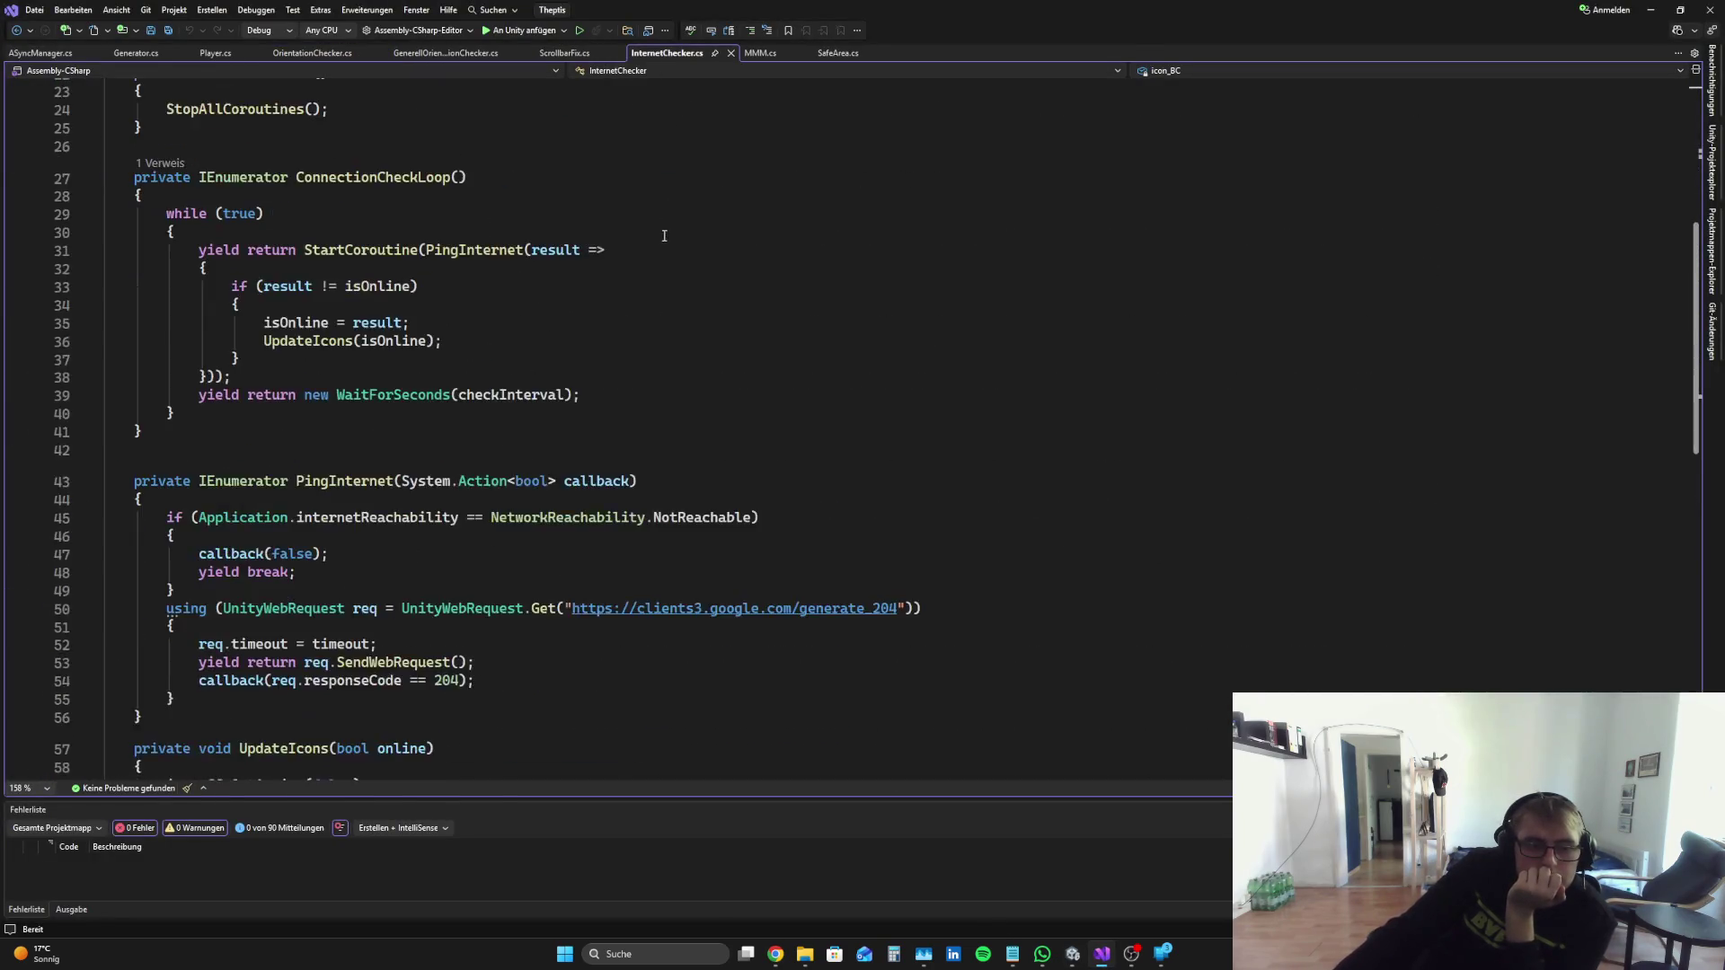
left_click(760, 53)
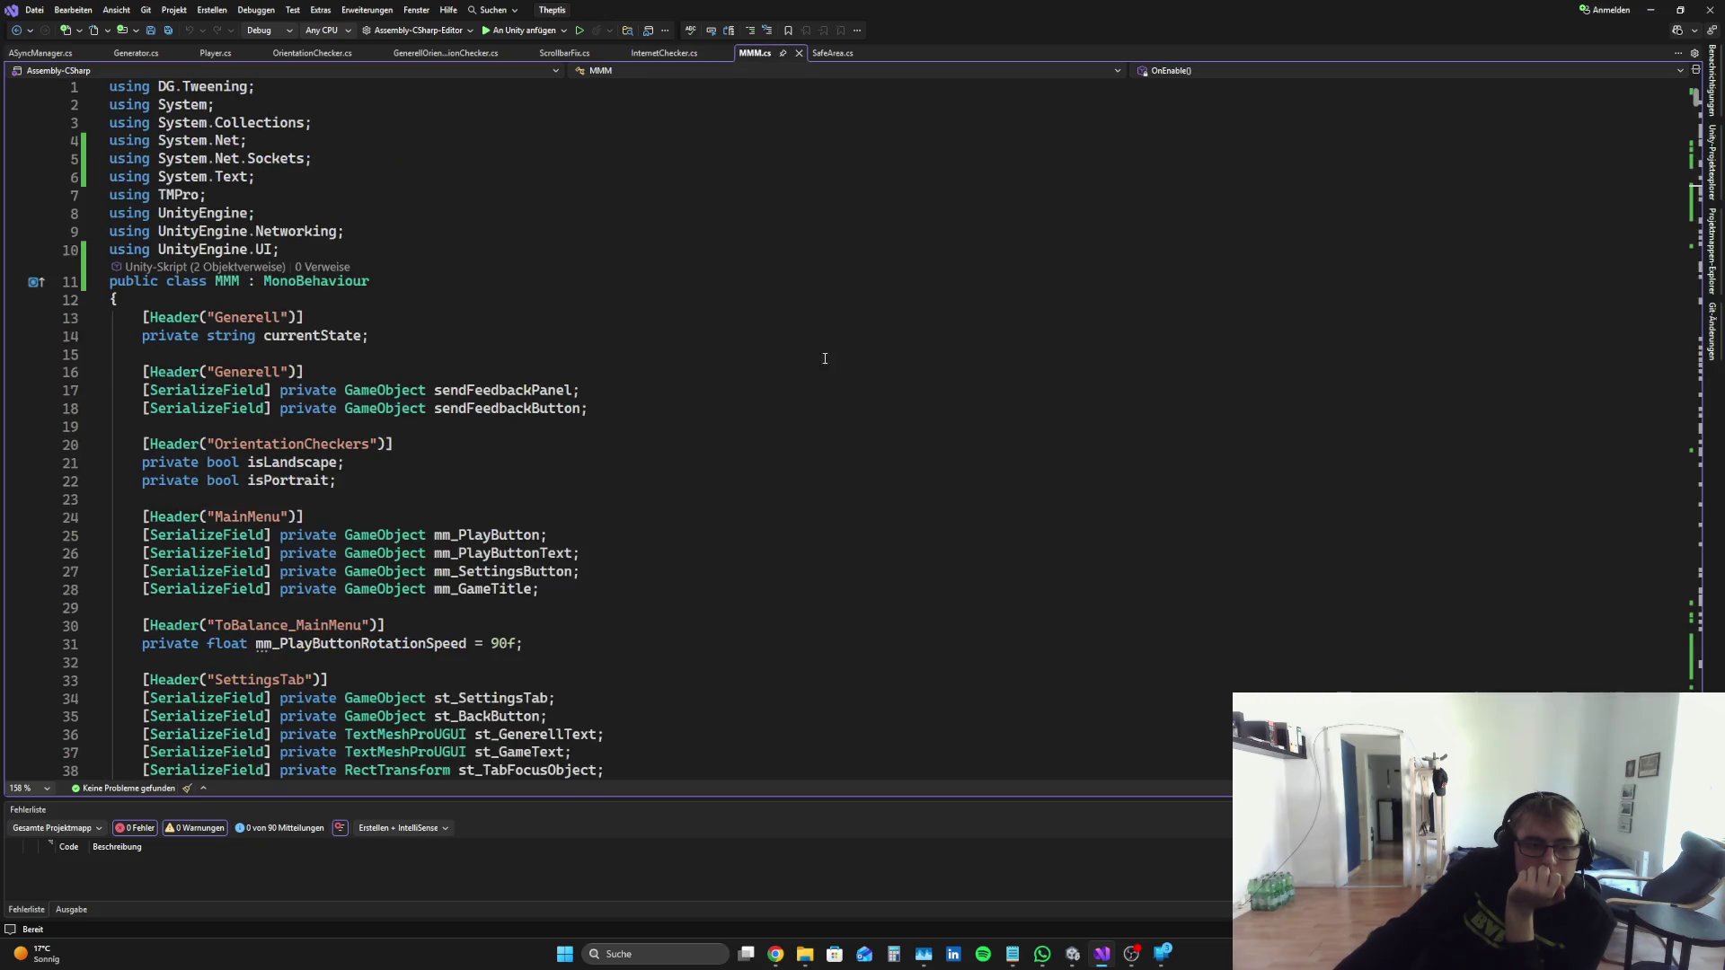
scroll(820, 378, "down", 14)
scroll(820, 459, "down", 20)
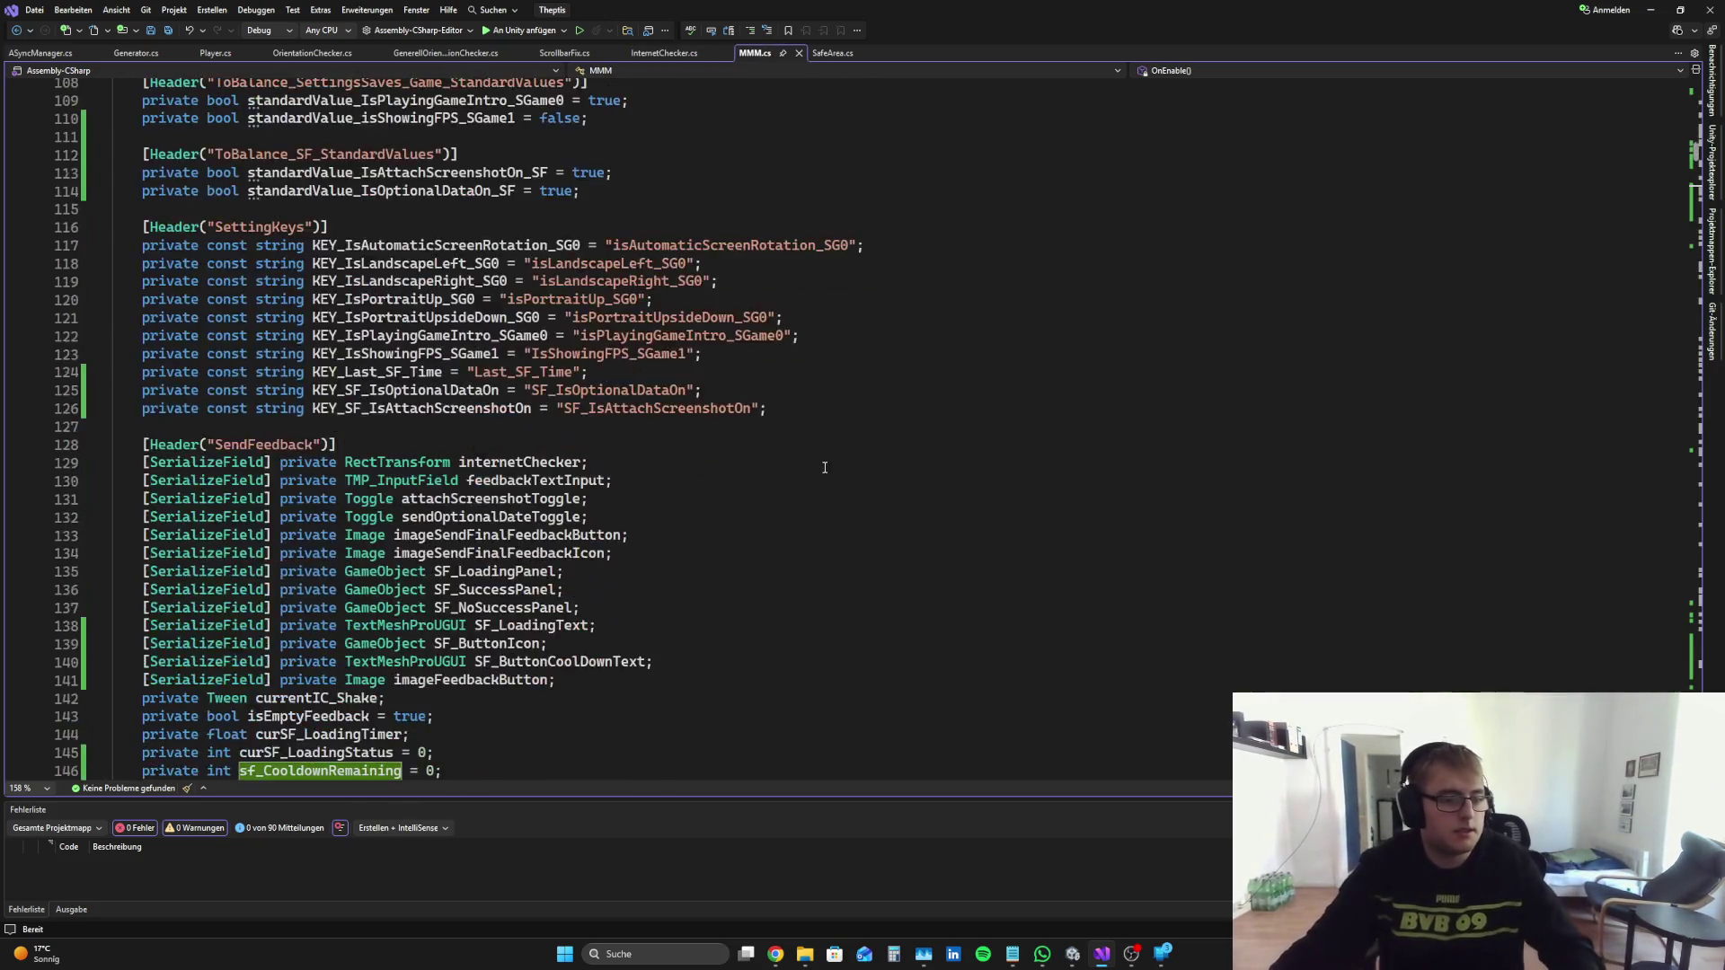
key("ctrl+a")
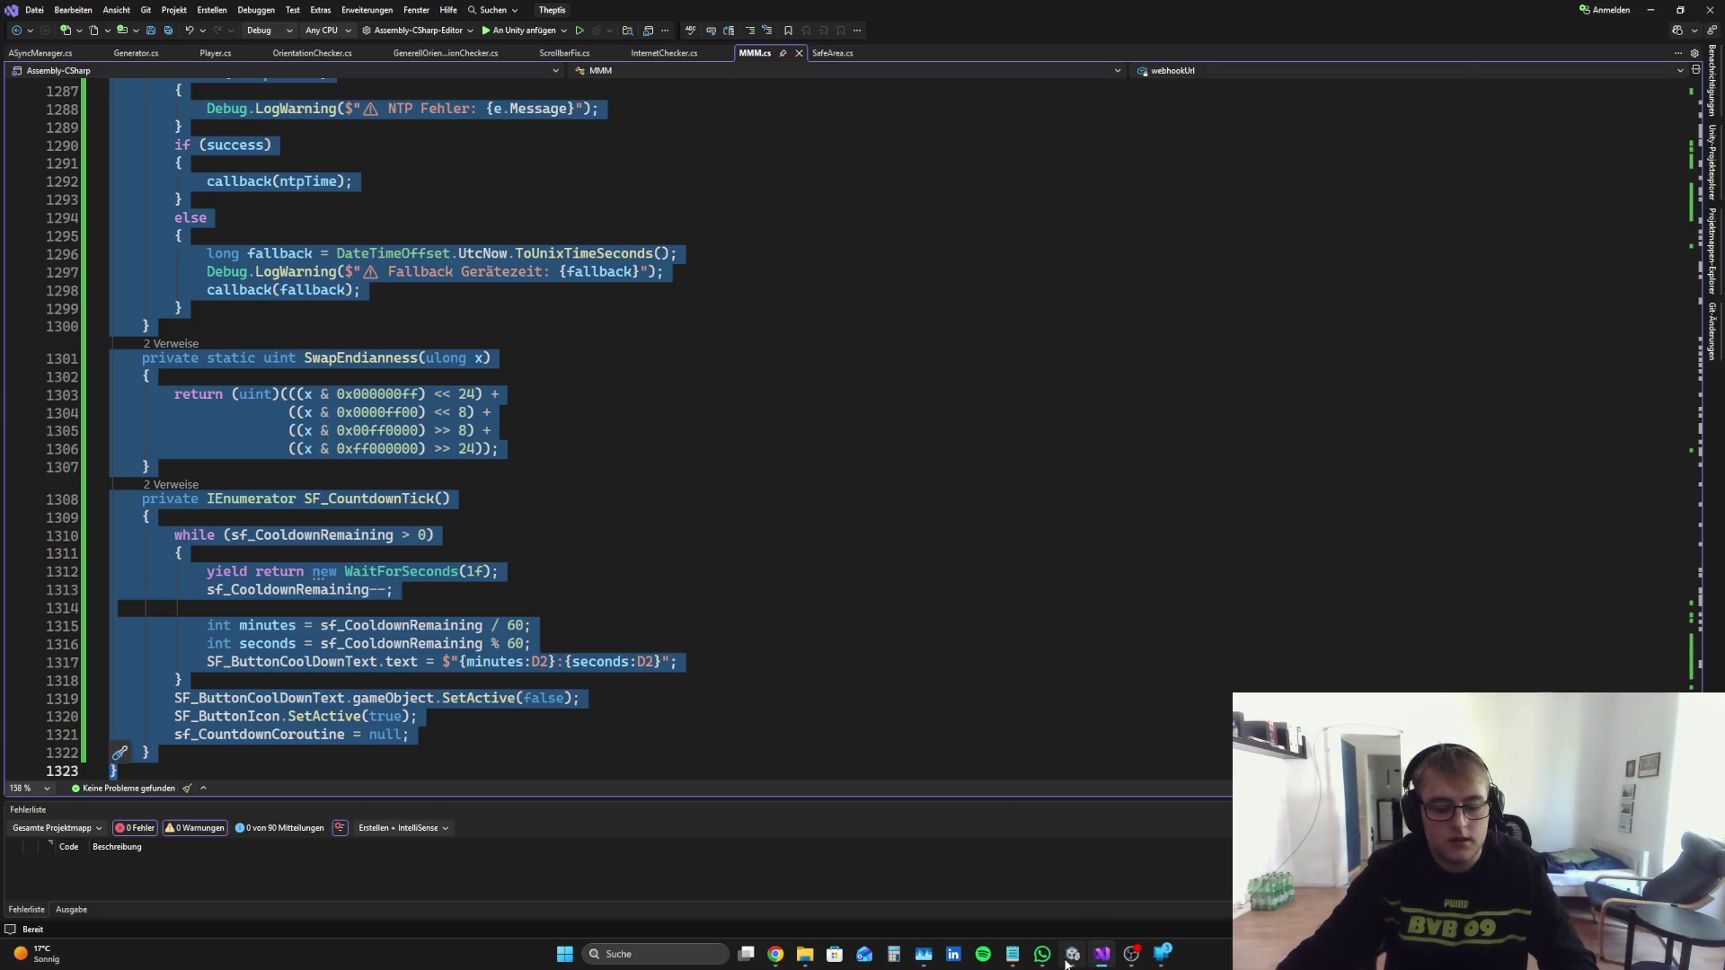
Step: Check the 38:59 feedback cooldown in Unity Play mode, stop it, and open the Perplexity conversation
left_click(1071, 954)
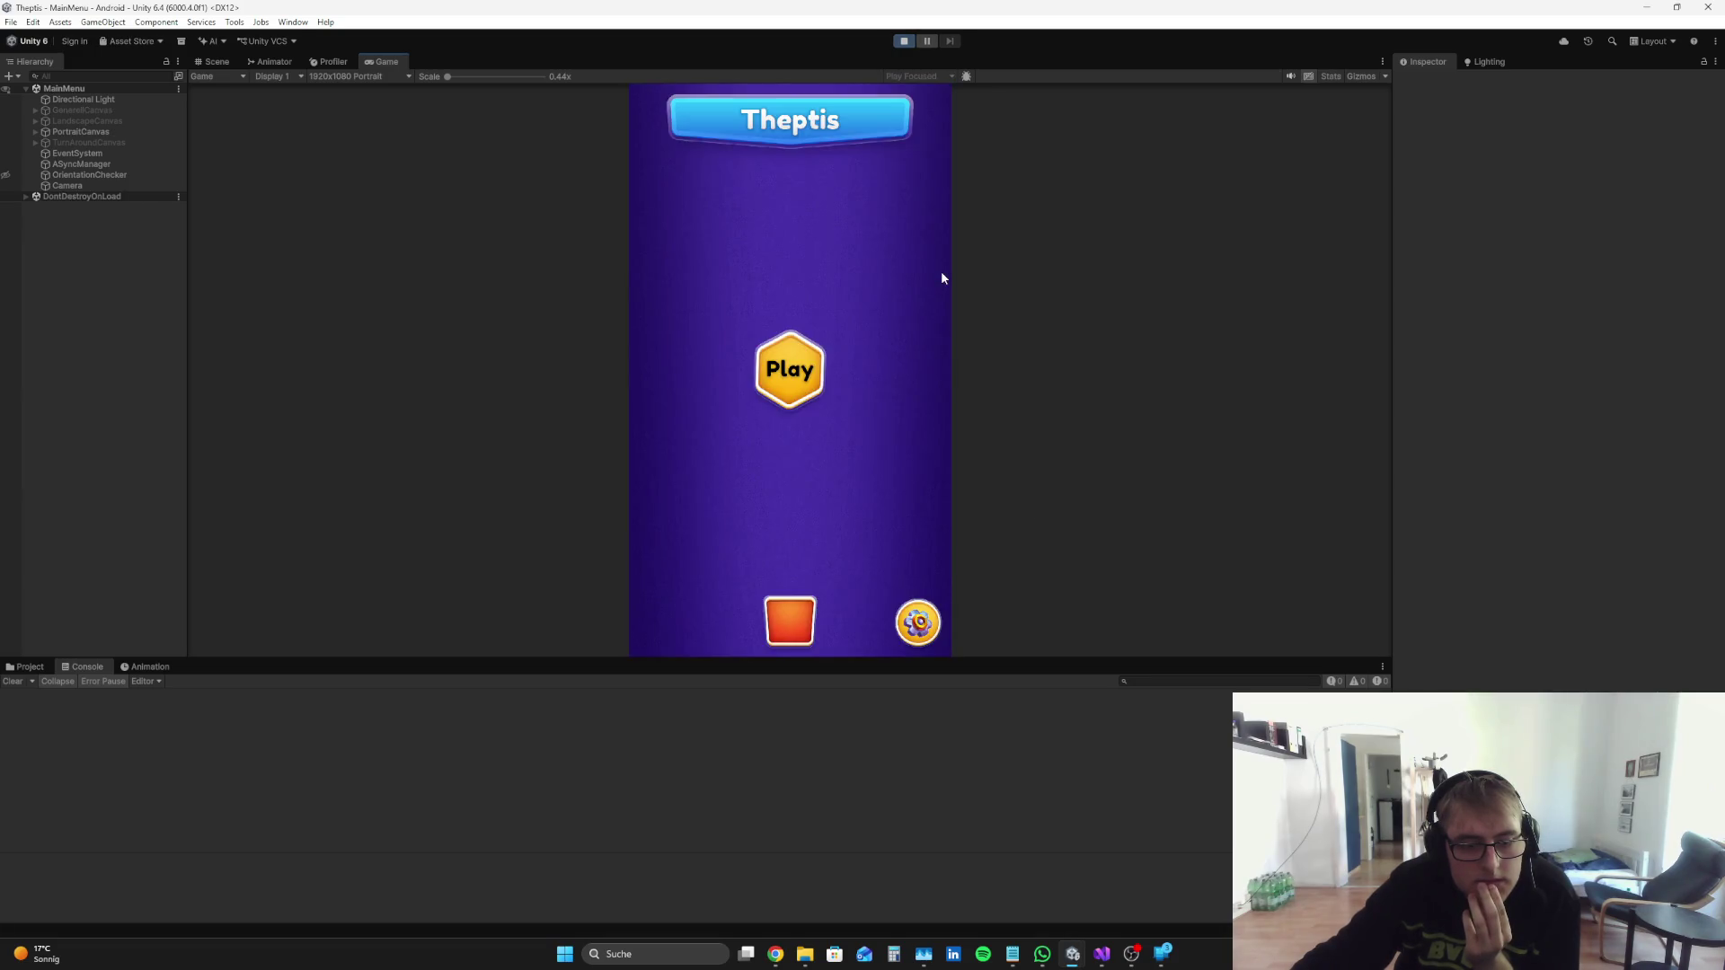
left_click(907, 42)
left_click(775, 954)
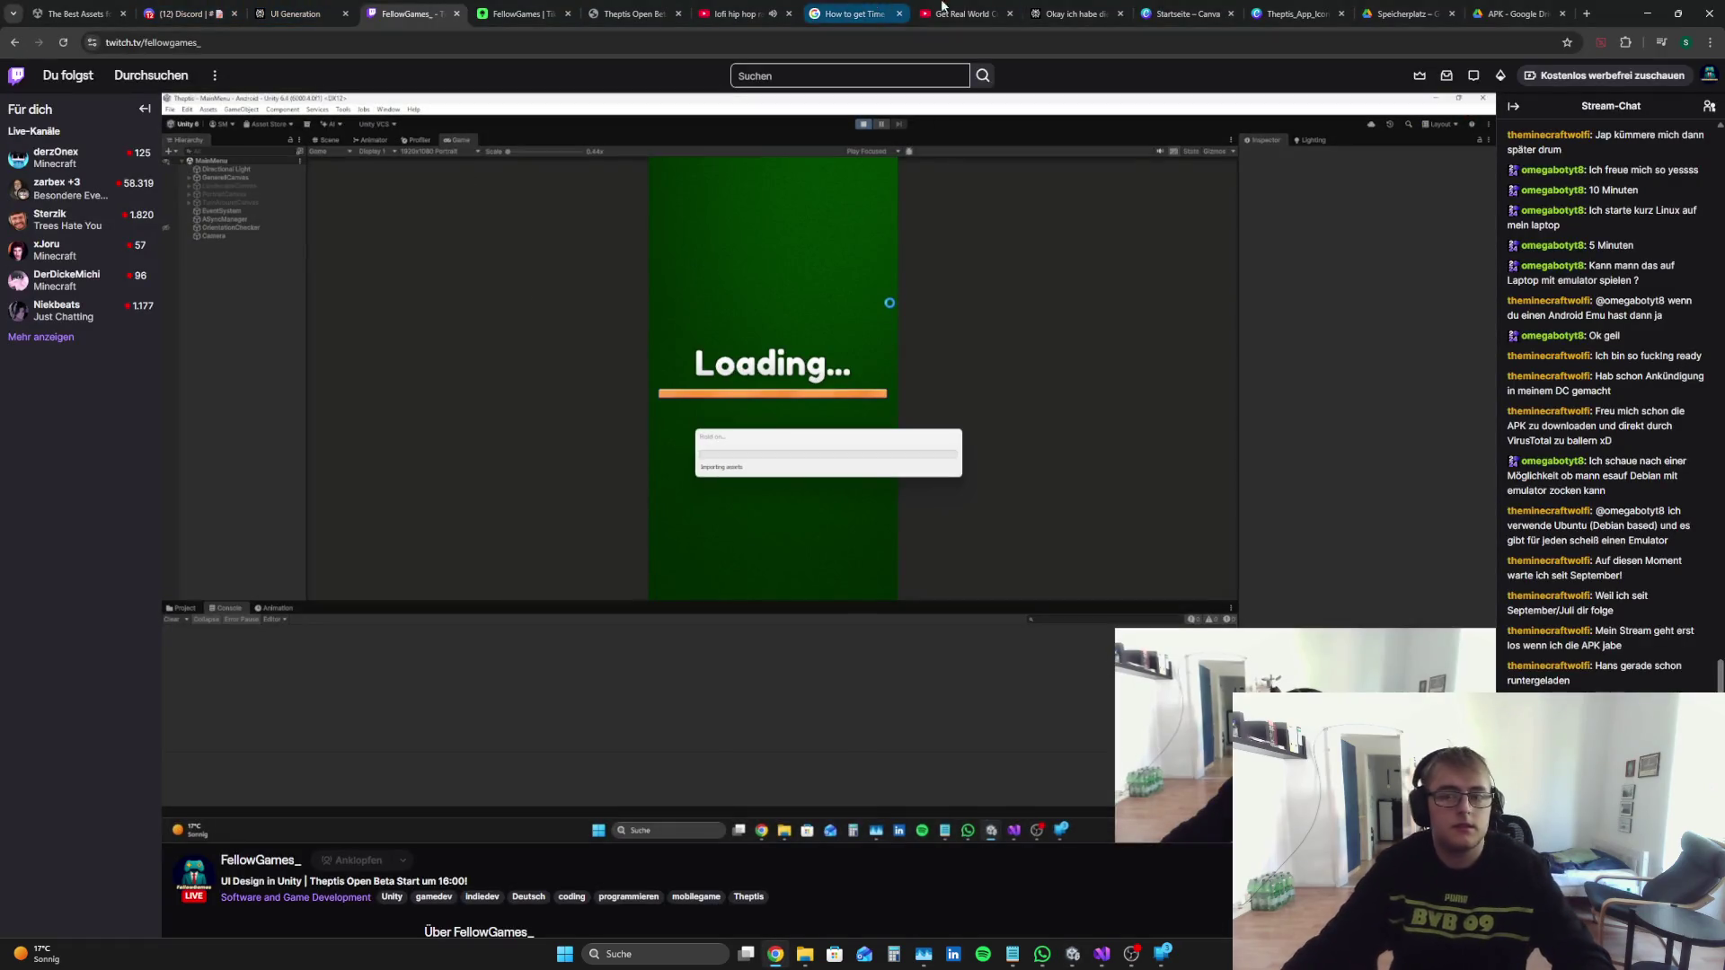
left_click(1073, 14)
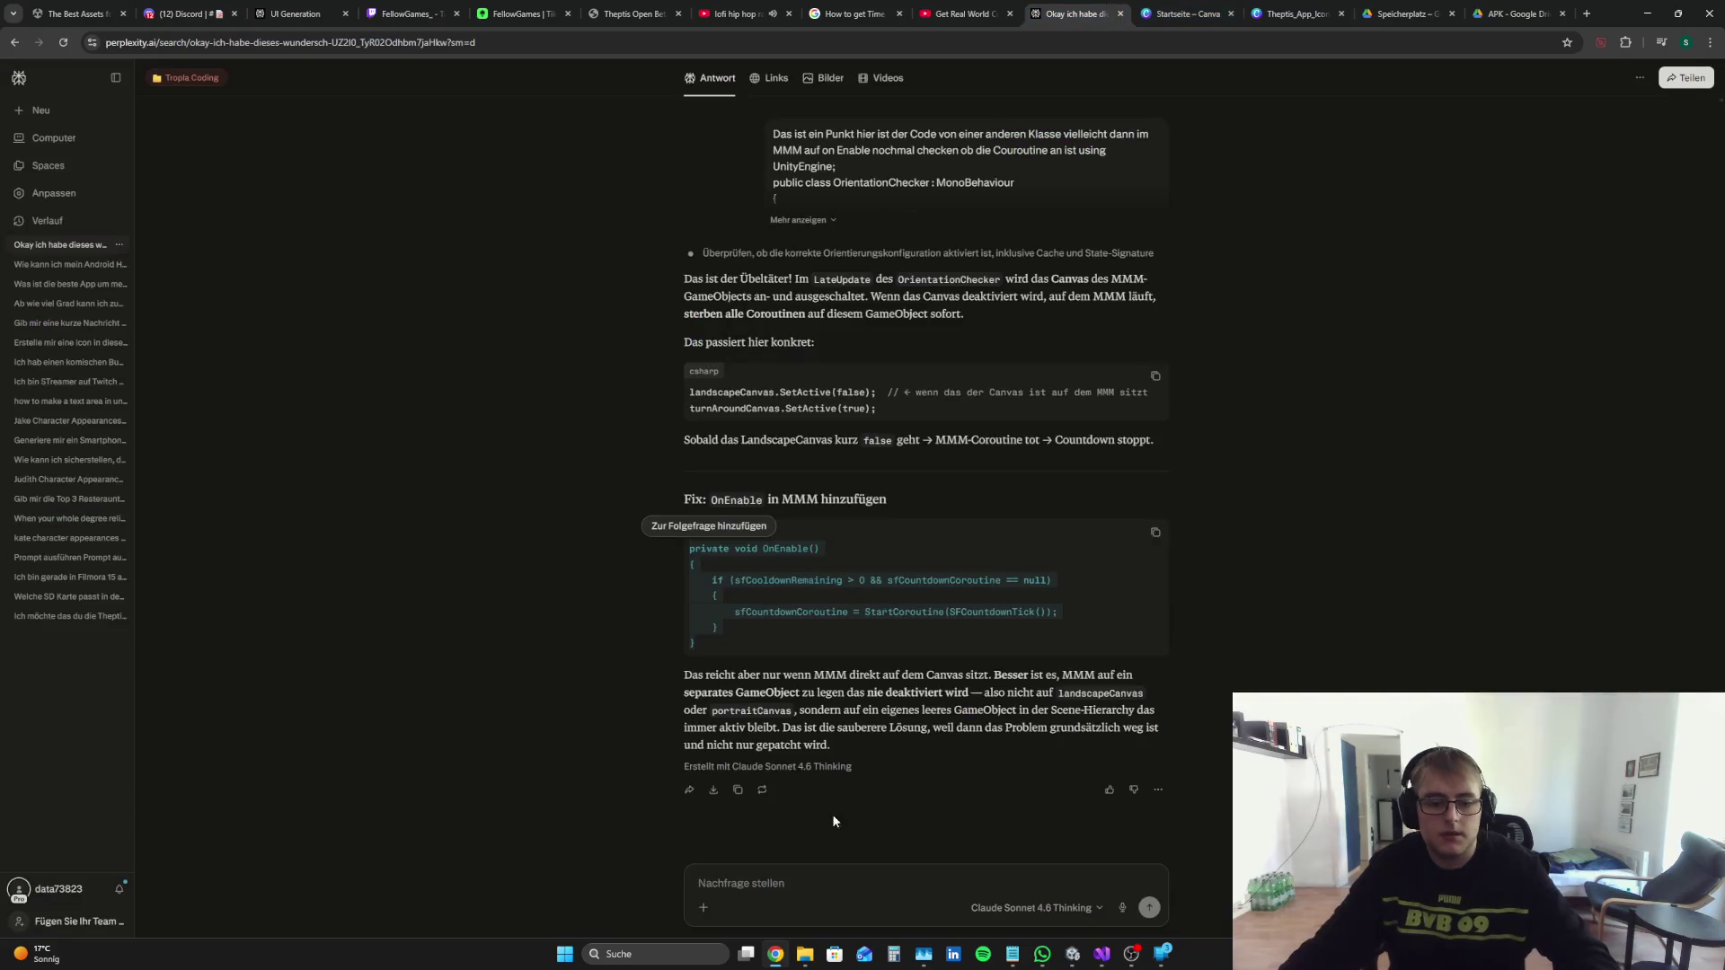
Step: Ask Perplexity 'Der Countdown funktioni…' on mobile, attaching the copied script as paste.txt
left_click(795, 871)
type("Der Countdow")
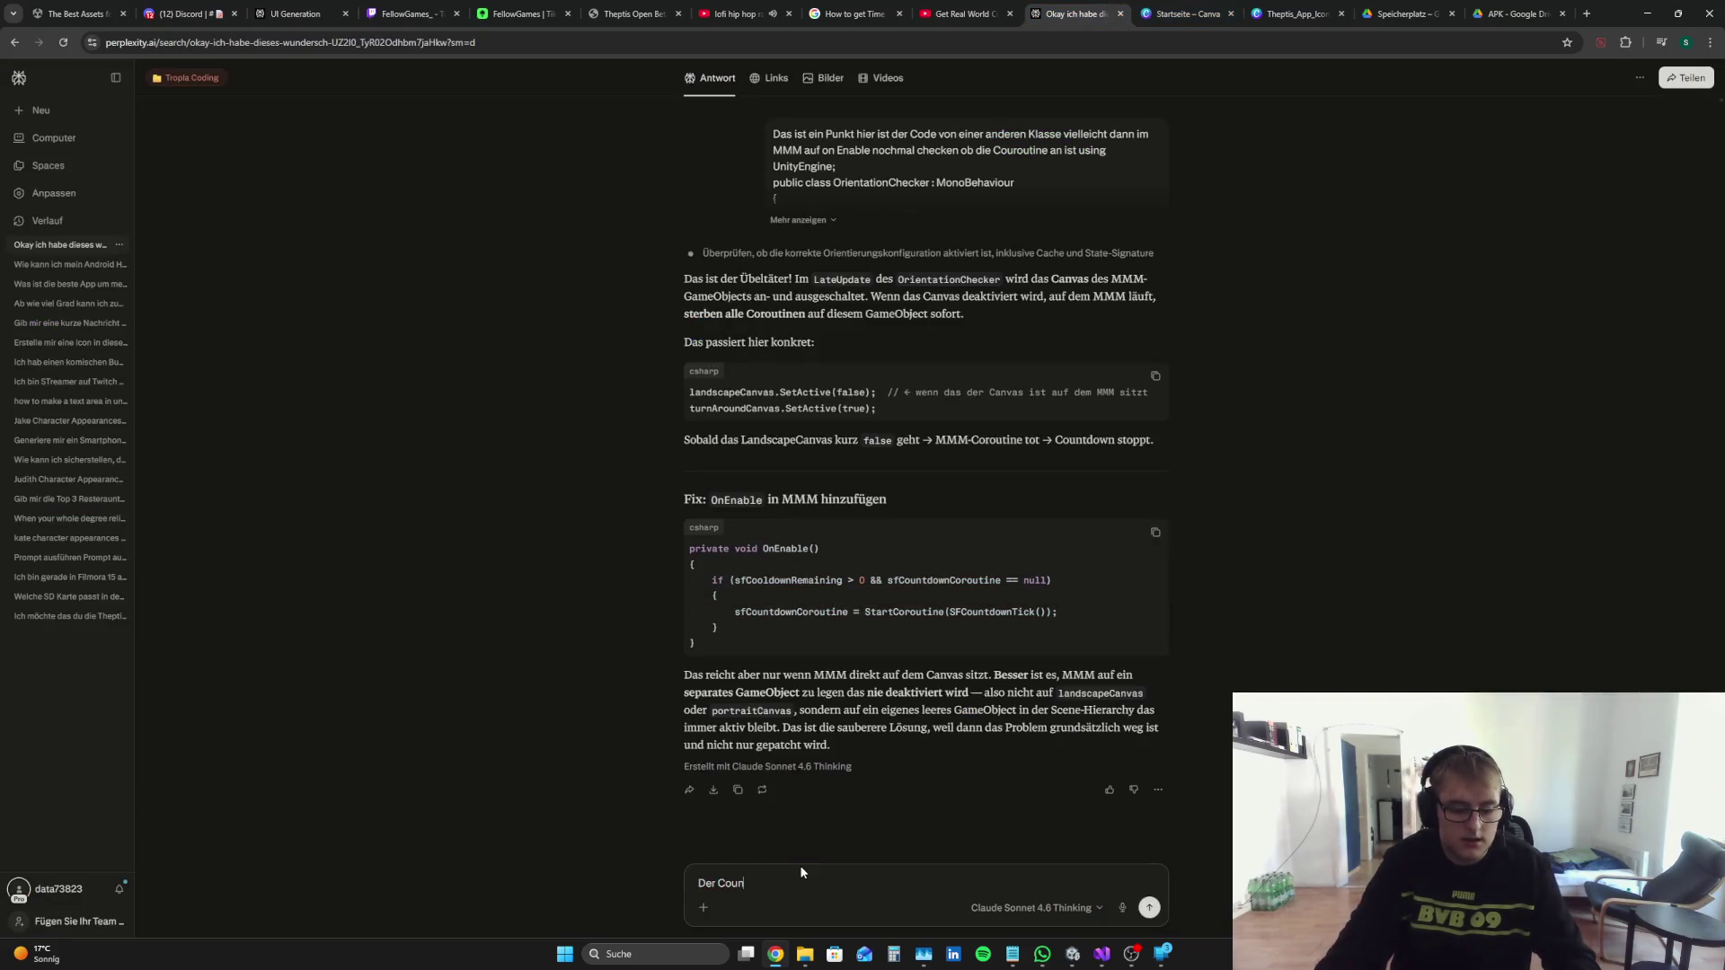
type("n funktioniert immer noch nicht auf Mobile")
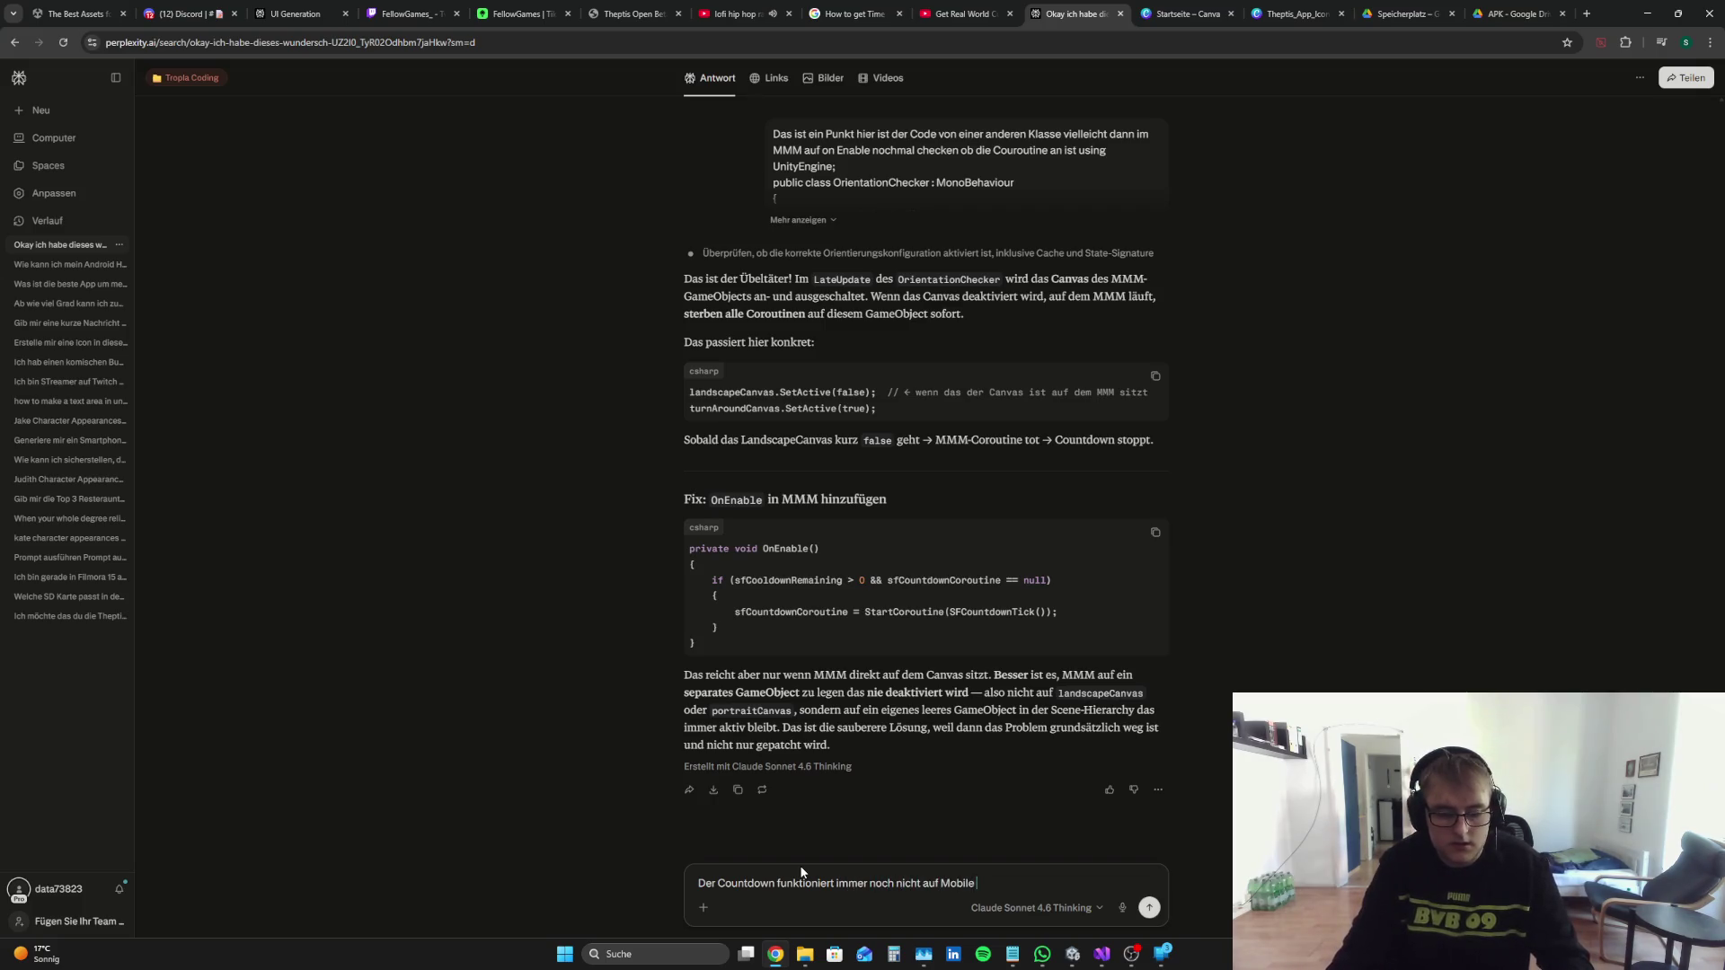
key("ctrl+v")
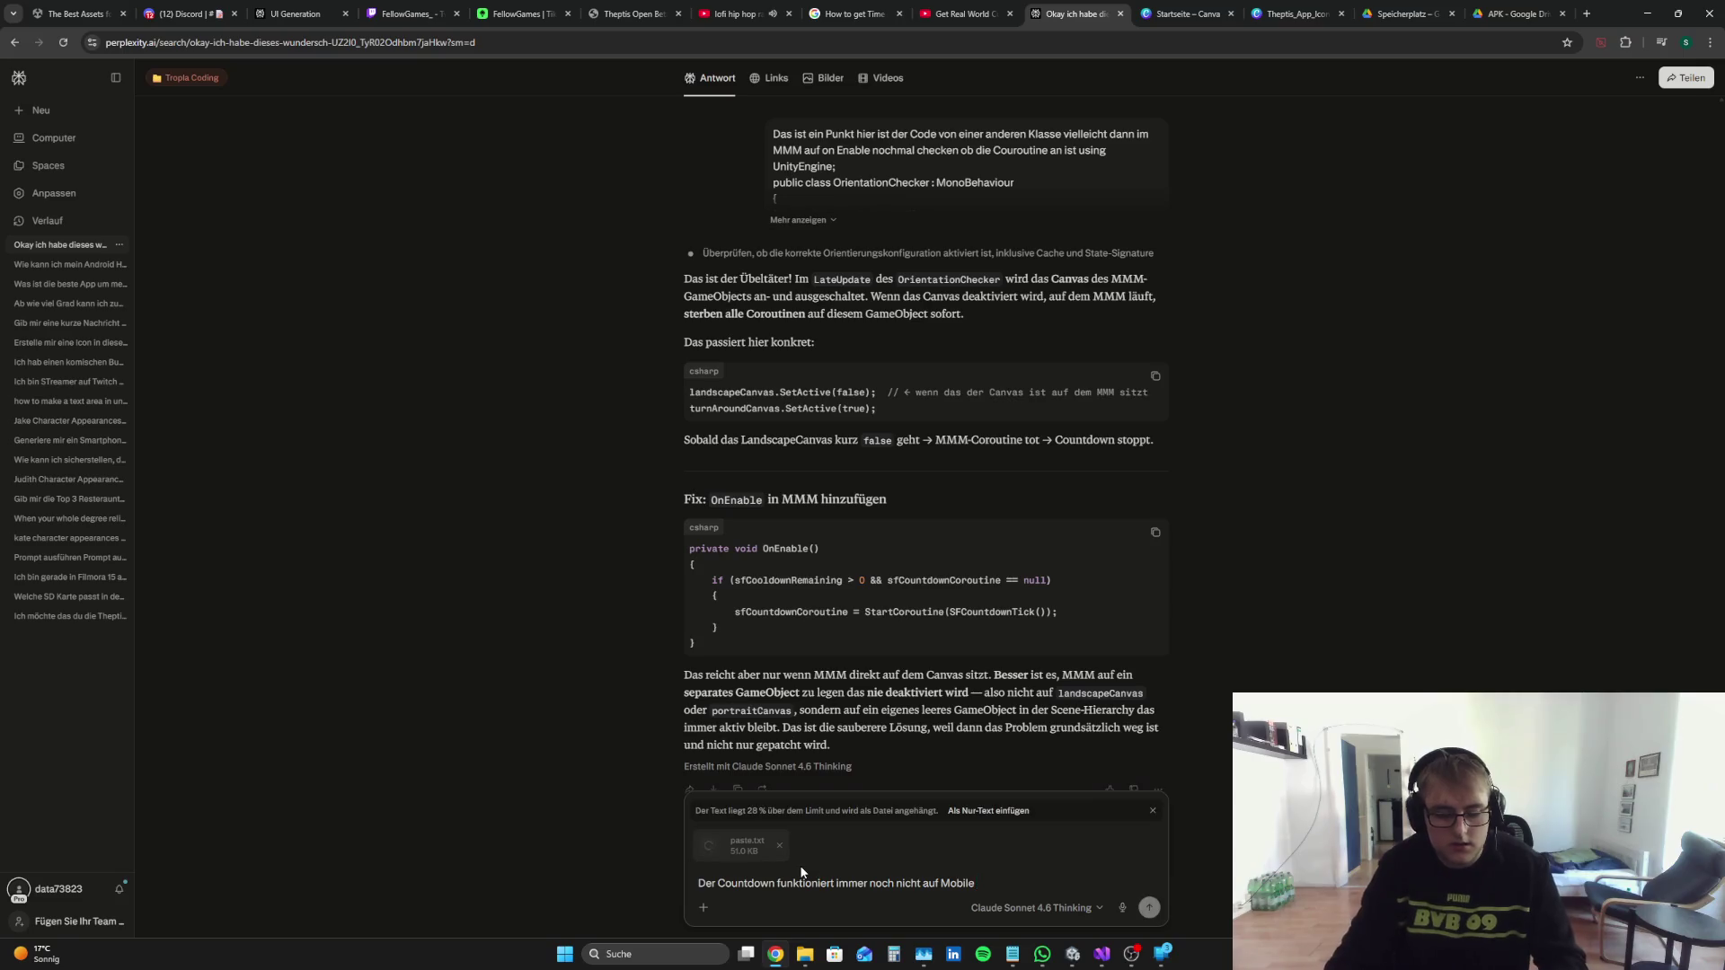
key("Return")
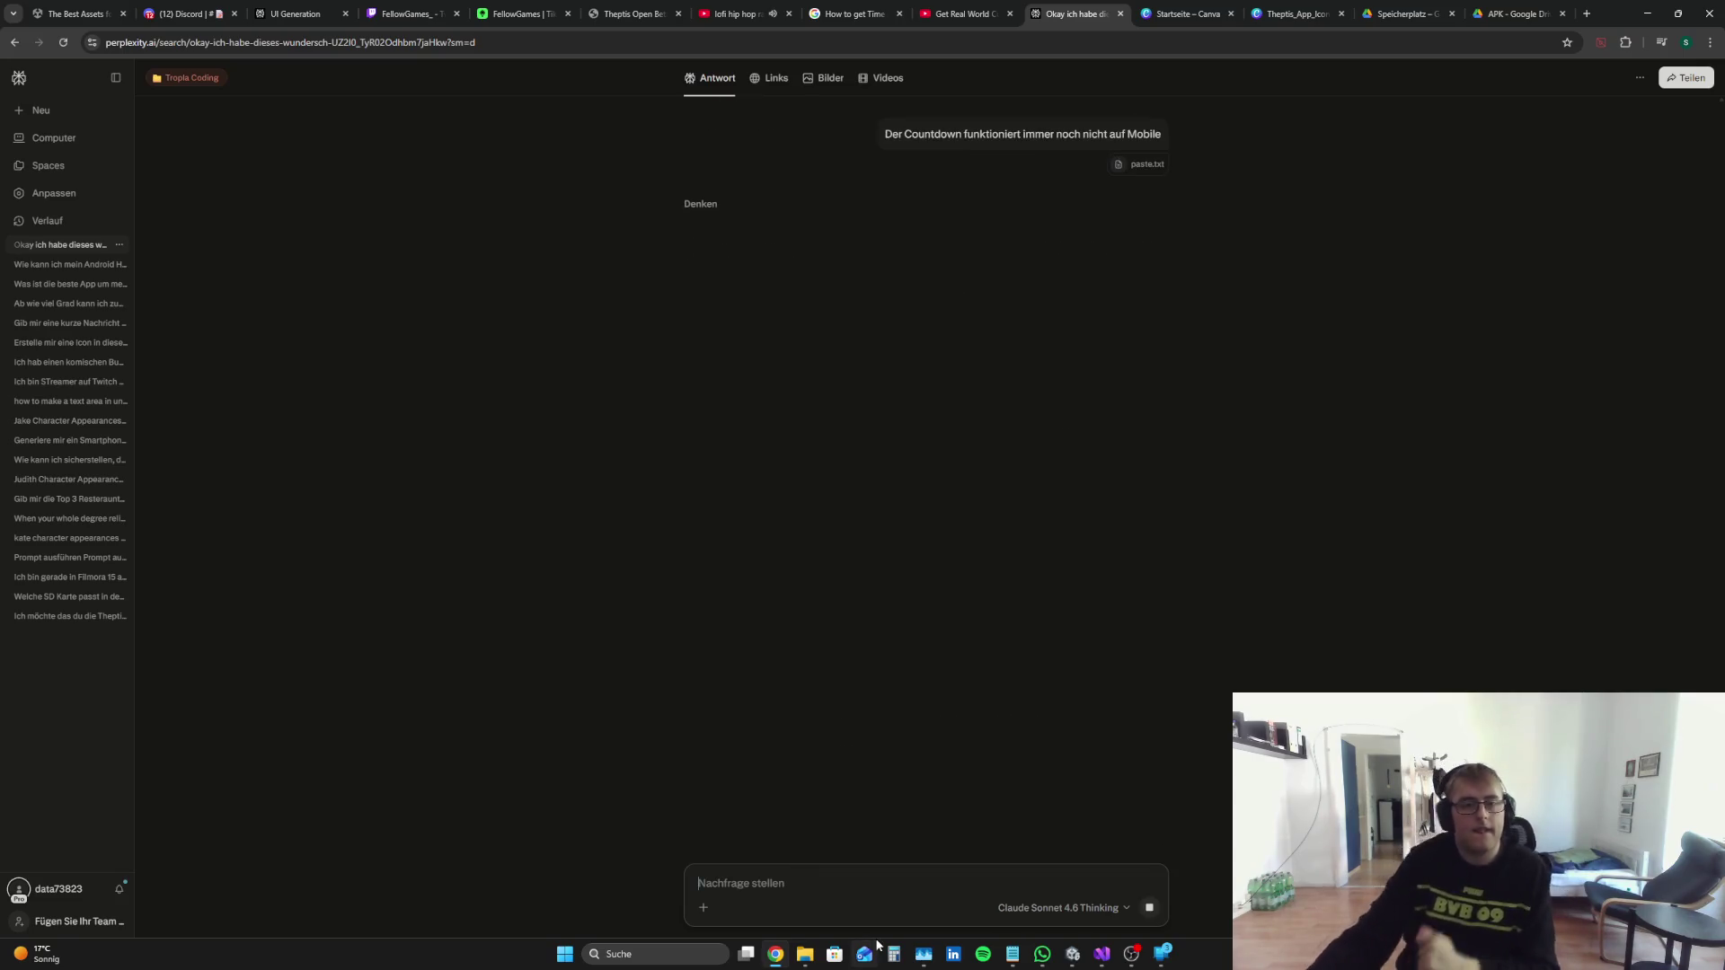
Step: Flip through the browser tabs, close the Theptis Open Beta tab, and return to Perplexity
left_click(184, 14)
left_click(280, 5)
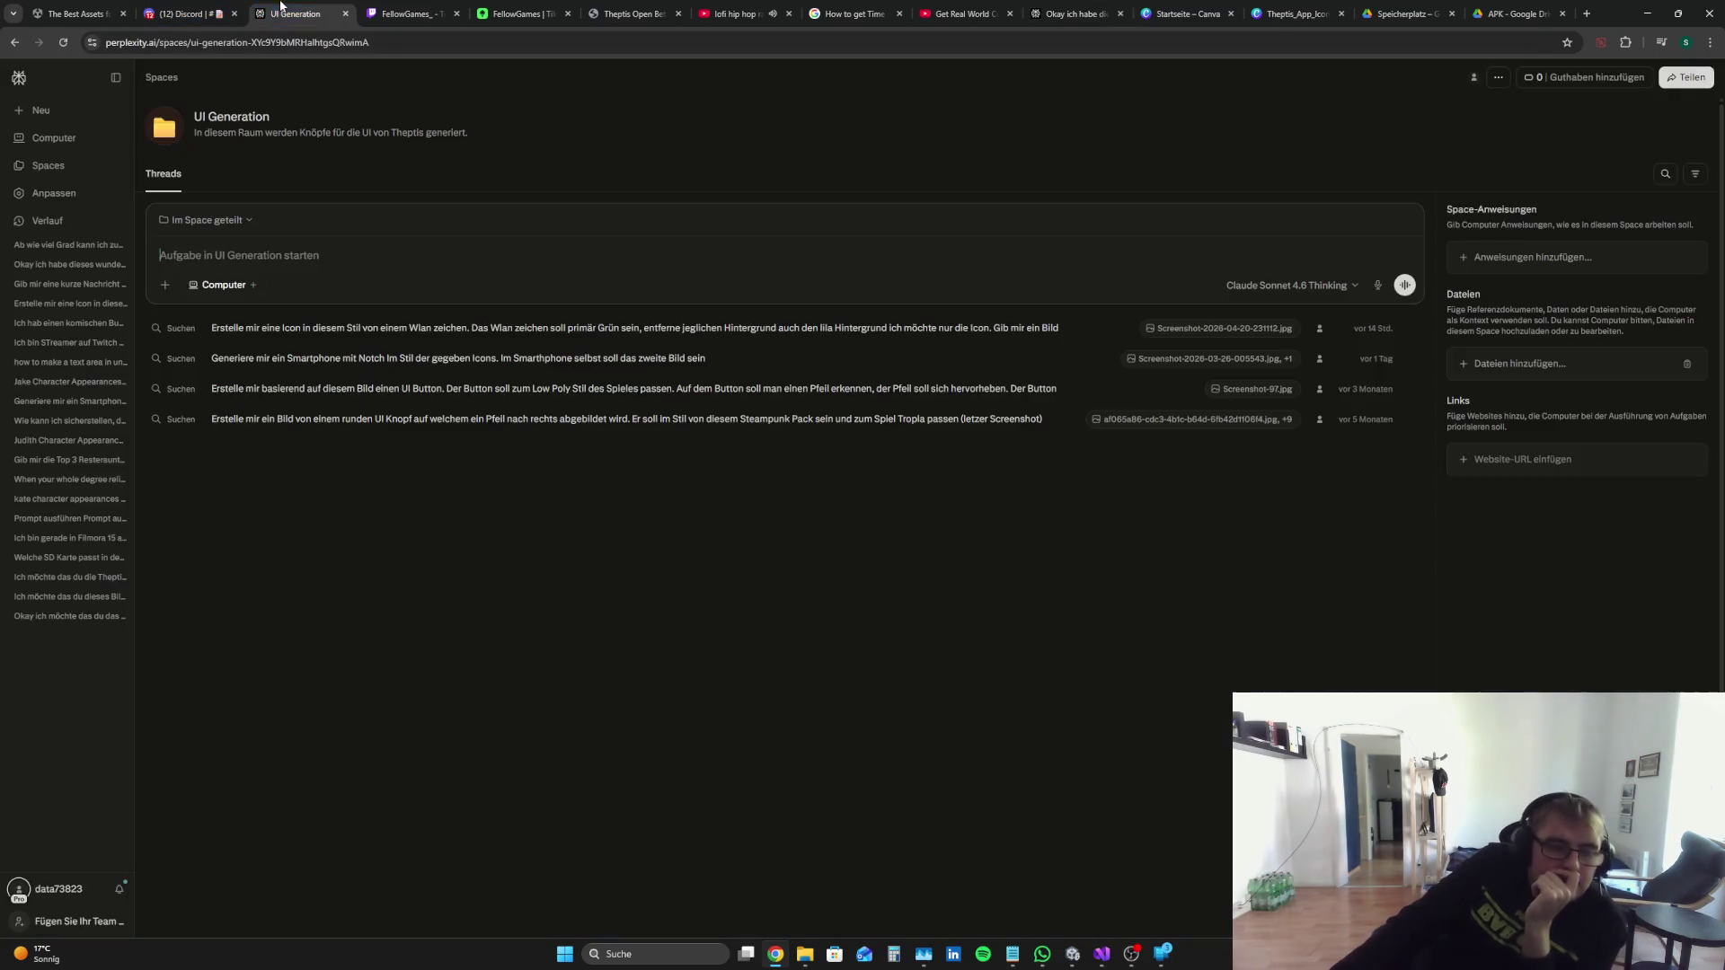
left_click(629, 11)
left_click(724, 5)
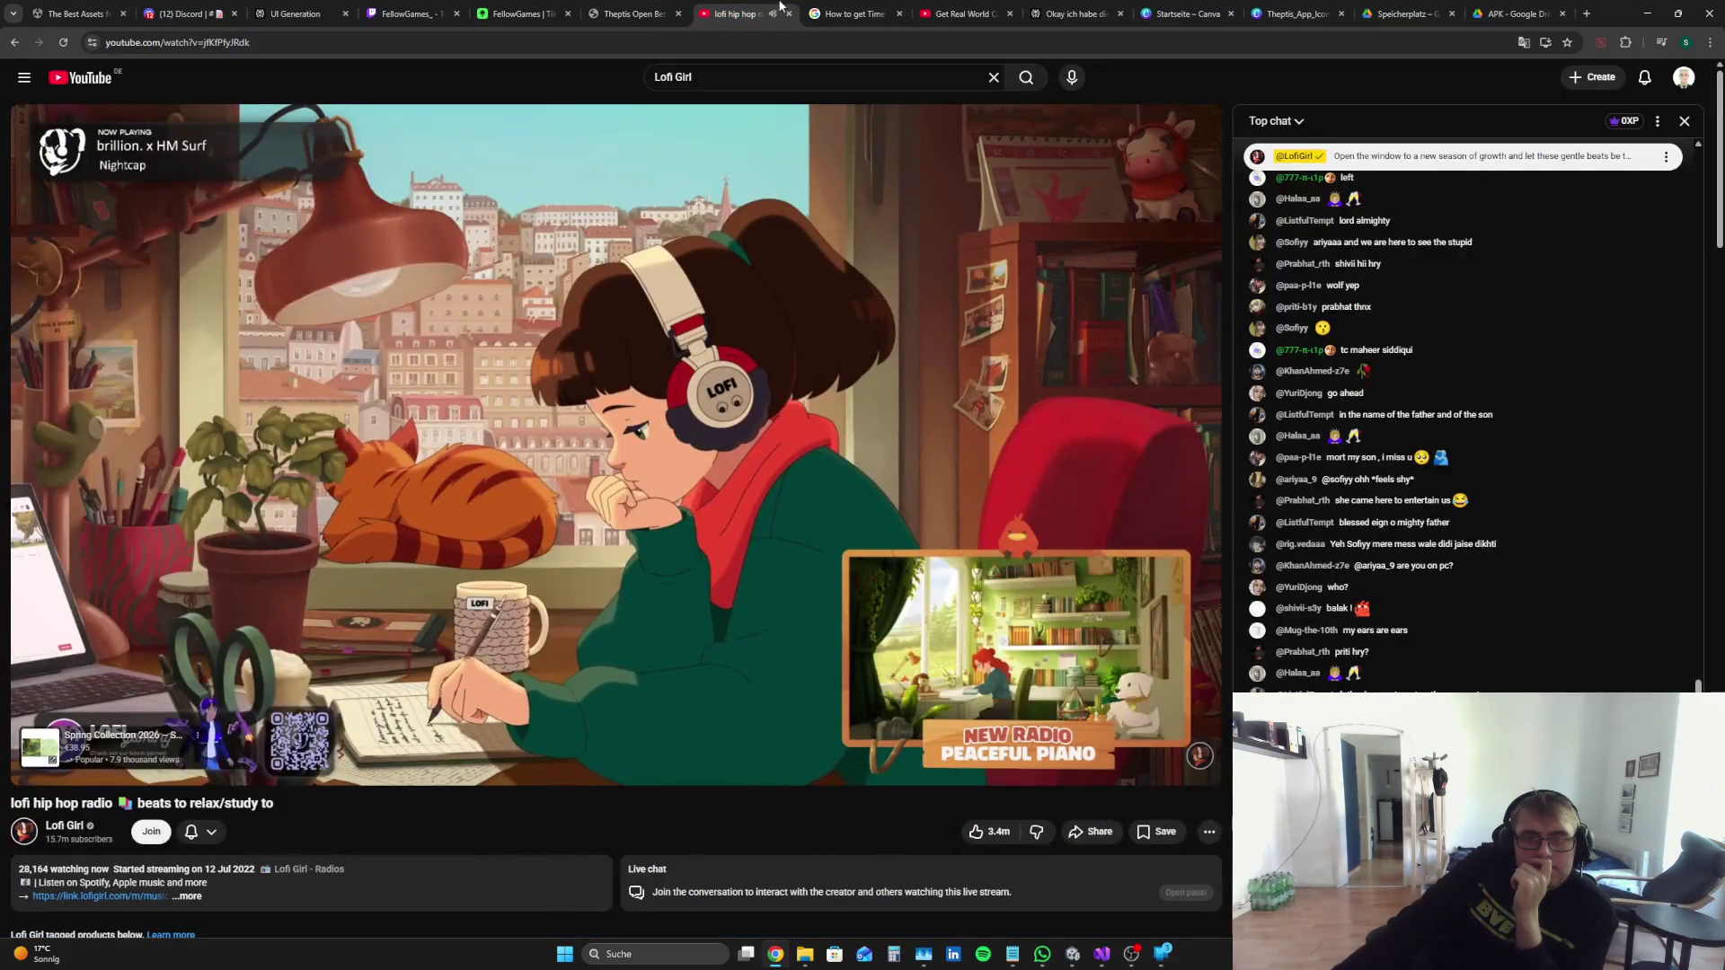
left_click(628, 14)
left_click(678, 14)
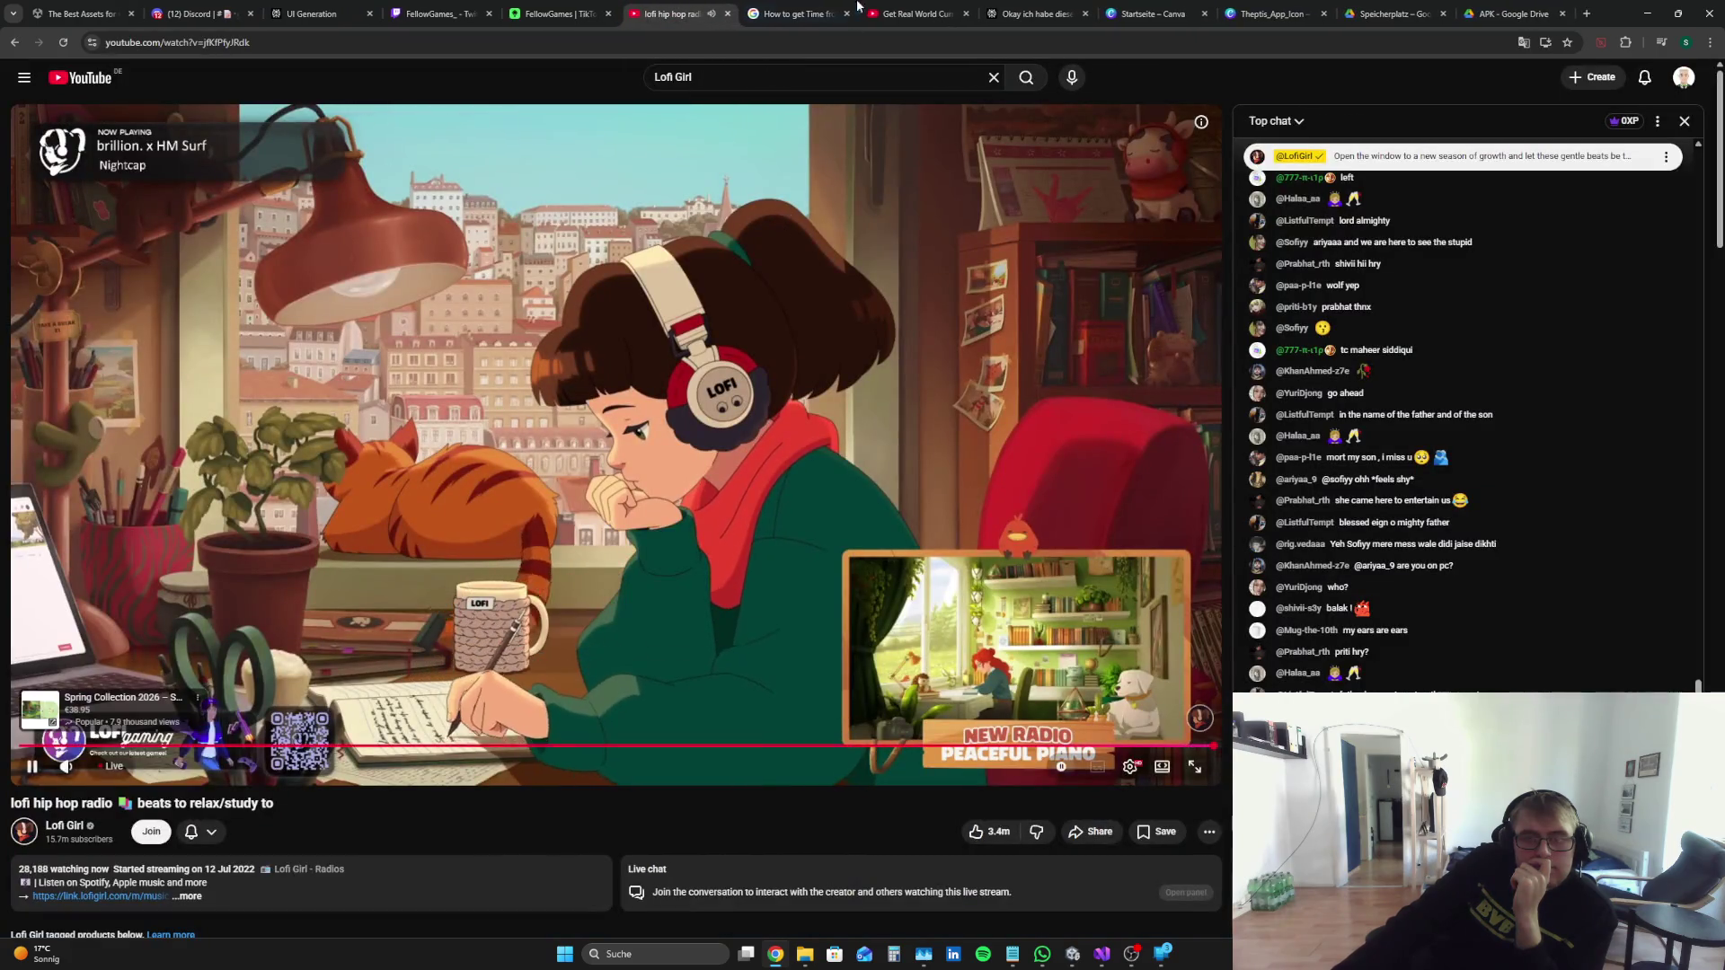
left_click(1059, 13)
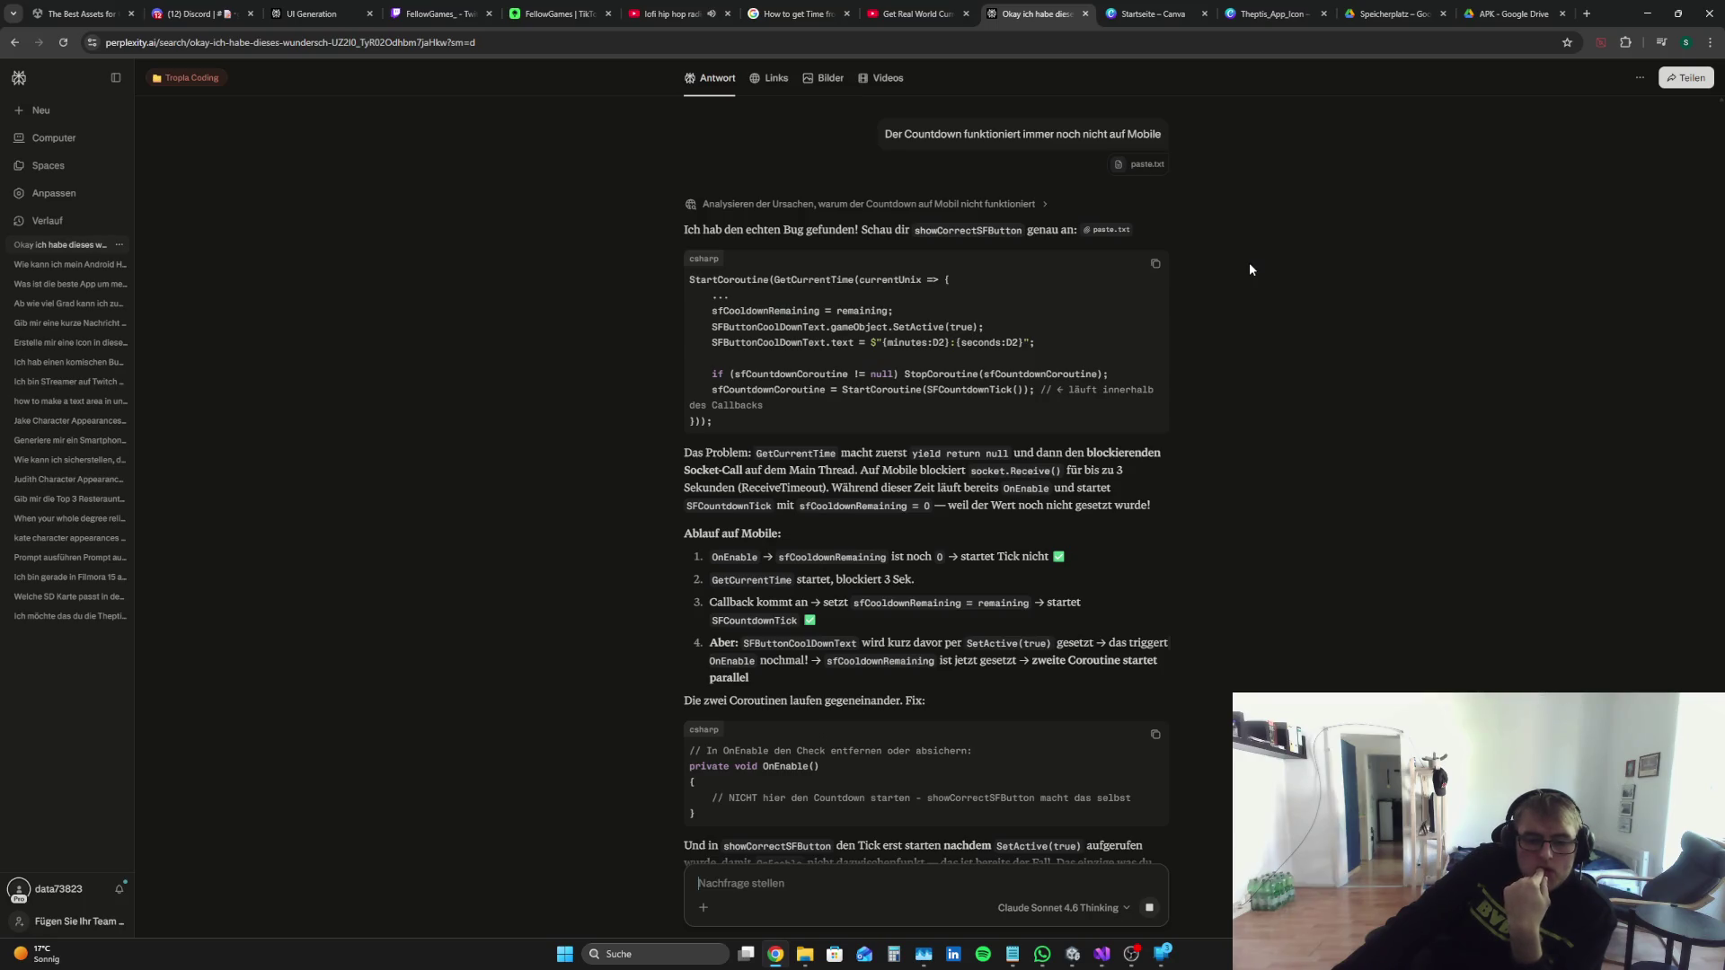
Step: Read the answer blaming OnEnable's second countdown coroutine, then go back to MMM.cs in Visual Studio
scroll(1236, 230, "down", 2)
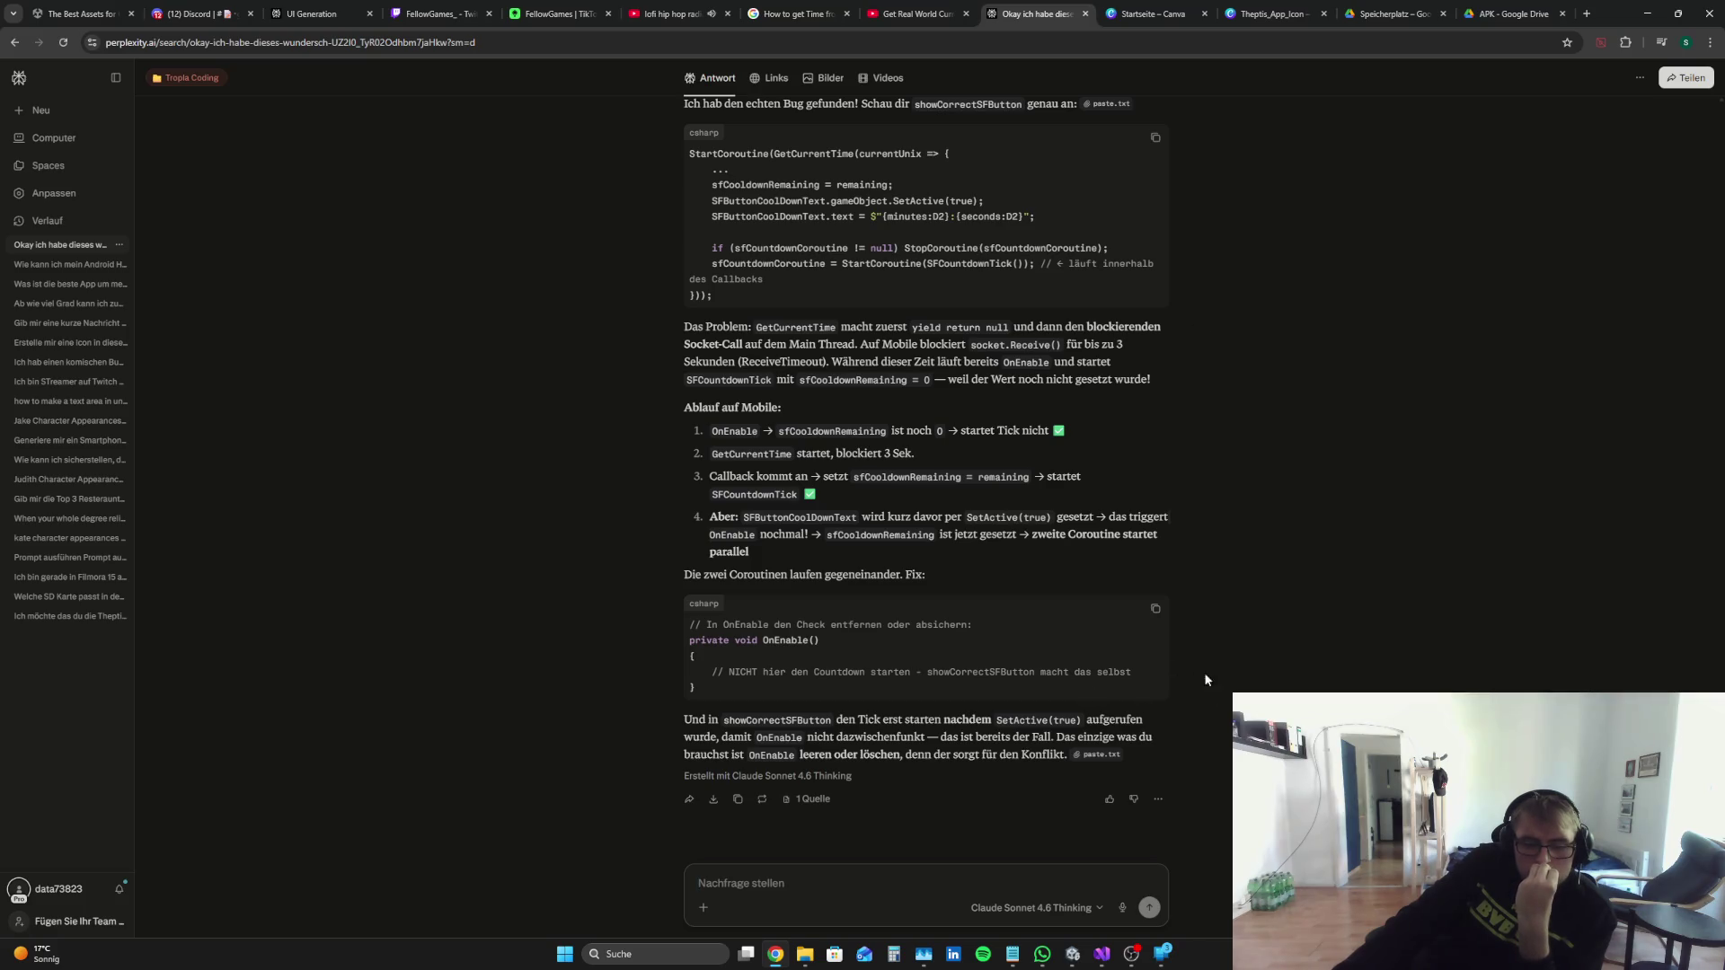
left_click(1101, 959)
left_click(1100, 959)
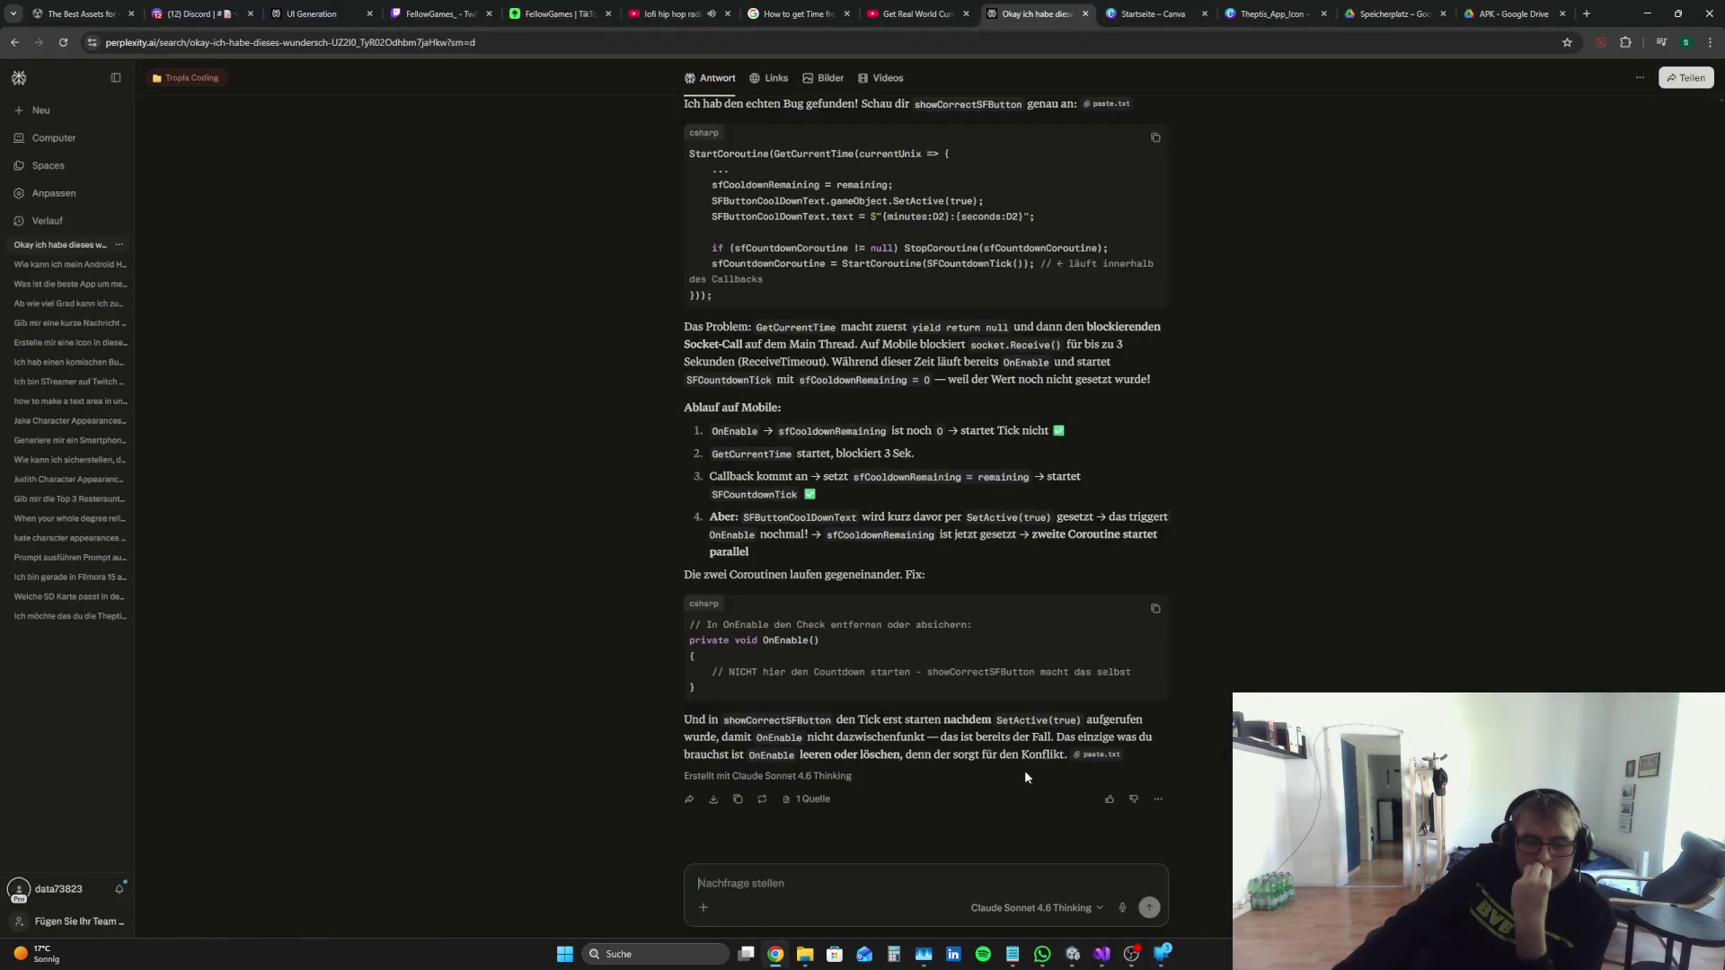
left_click(1100, 959)
scroll(539, 404, "up", 4)
left_click(272, 359)
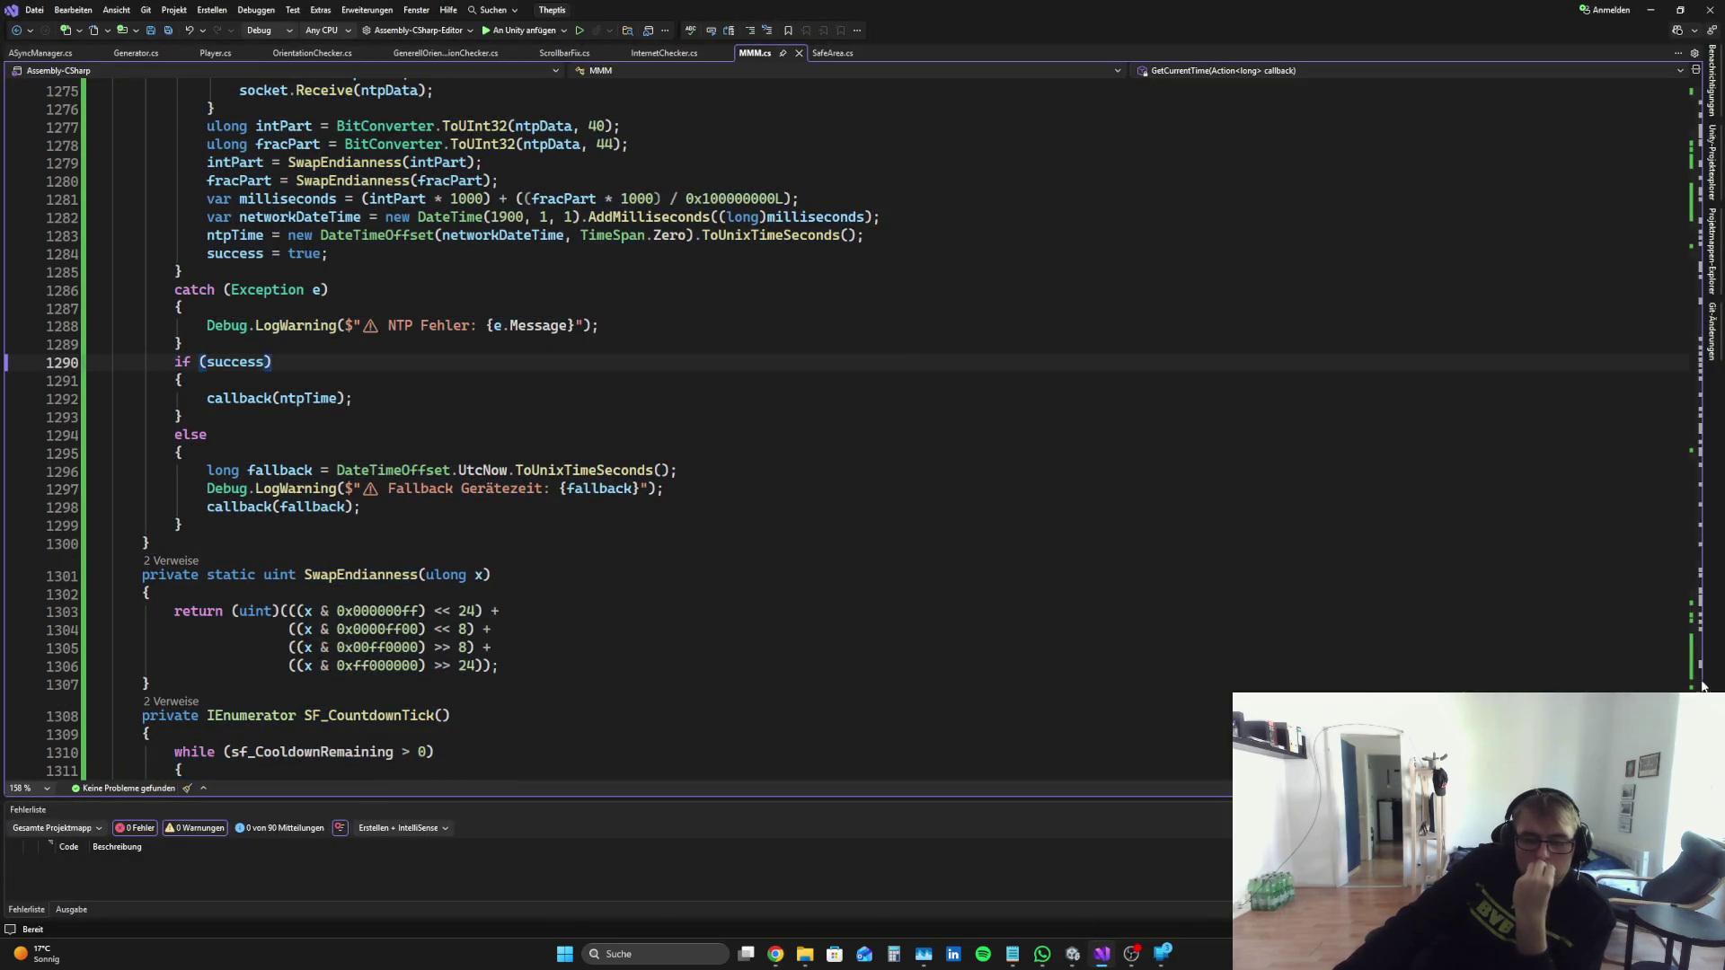
Step: Find and delete the OnEnable countdown-restart method in MMM.cs
scroll(539, 404, "up", 4)
scroll(809, 404, "down", 4)
left_click(1678, 147)
scroll(500, 474, "down", 20)
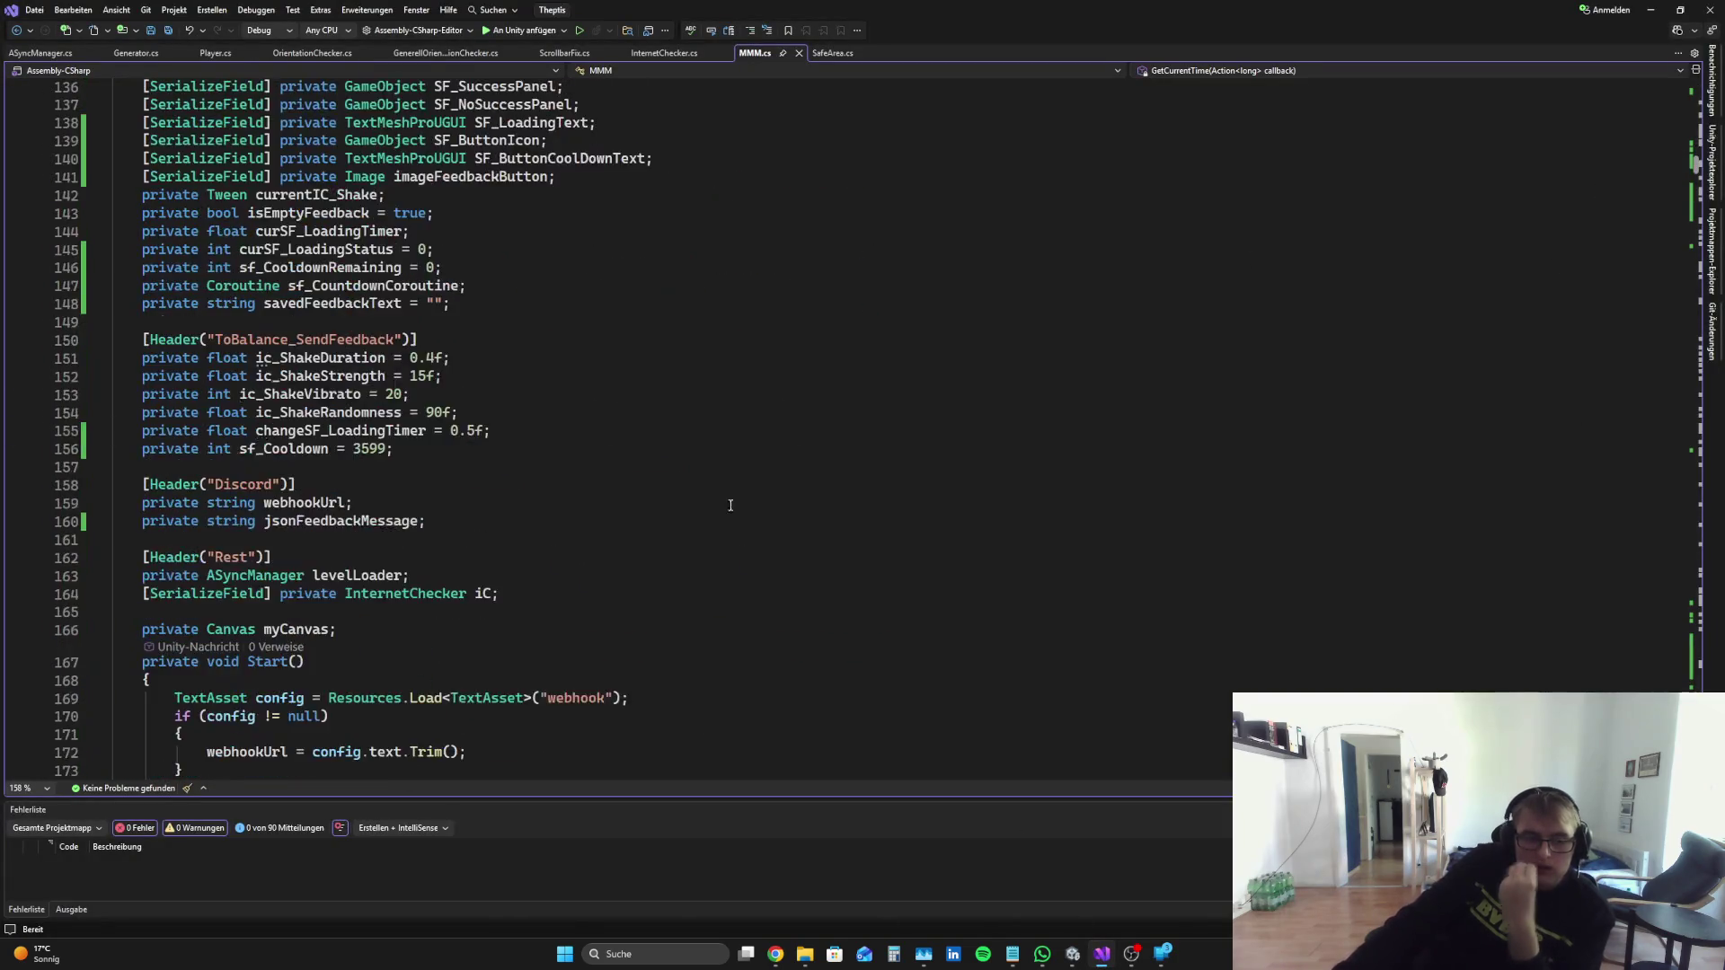
scroll(501, 473, "down", 7)
scroll(262, 340, "up", 5)
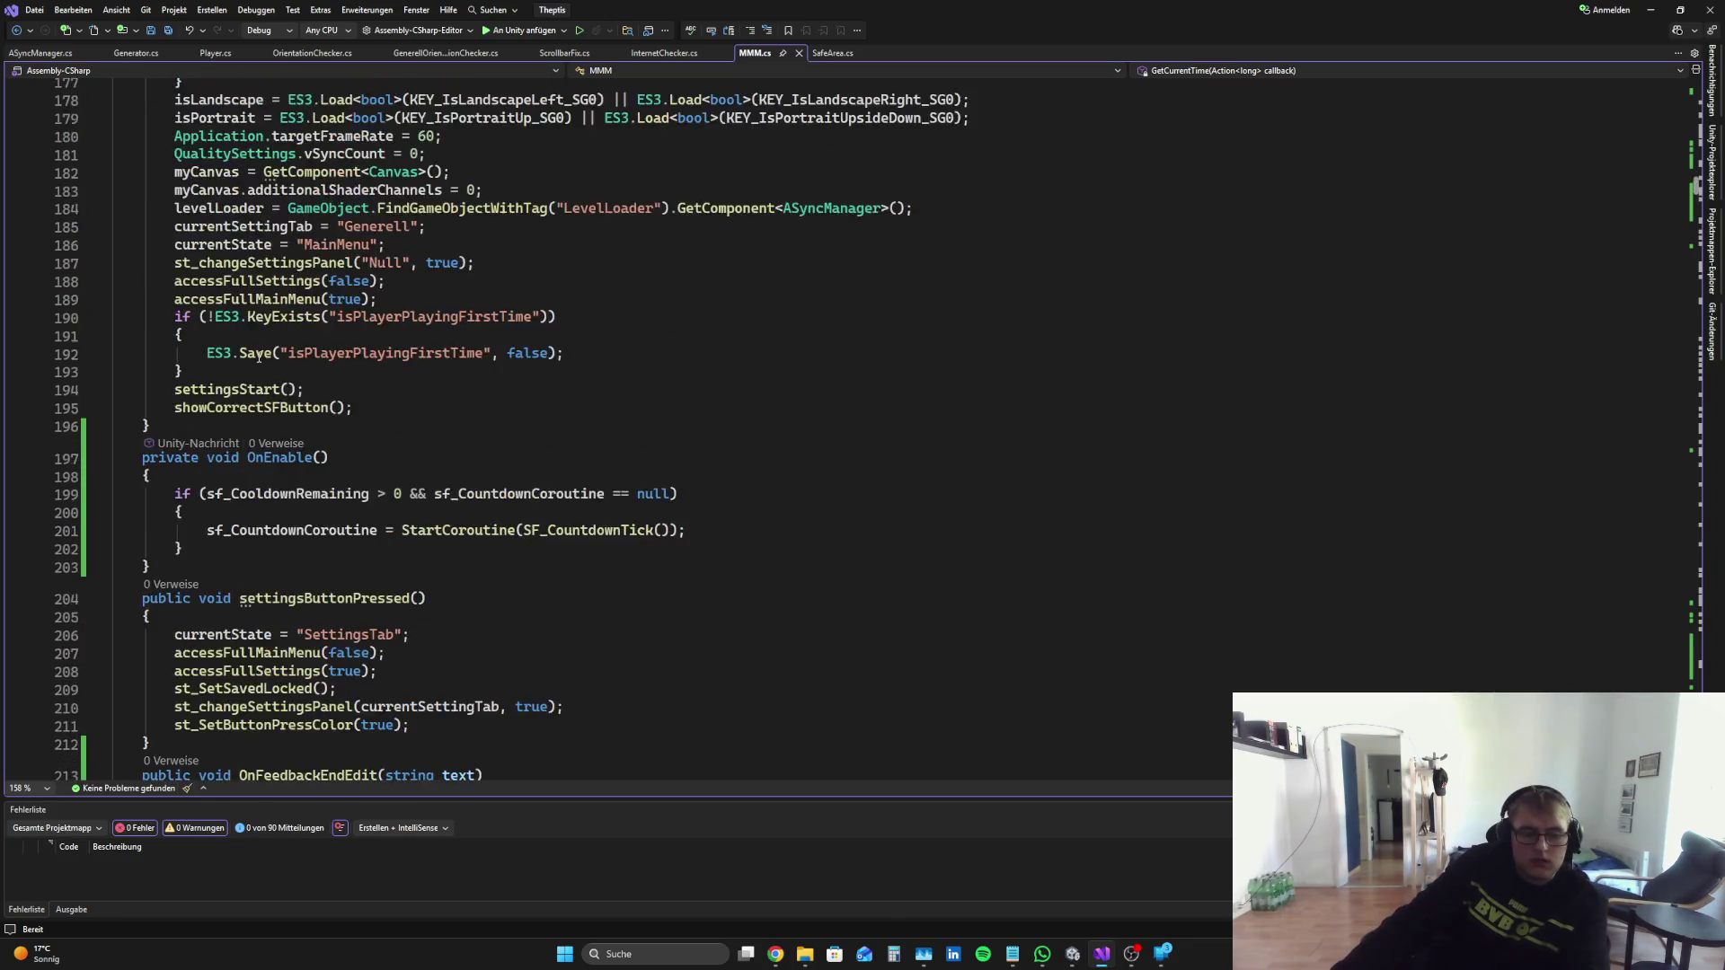
scroll(256, 401, "down", 7)
scroll(241, 490, "down", 3)
scroll(270, 476, "up", 14)
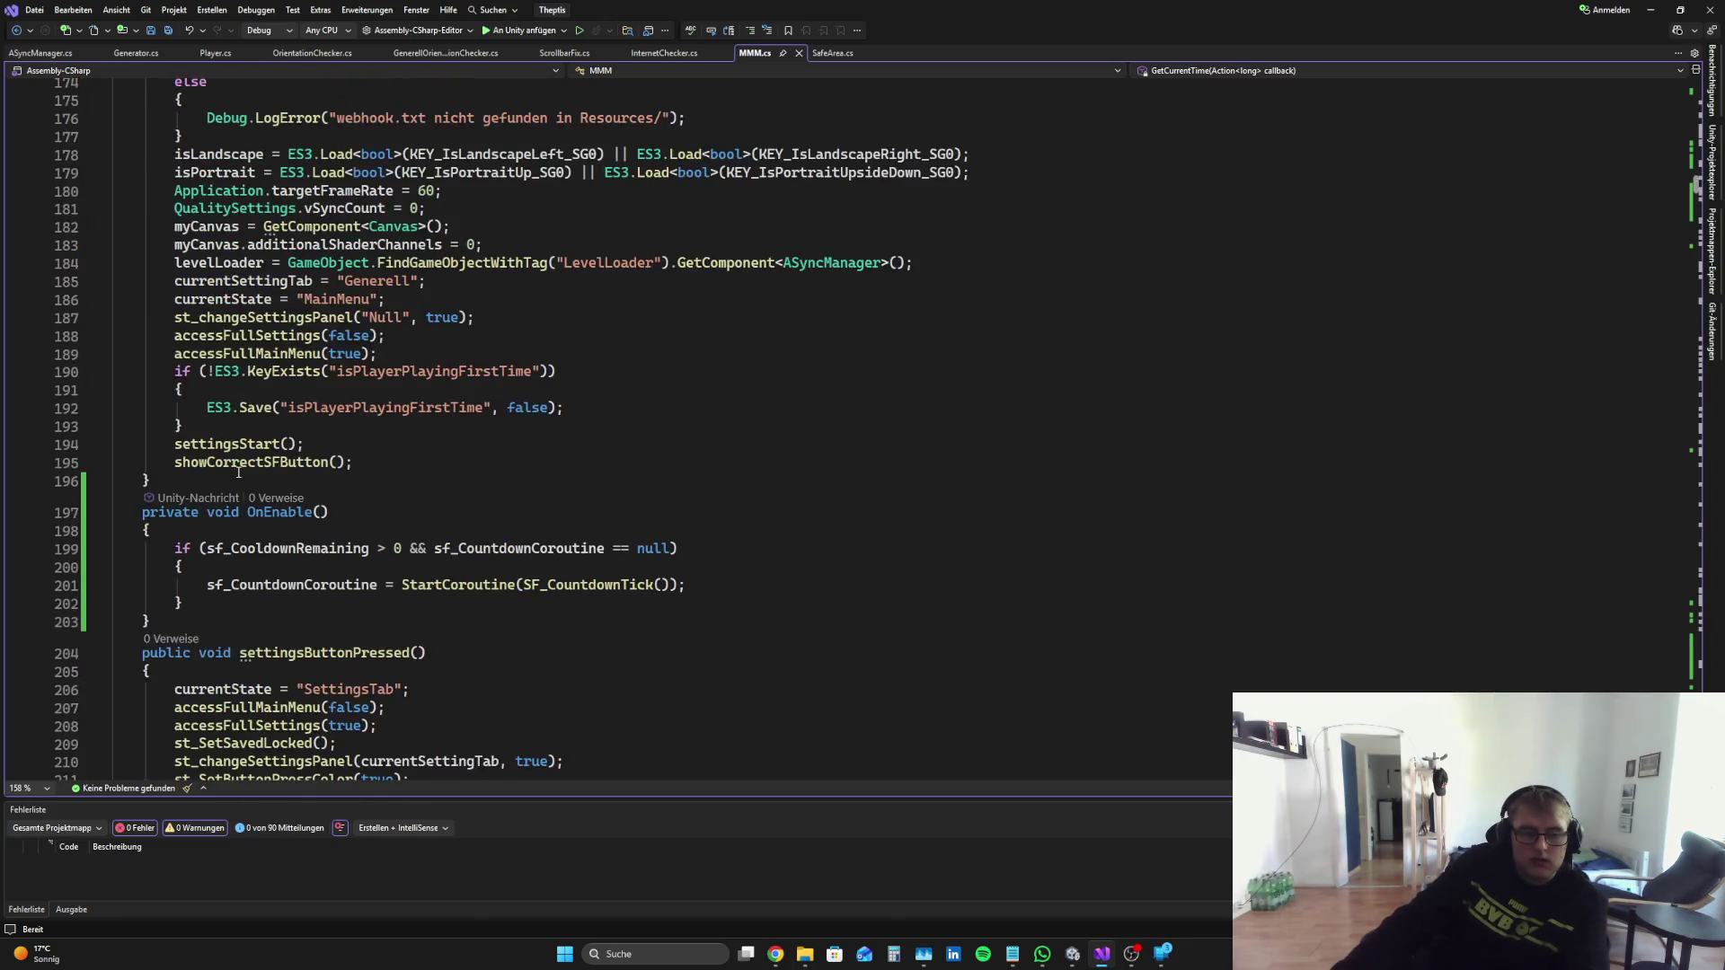
scroll(320, 467, "down", 4)
left_click_drag(156, 629, 150, 482)
key("BackSpace")
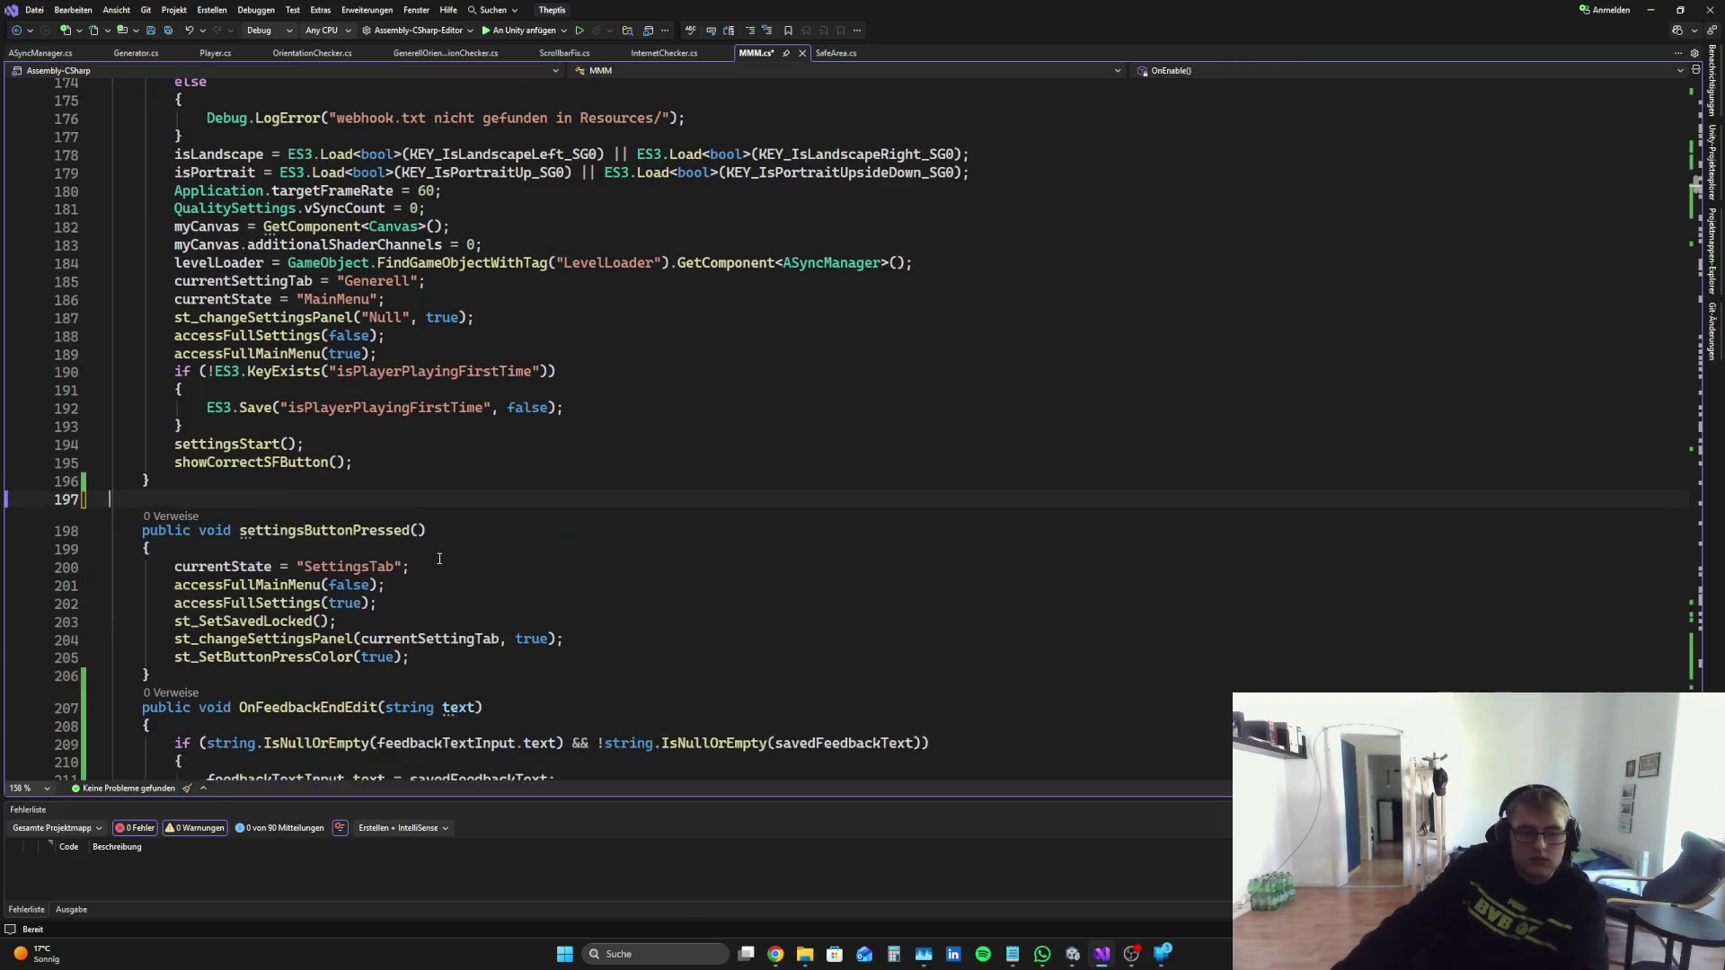
Step: Save MMM.cs, select all its code, and return to Perplexity
key("ctrl+s")
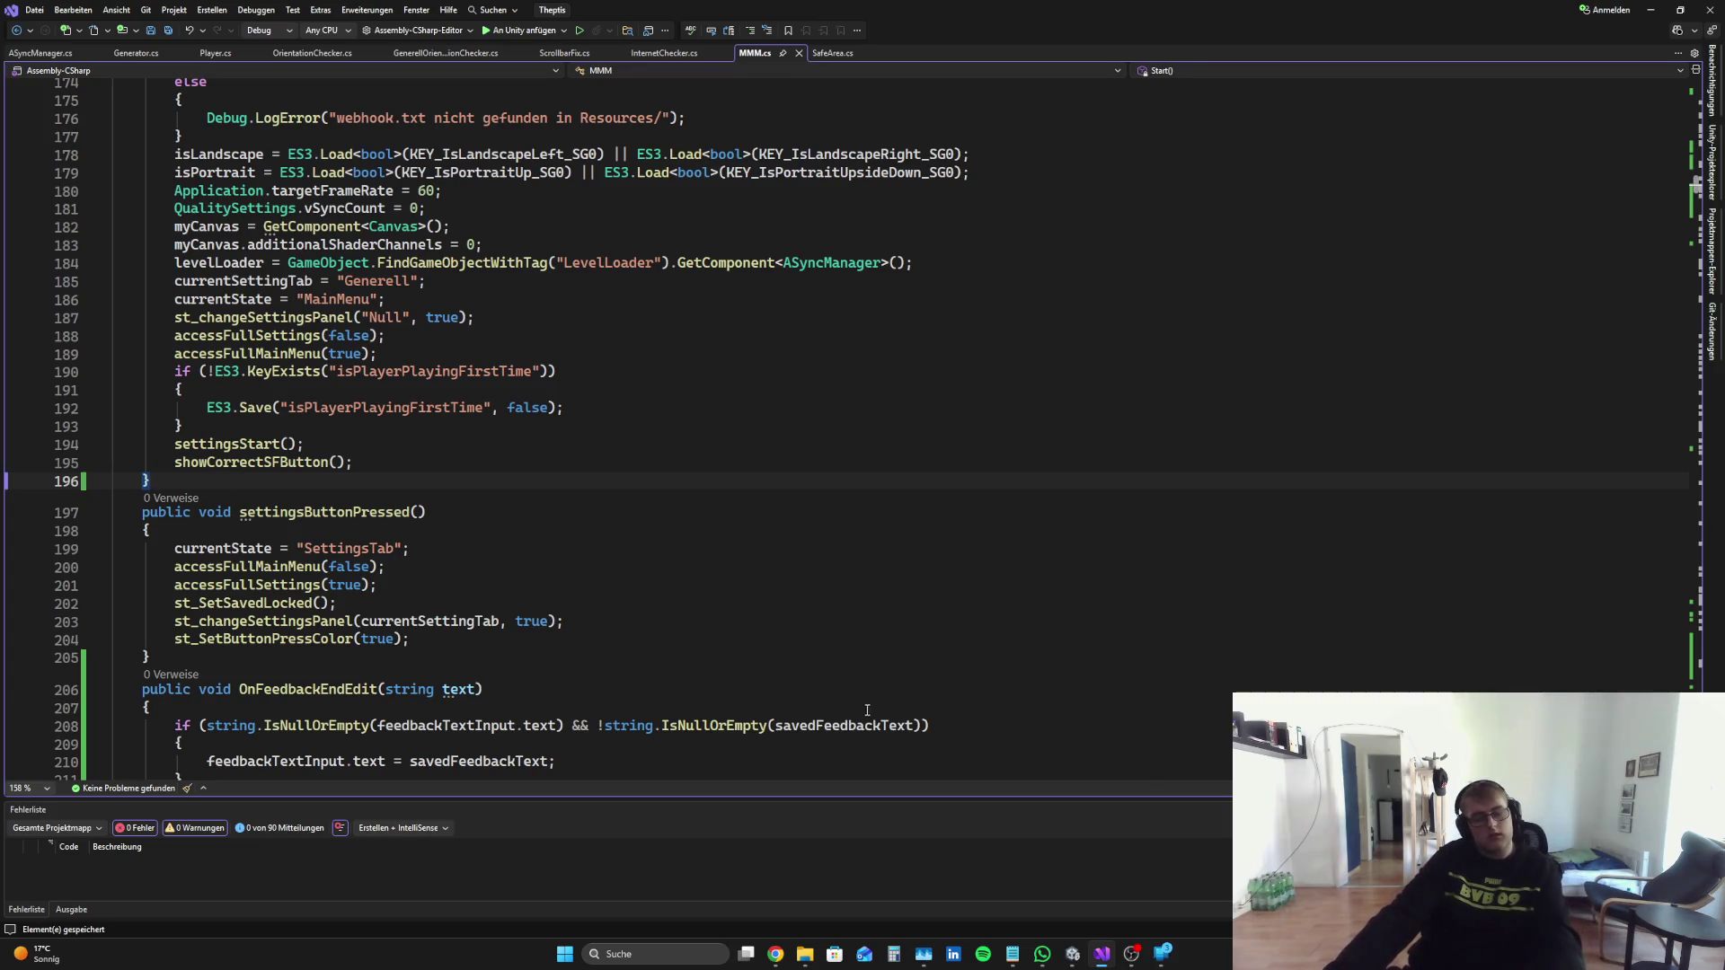
key("ctrl+a")
left_click(790, 952)
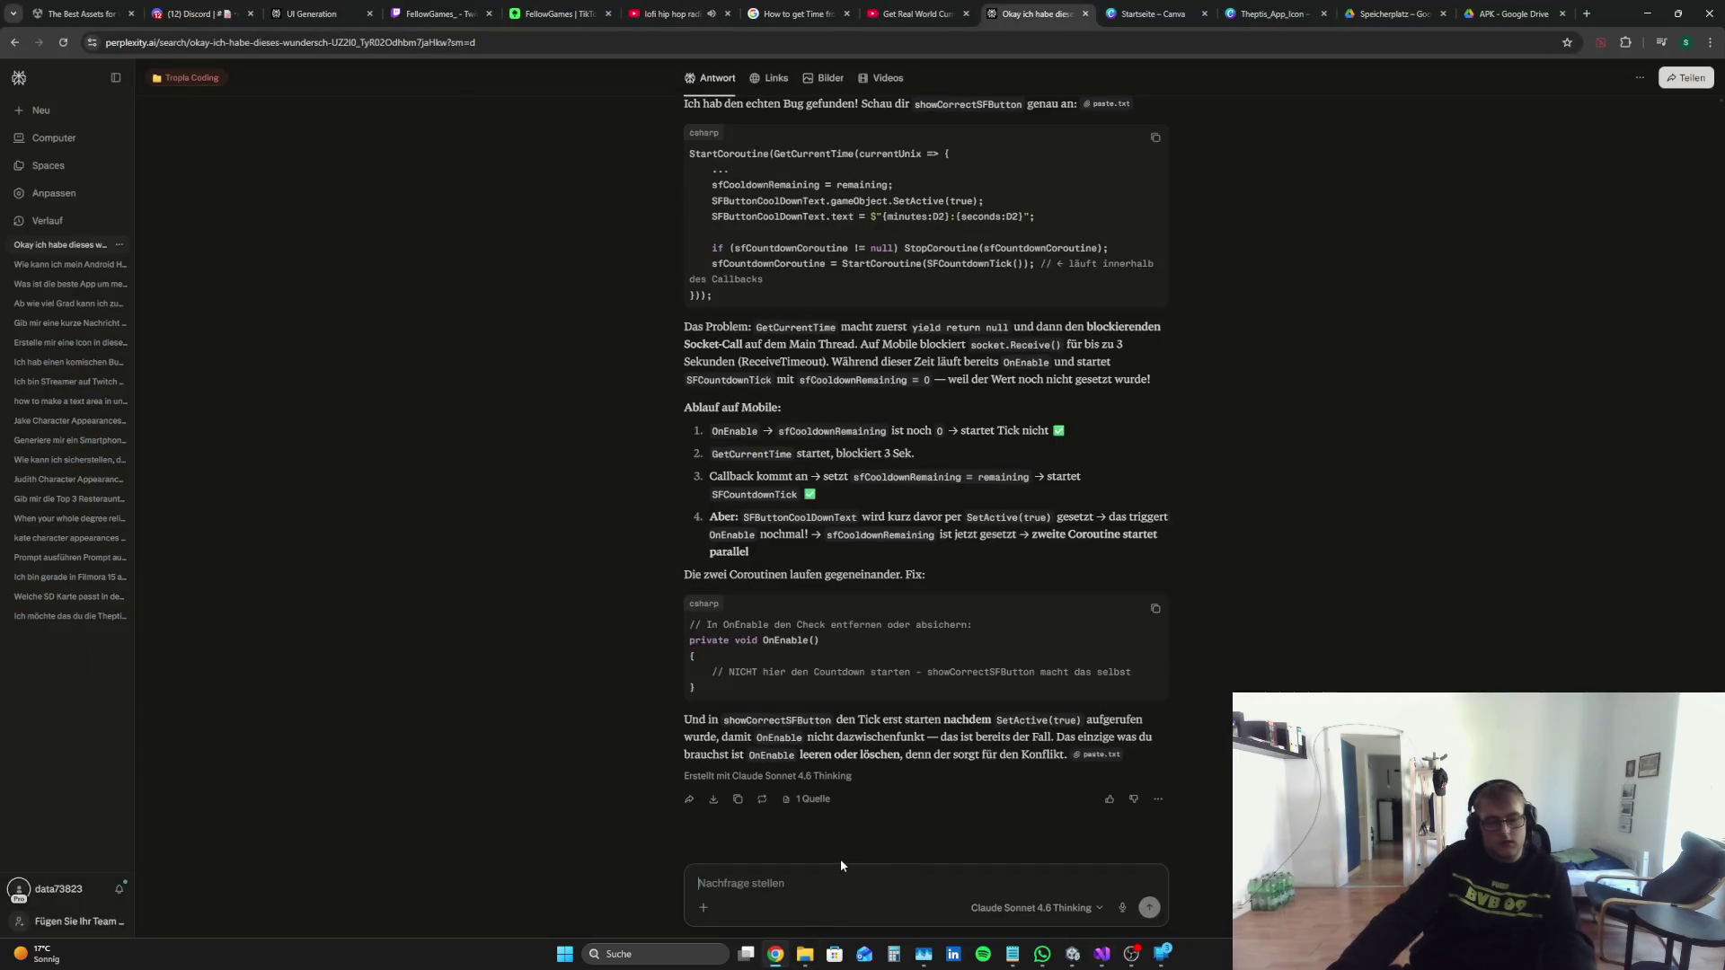
Step: Send the German follow-up '…funktioniert der Countdown immer noch nicht auf Mob…' with paste.txt attached
type("Ja ok jetz")
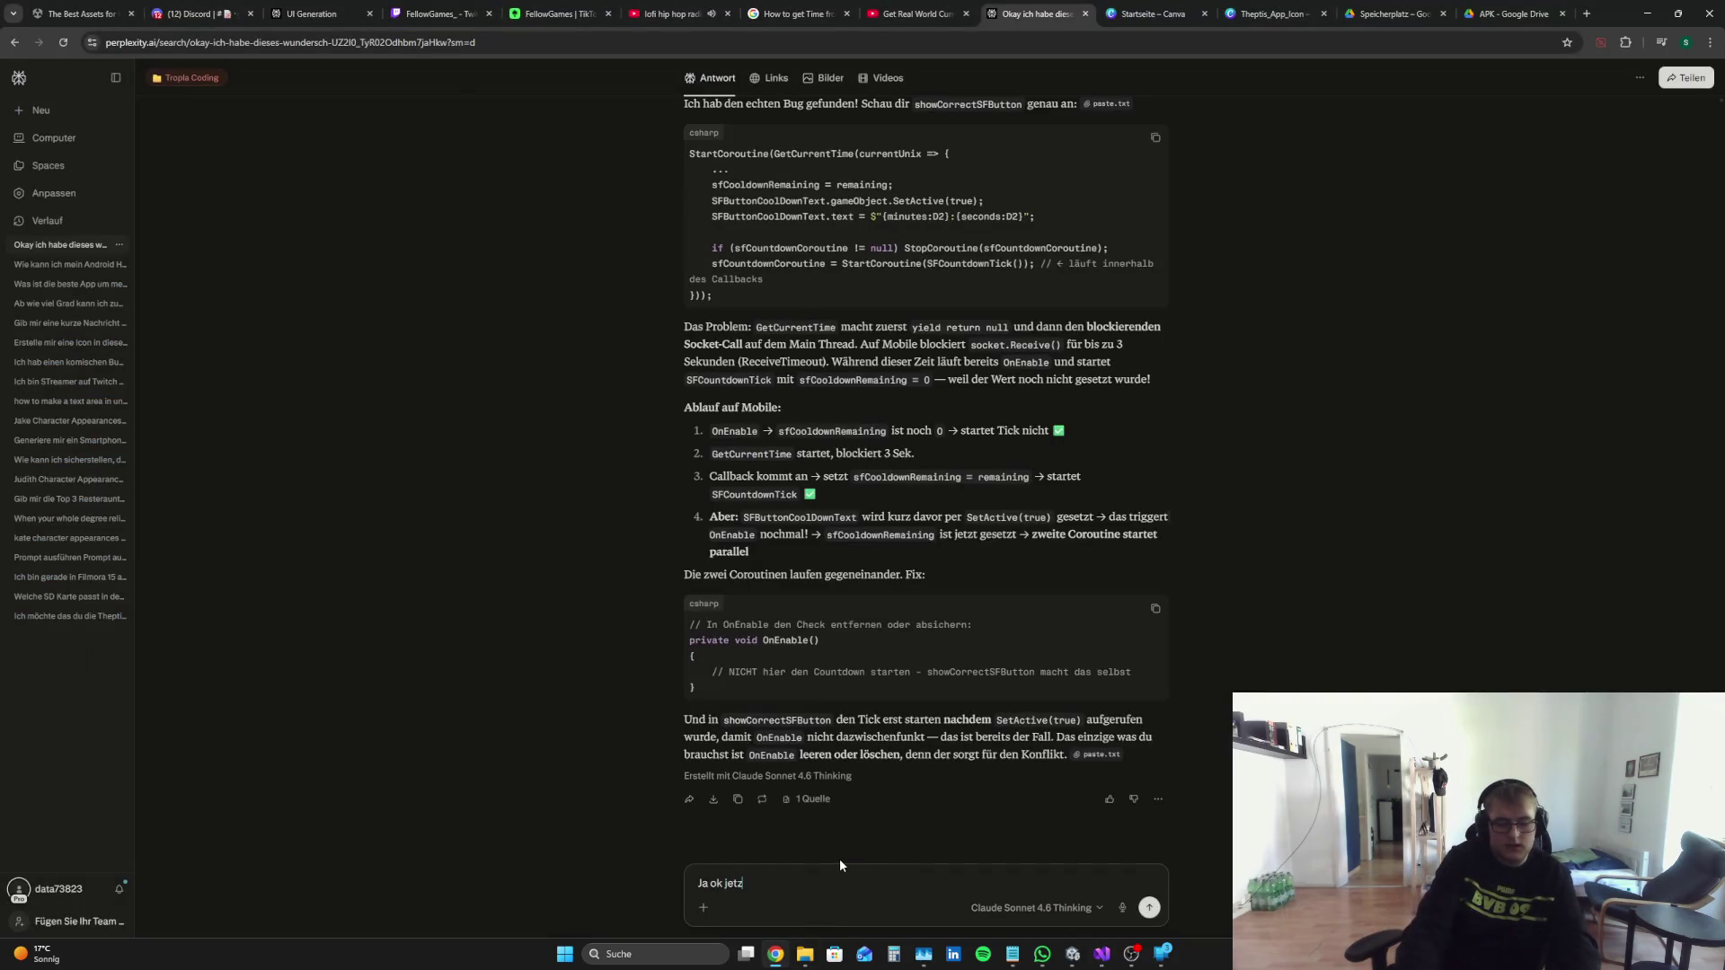
type("t hab ich OnEnable n")
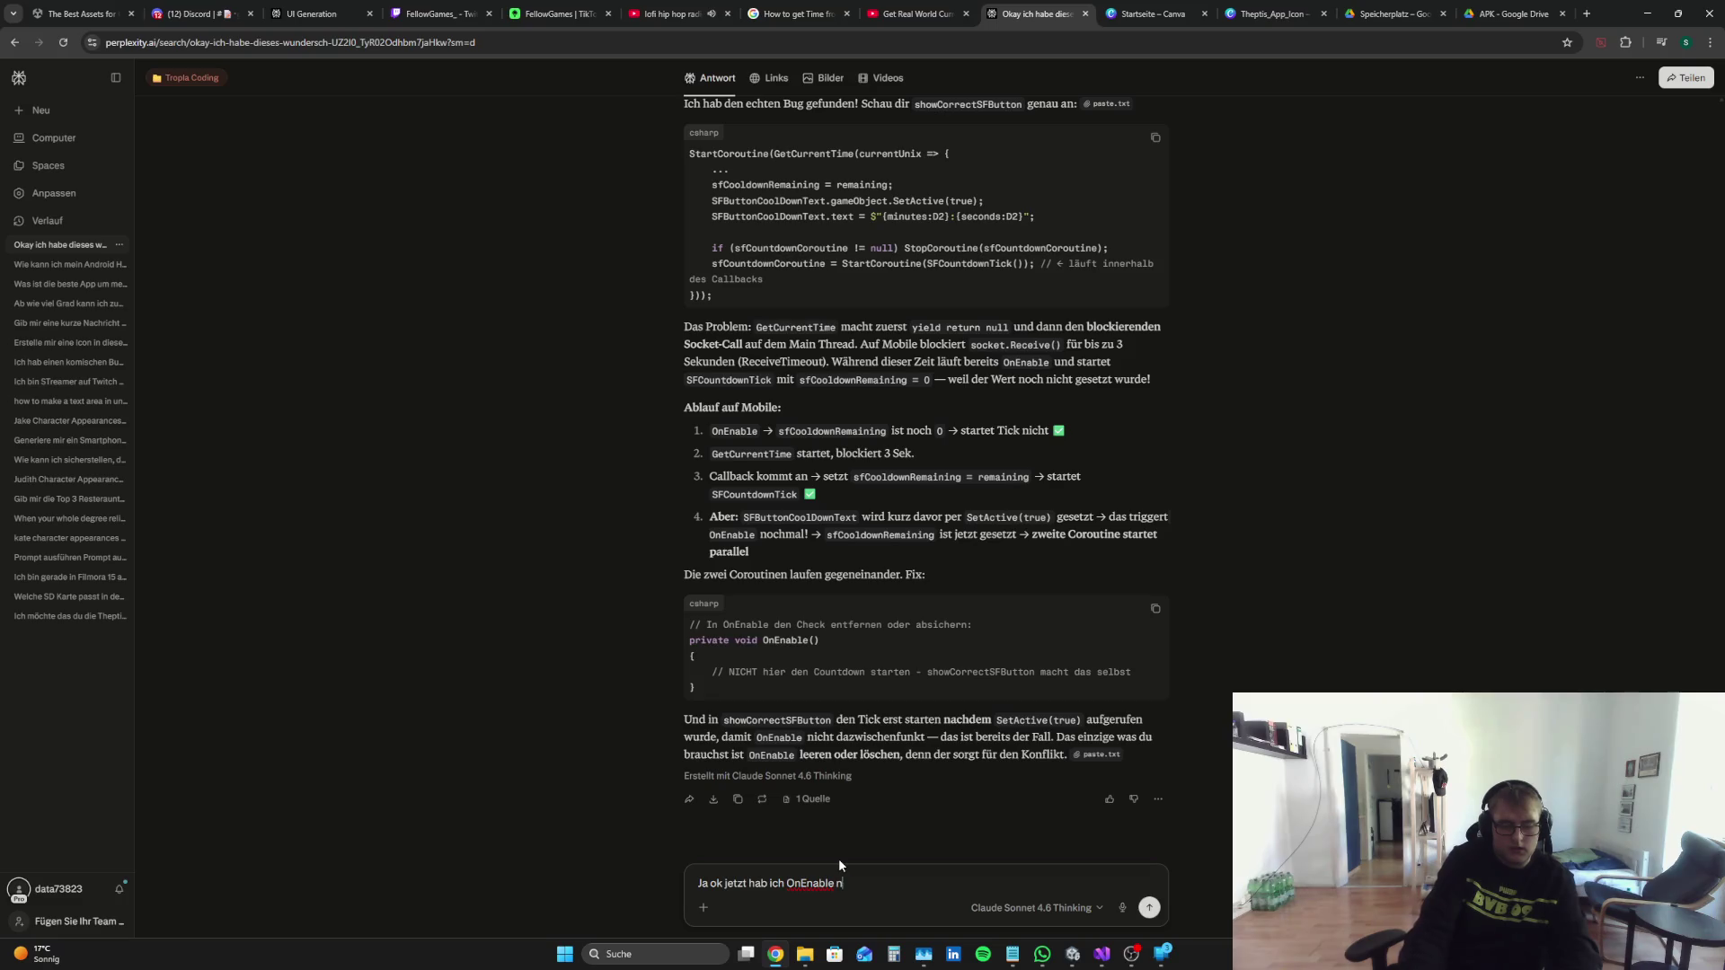
type("etzt")
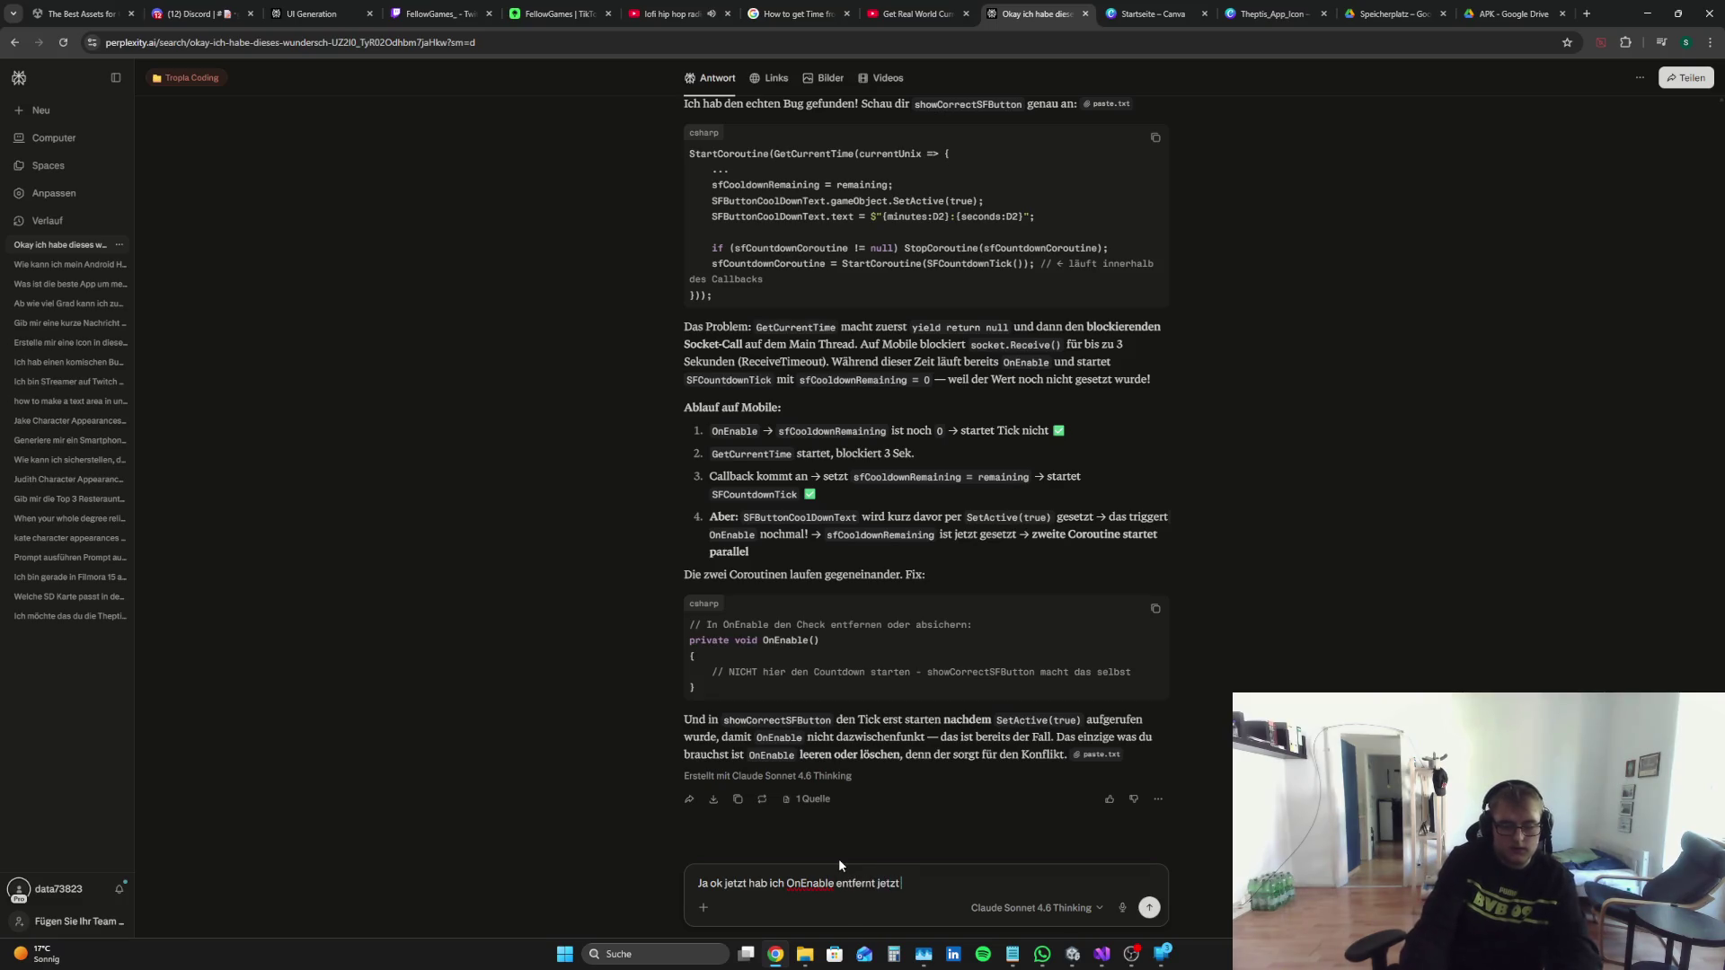
type(" funktionieret")
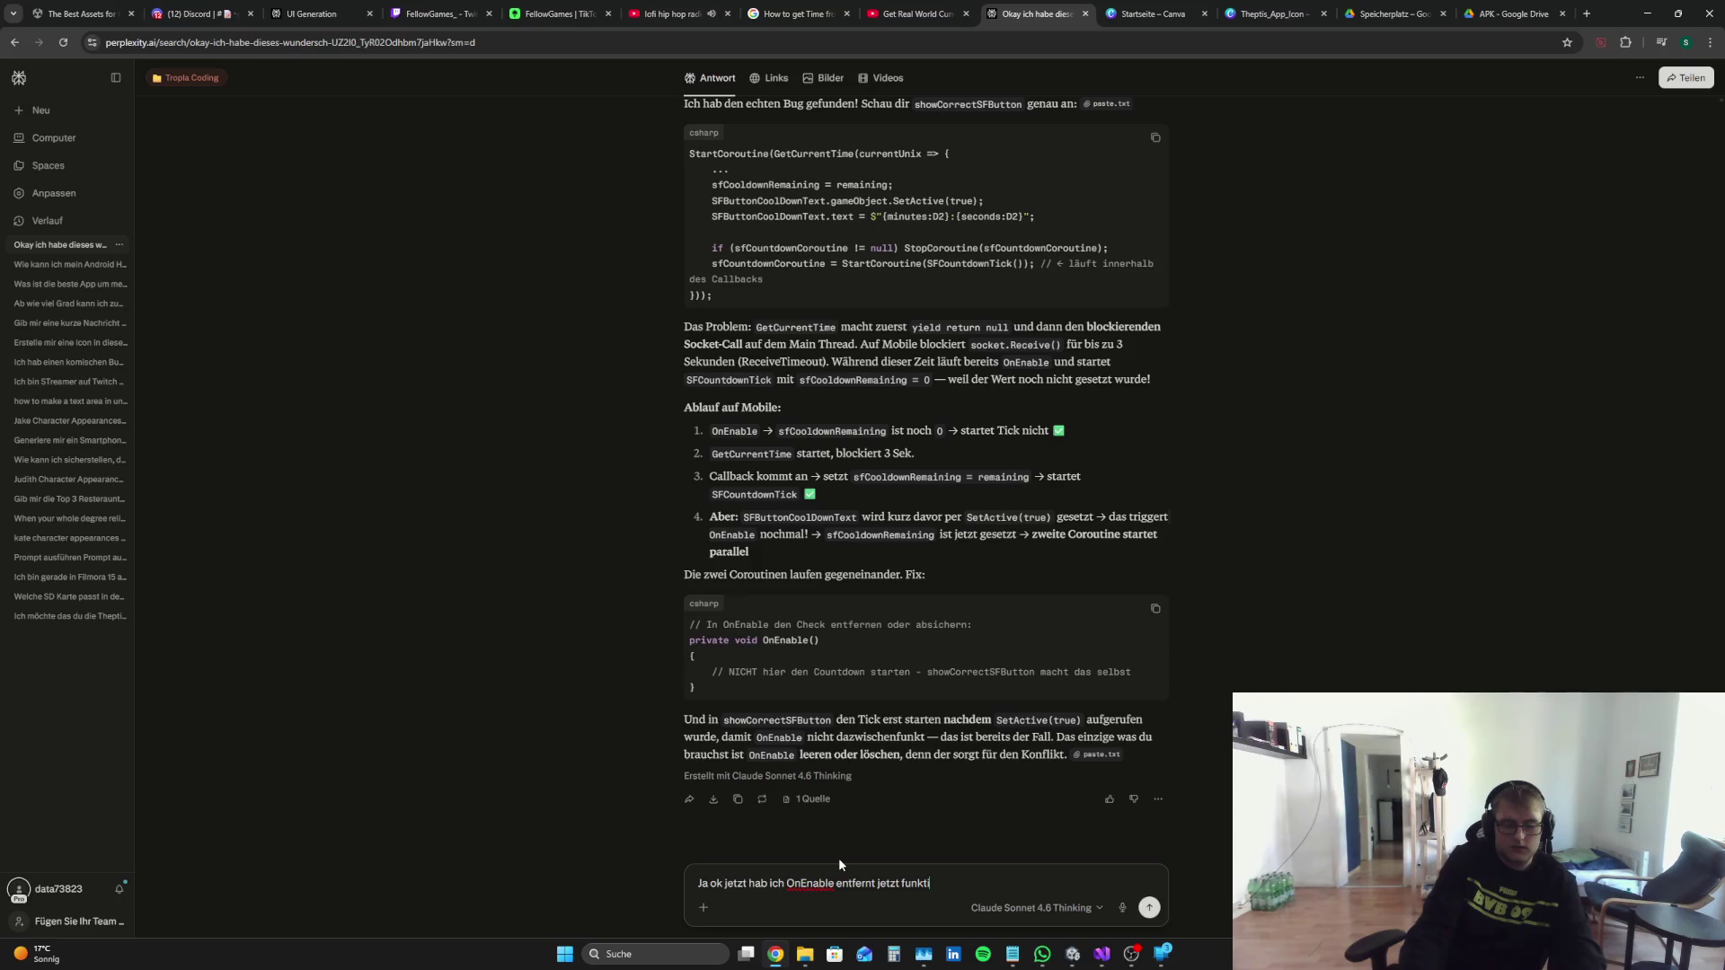
key("BackSpace")
key("BackSpace")
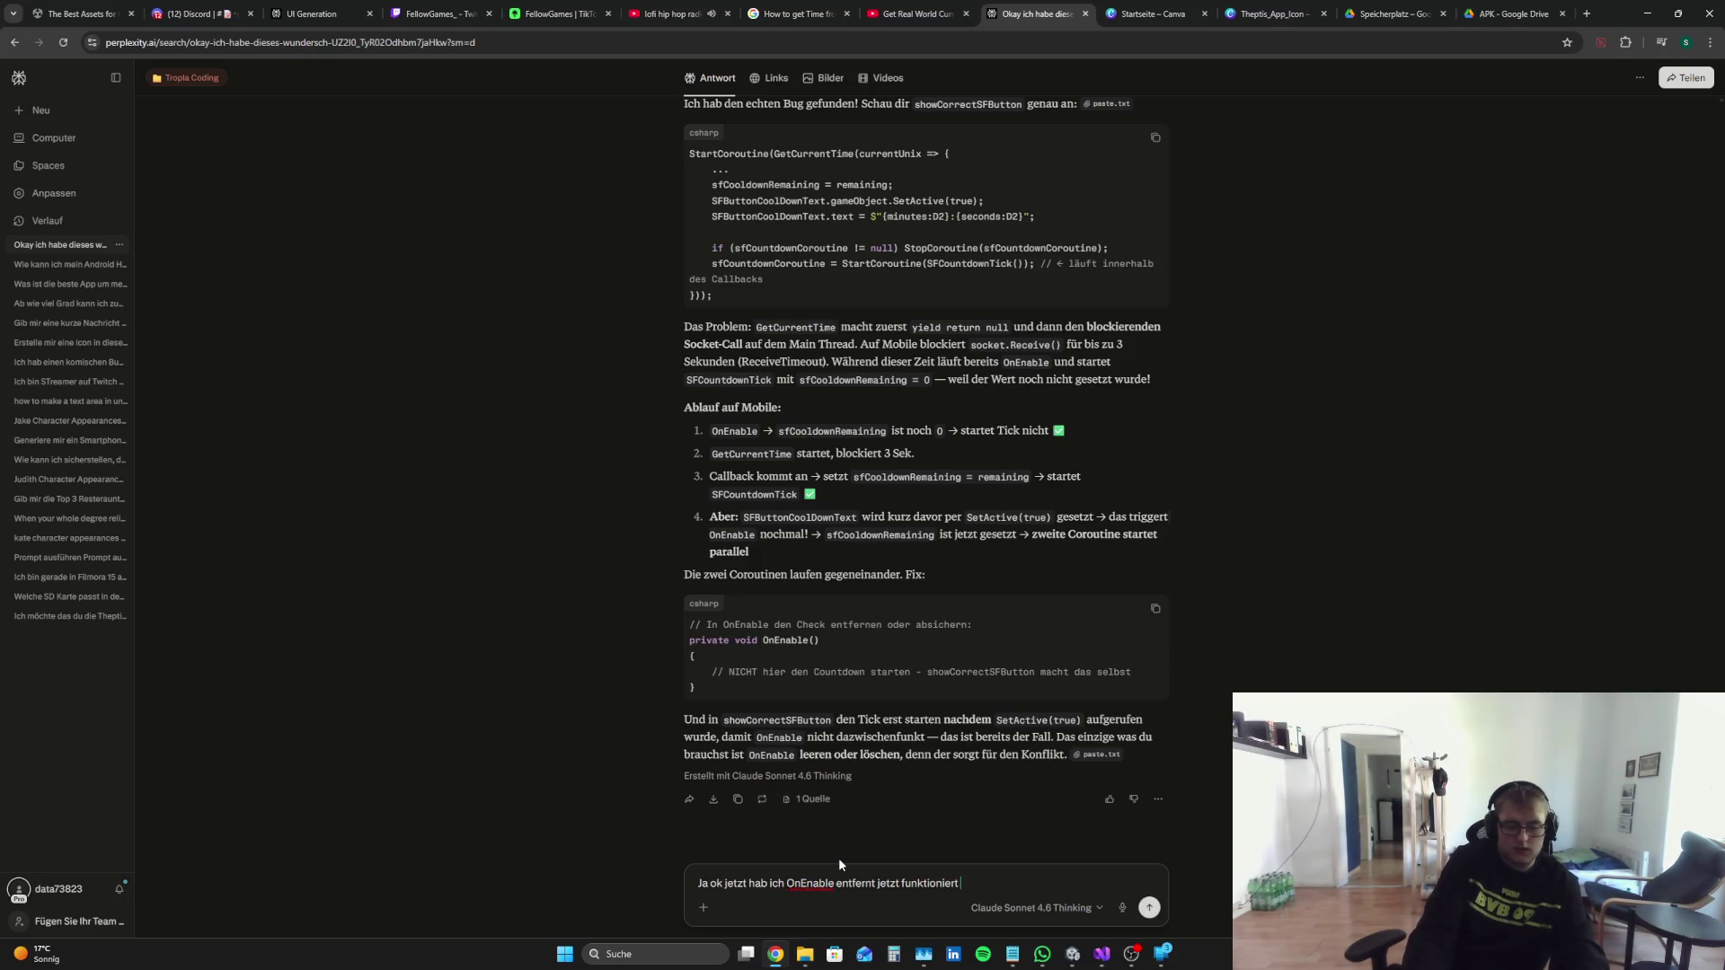
type("t der")
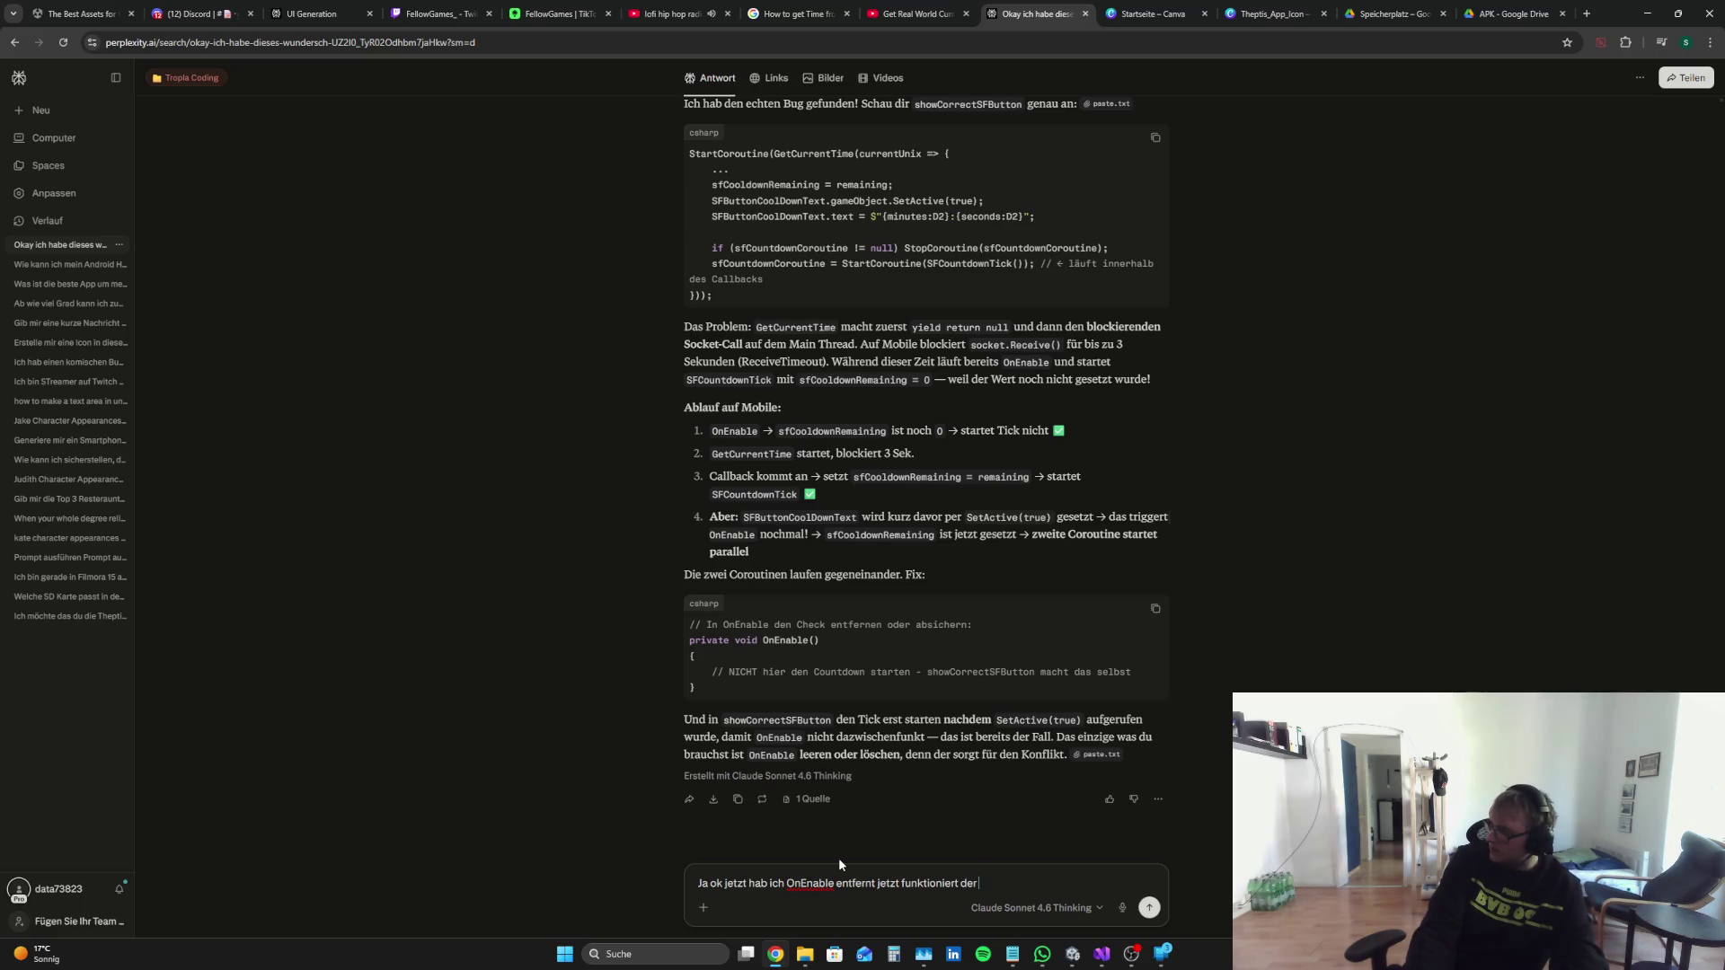
type("Count")
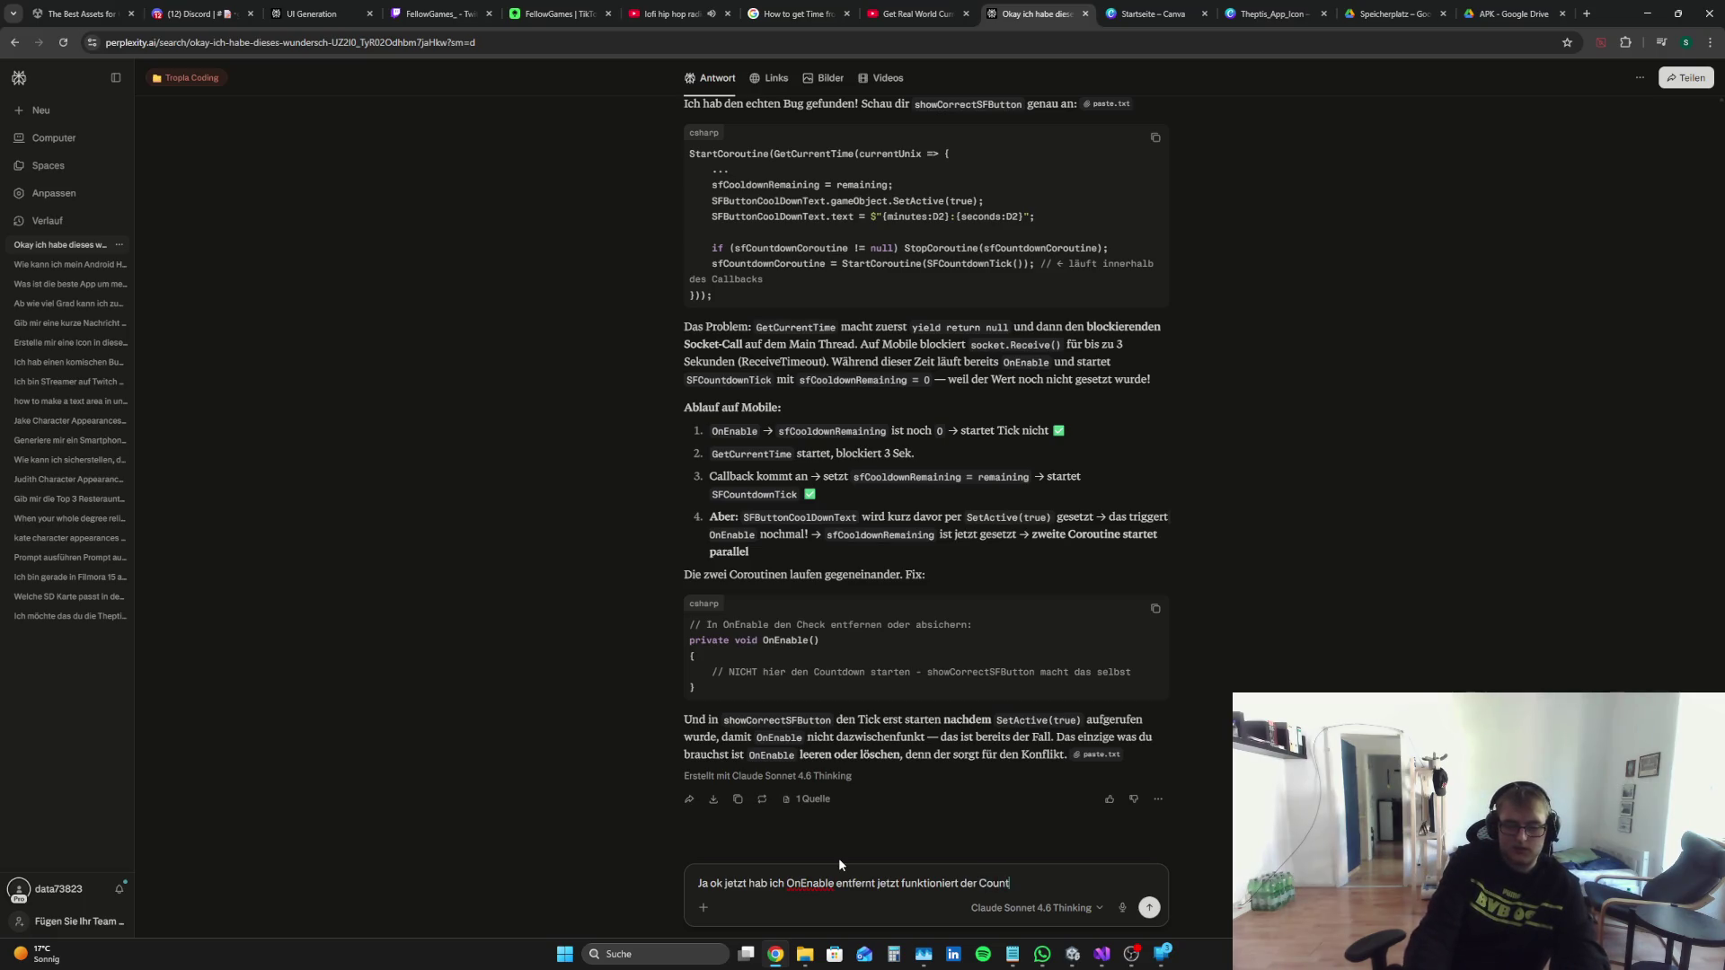
type("down immer")
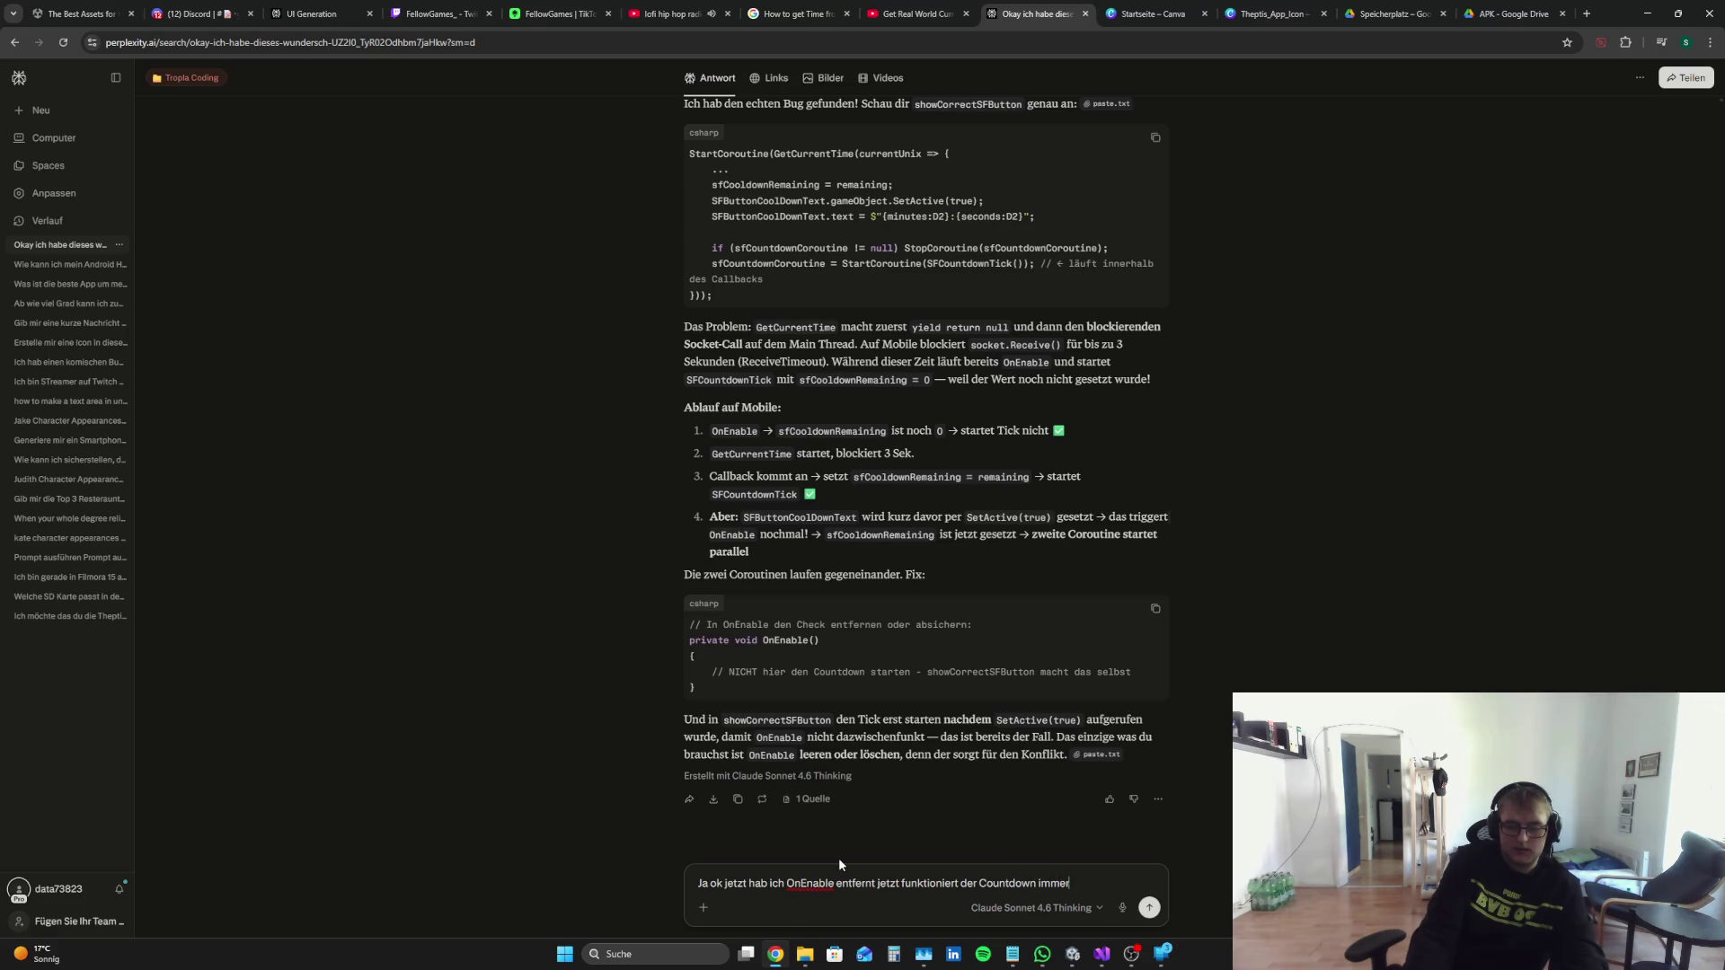
type(" noch nicht")
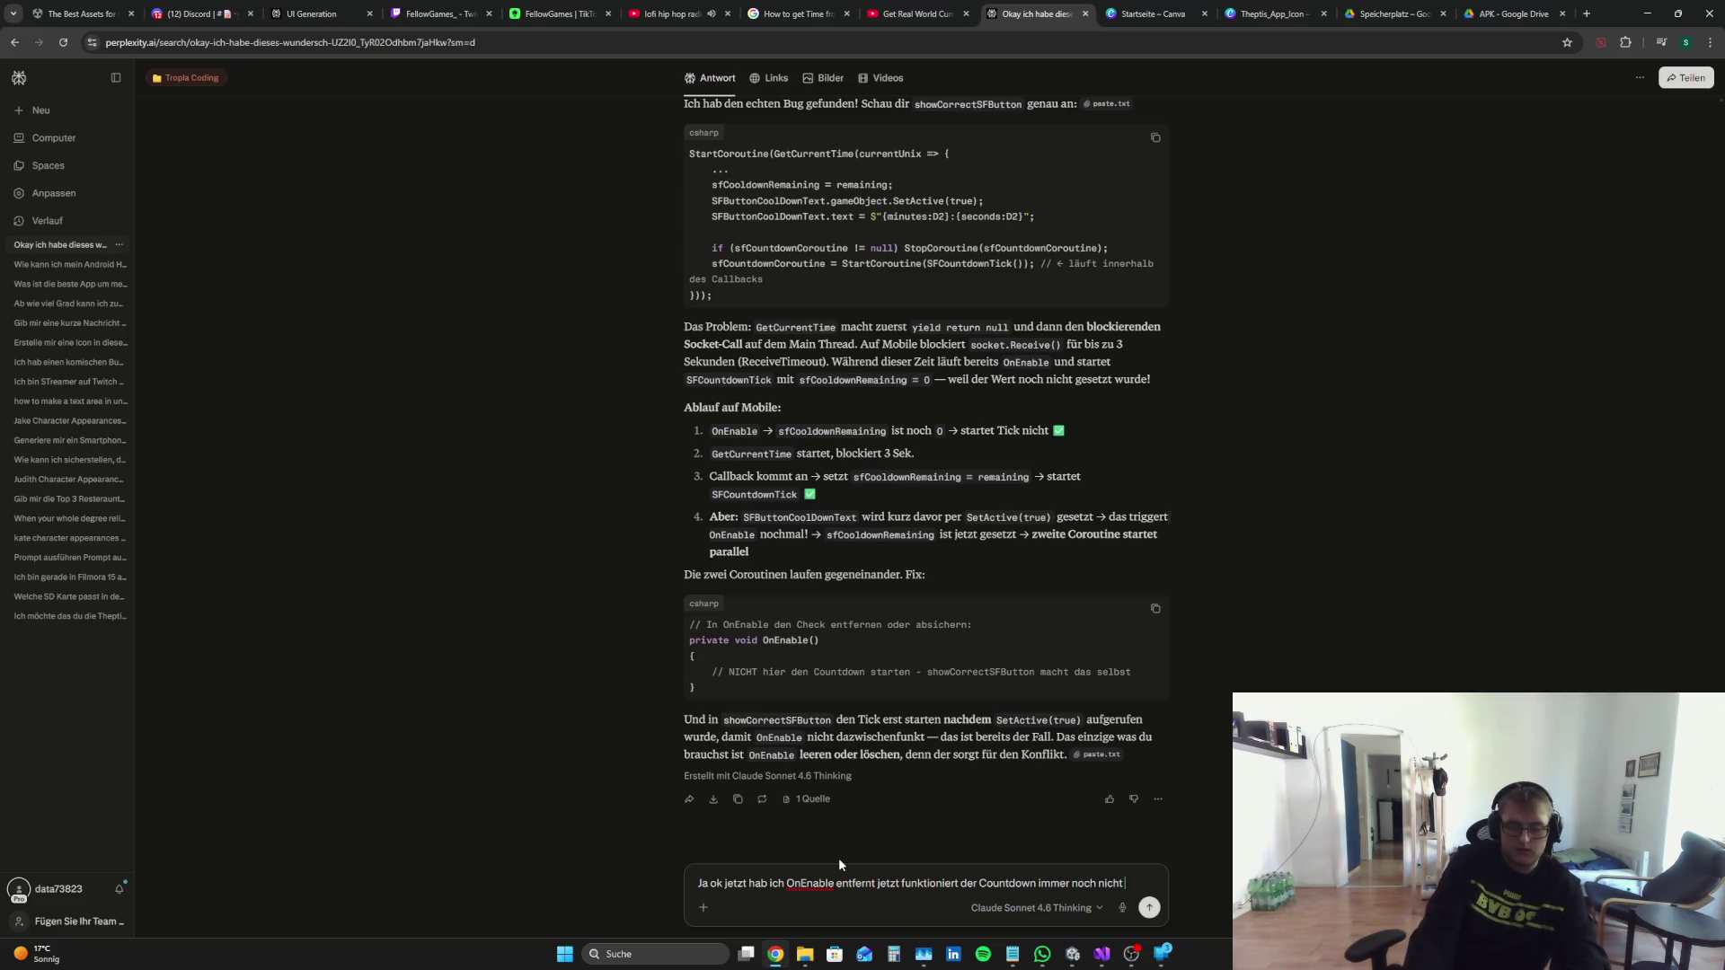
type(" auf Mov")
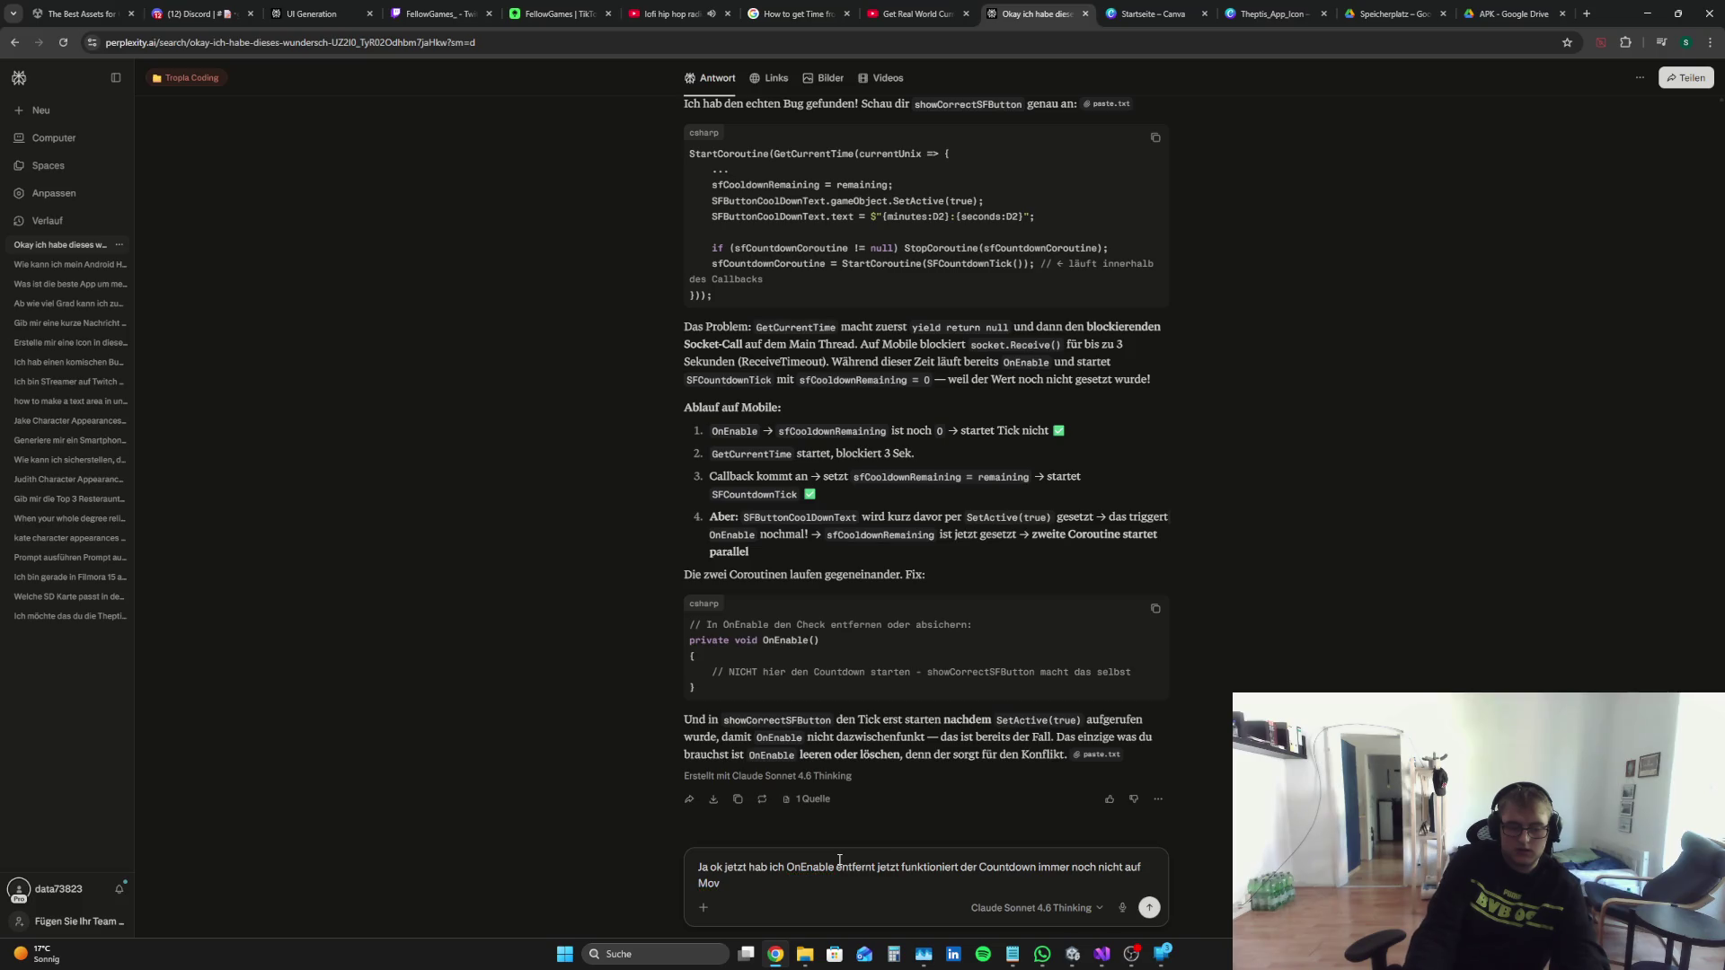
key("BackSpace")
type("bile")
key("ctrl+v")
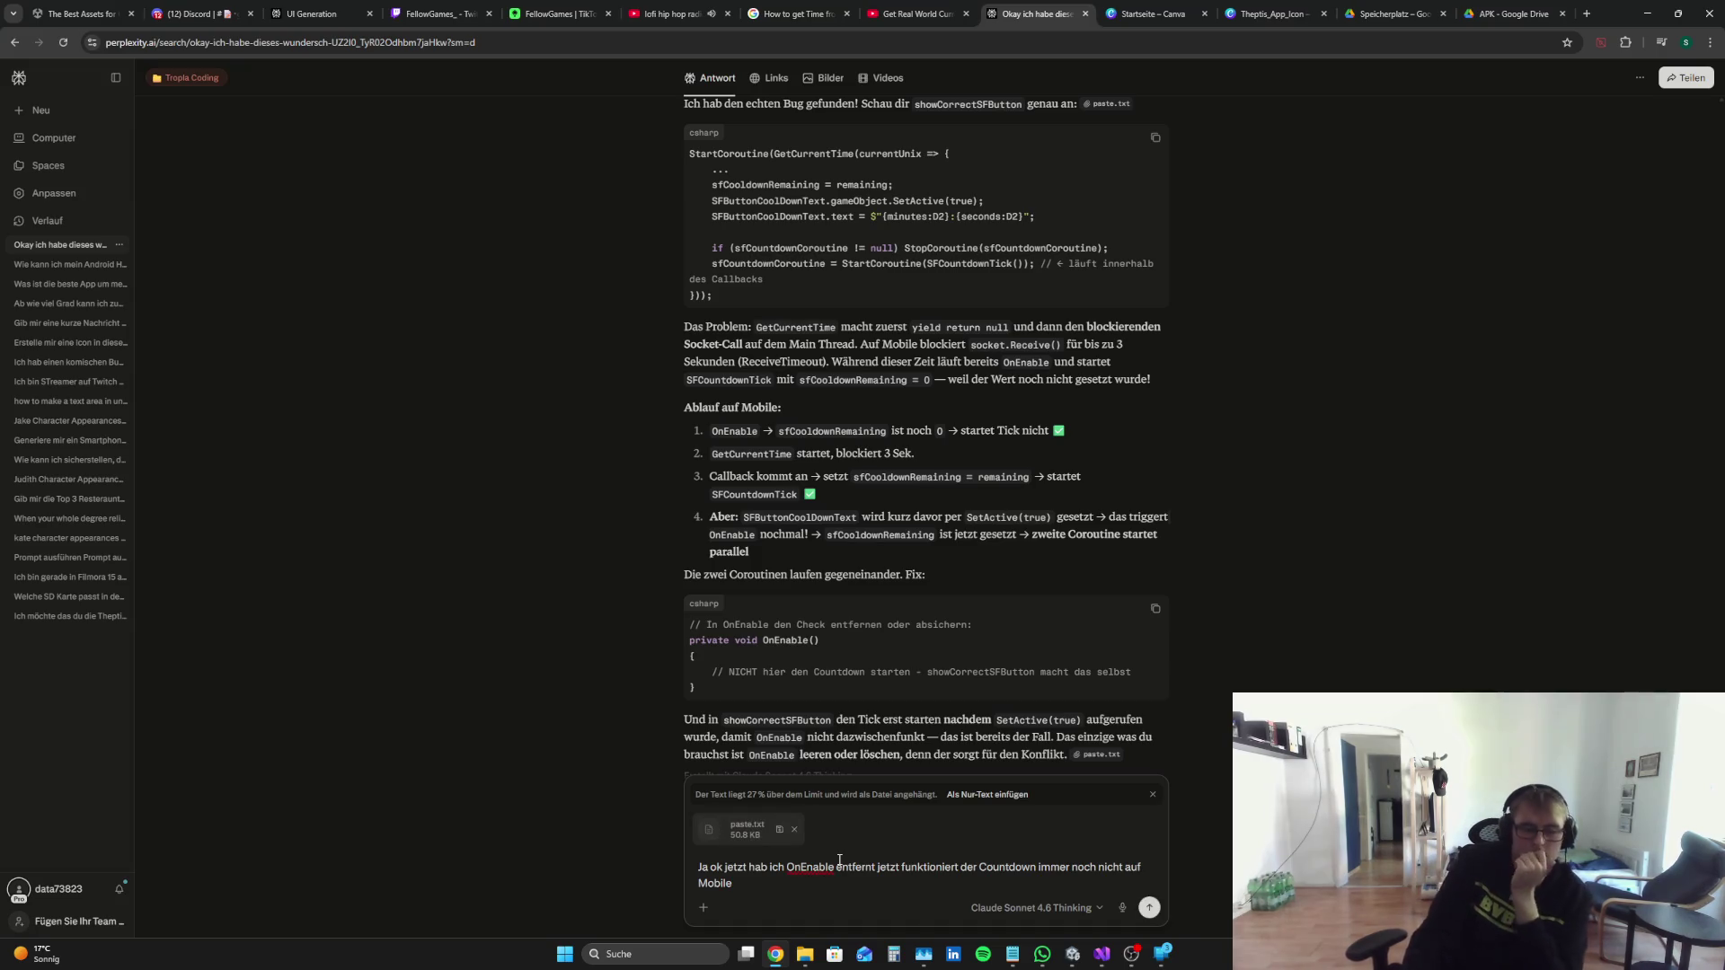
key("Return")
left_click(314, 14)
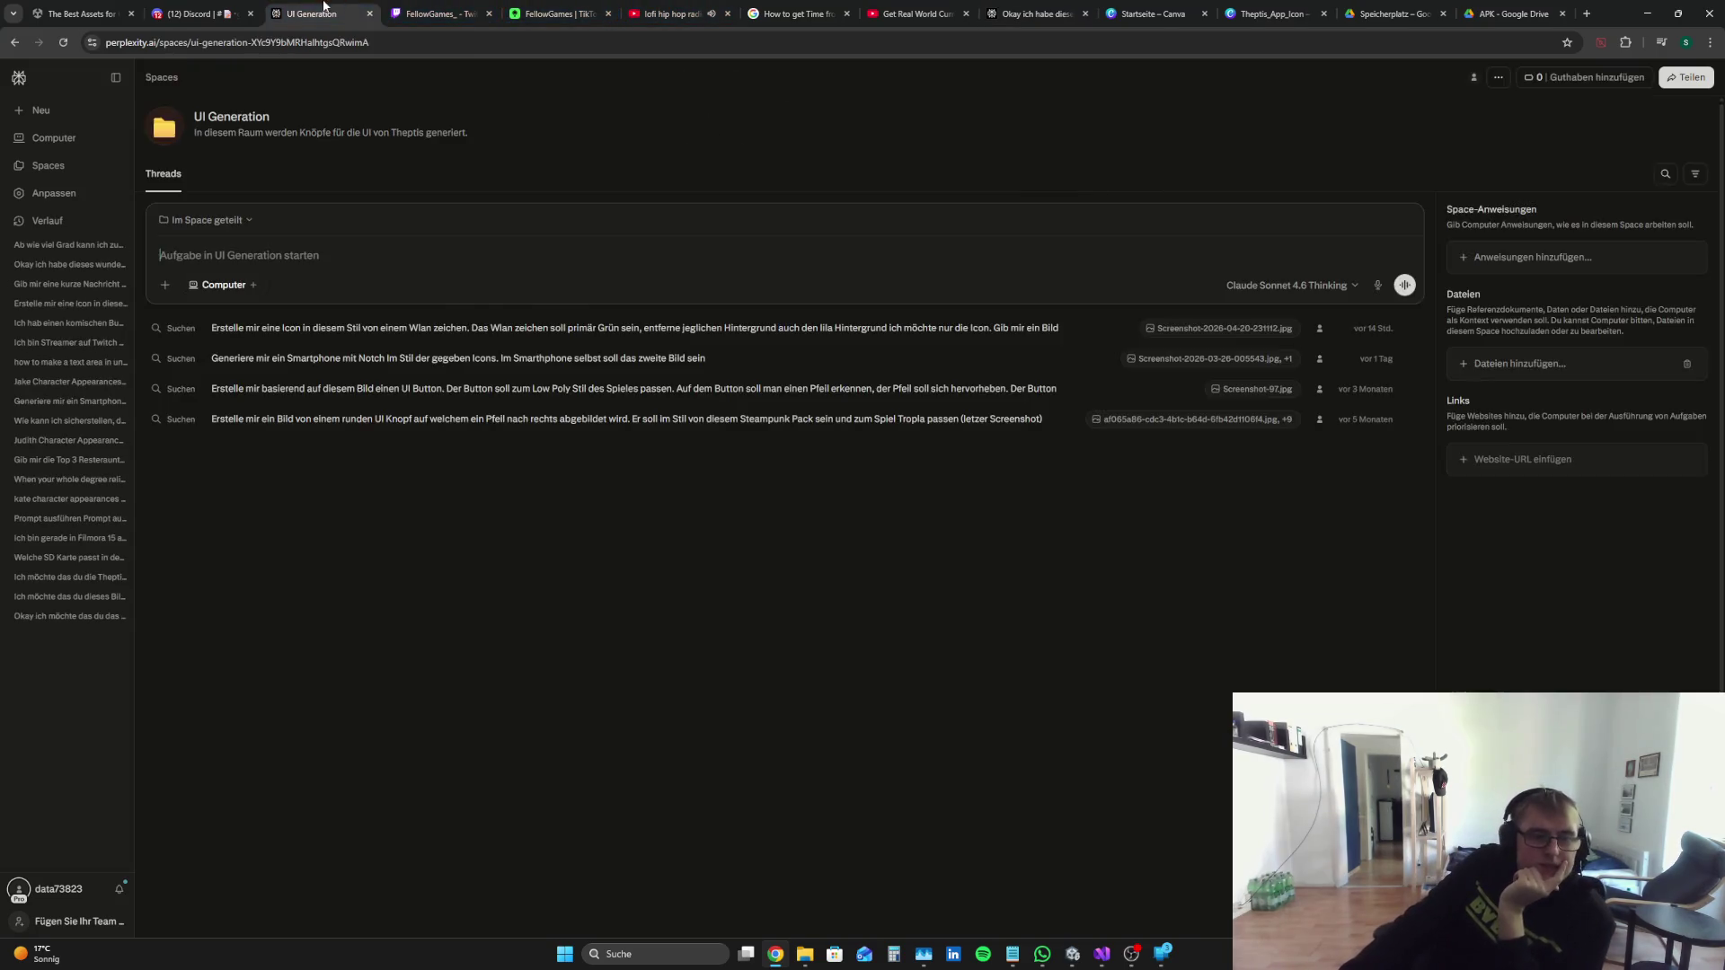
Step: In Discord's self-promotion channel, open the 'Erster Theptis Stream' post's YouTube livestream link
left_click(235, 7)
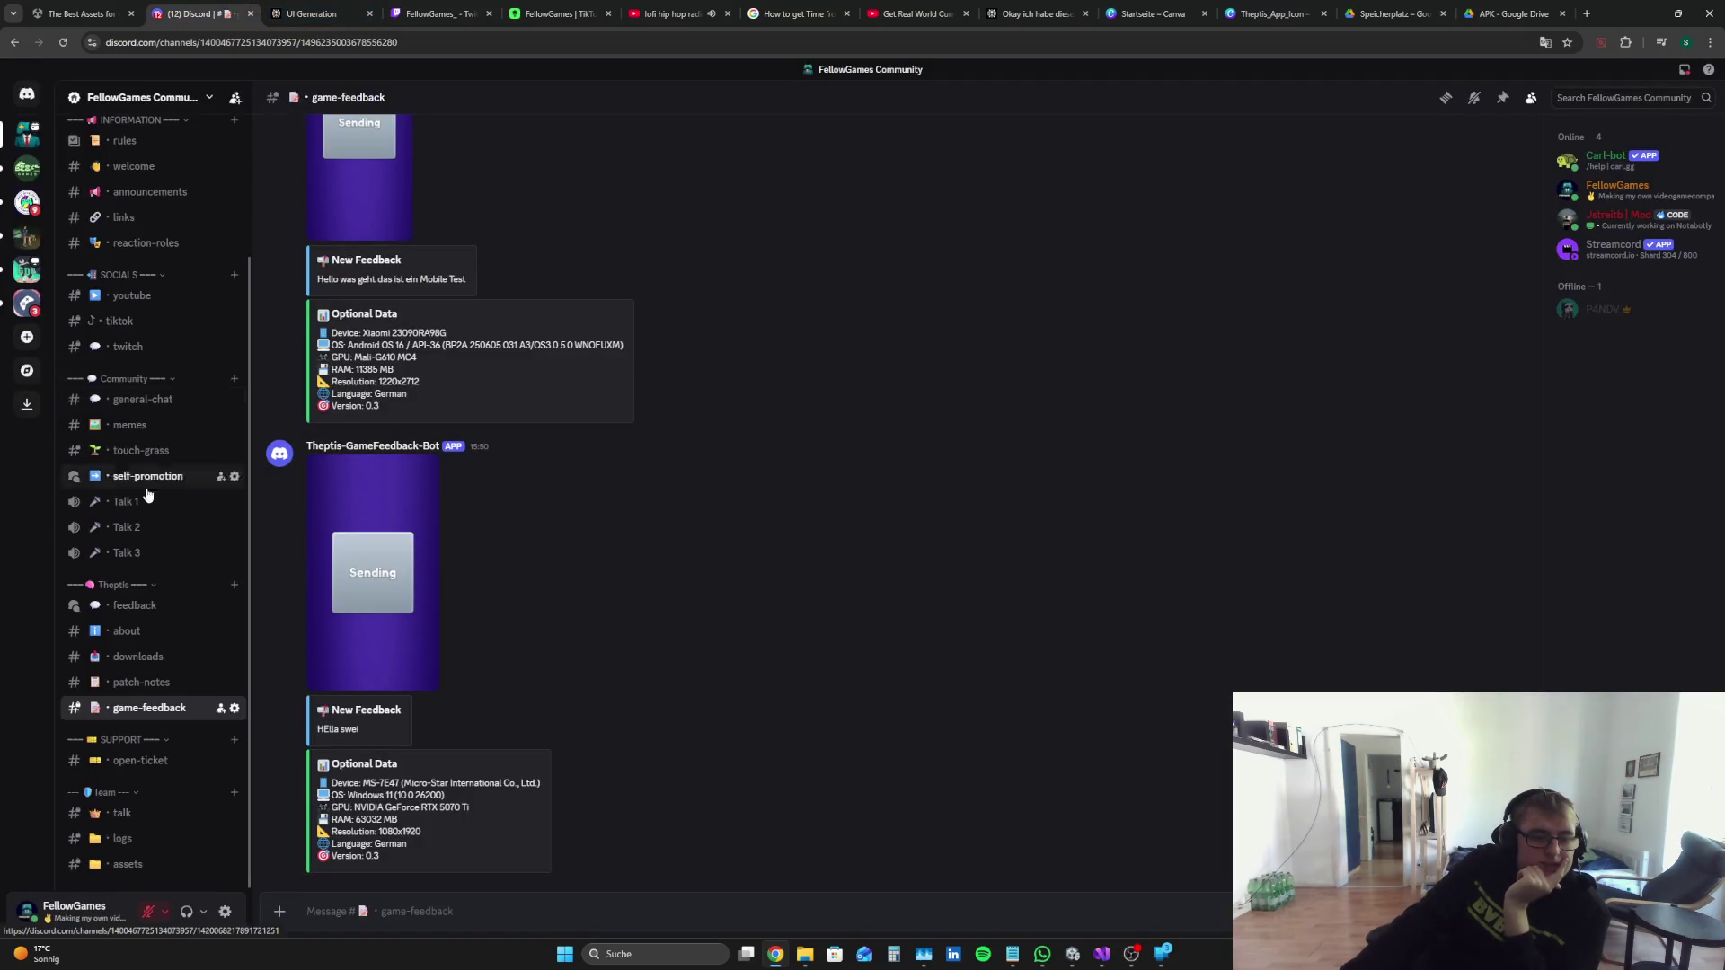
left_click(169, 607)
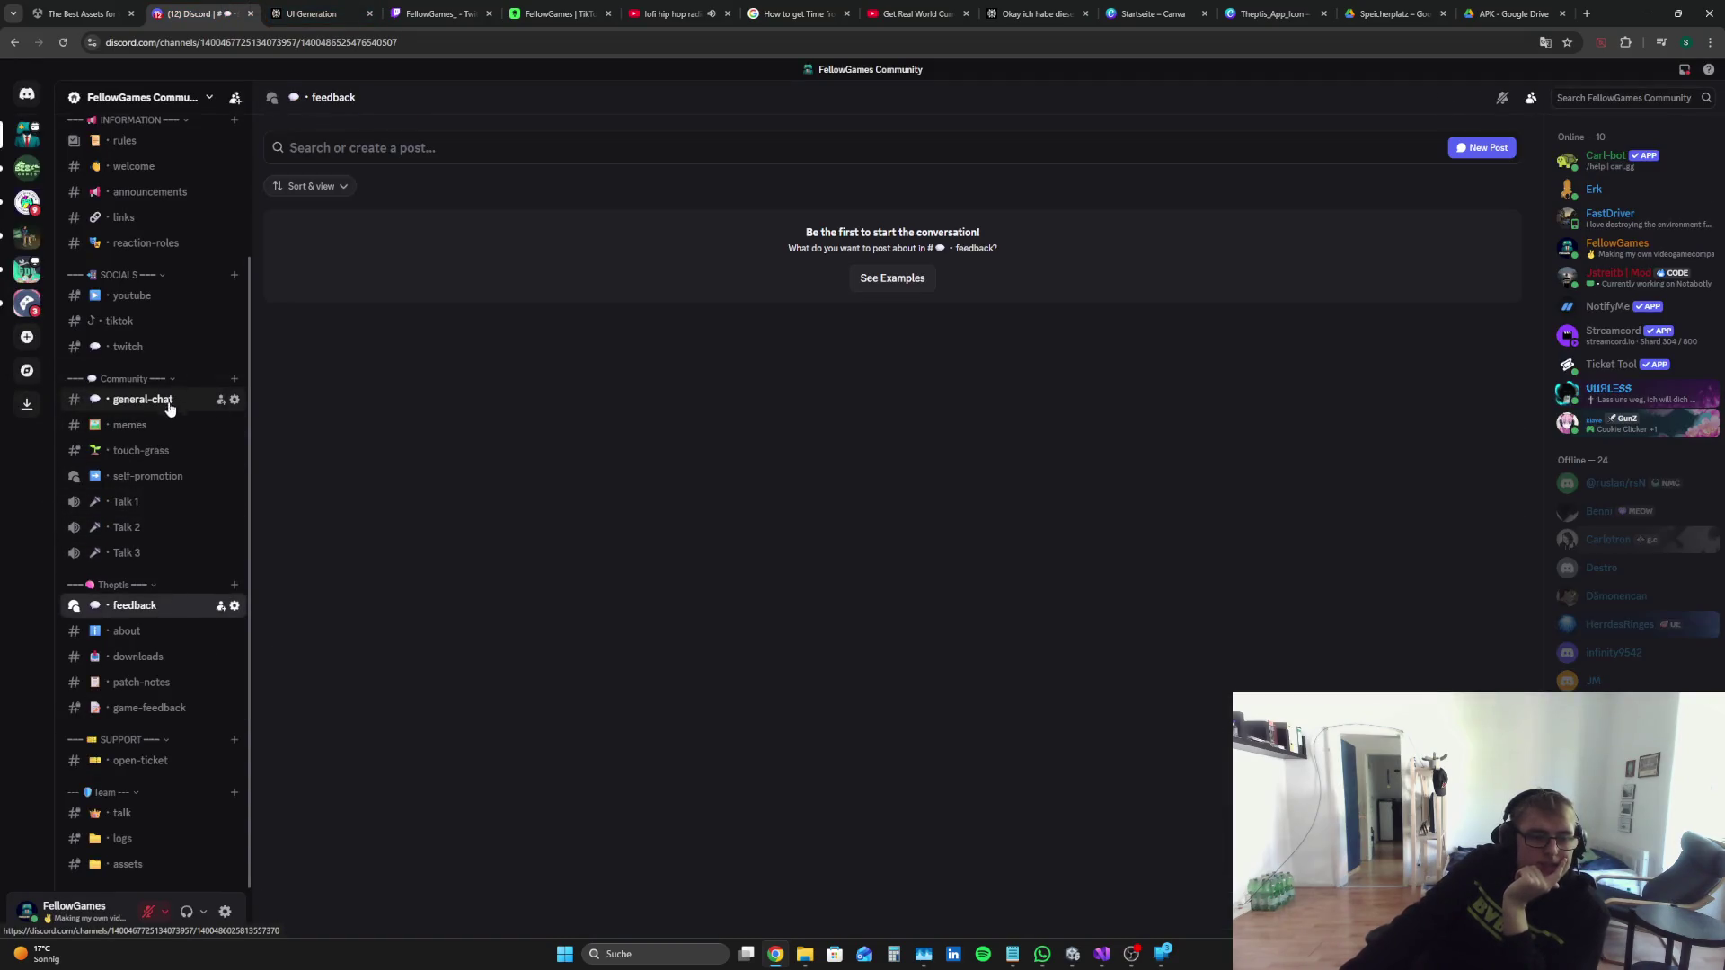
left_click(177, 476)
left_click(467, 346)
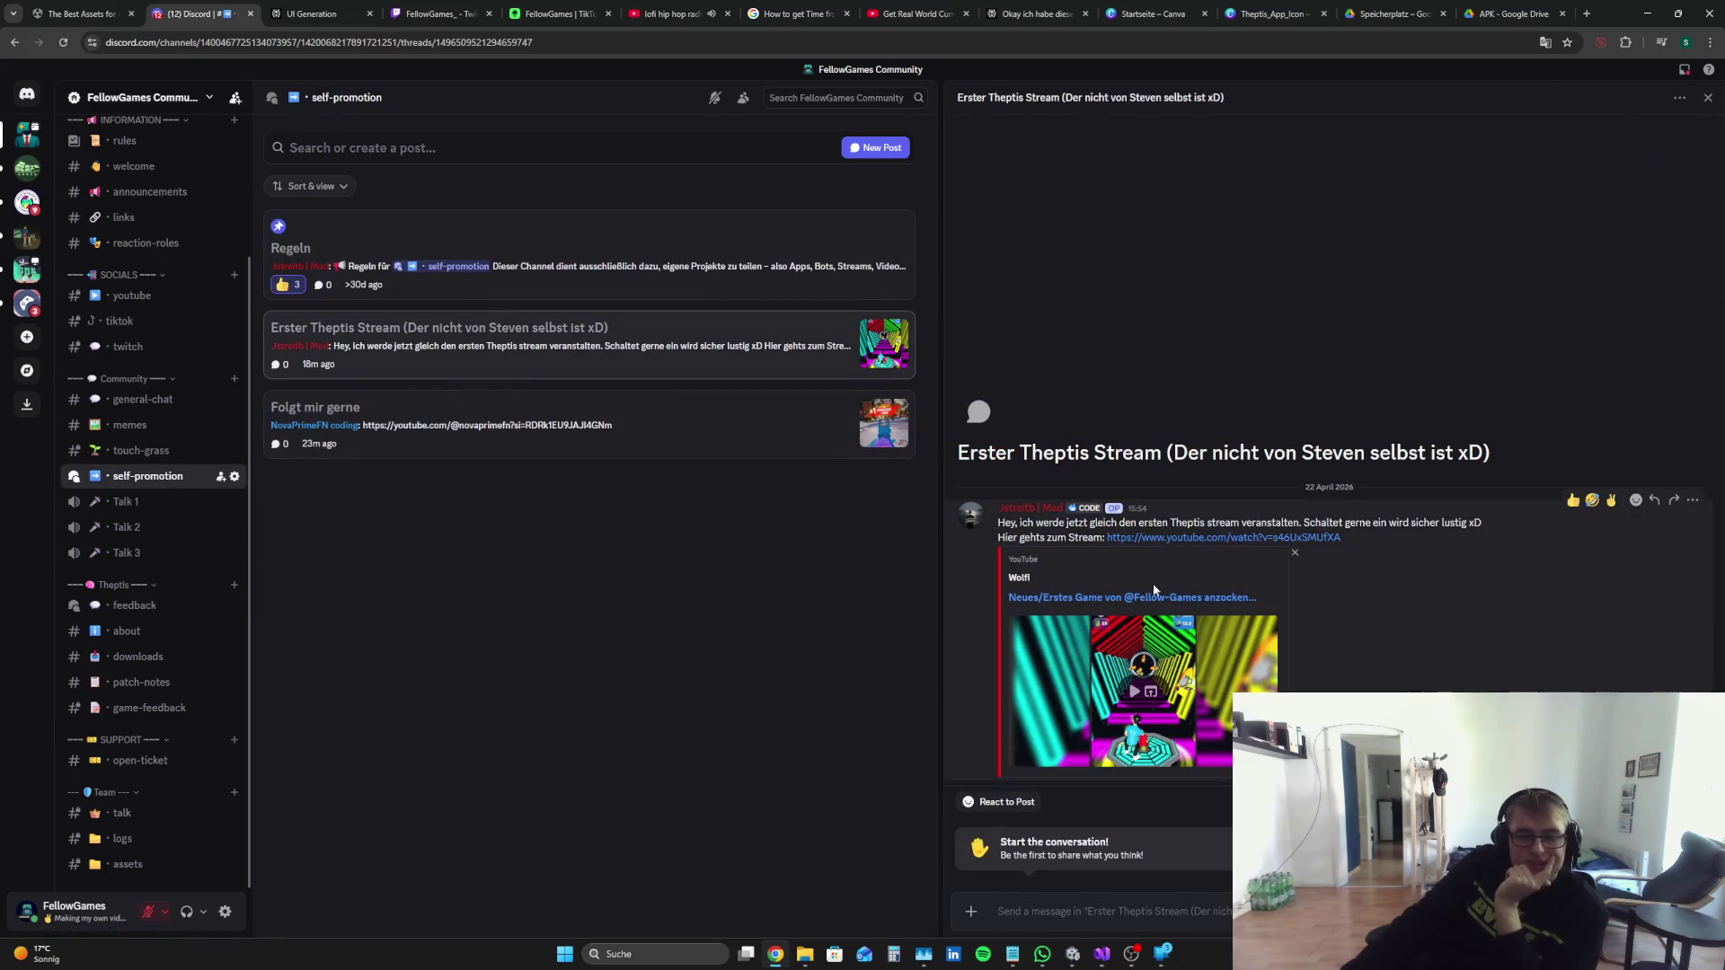
left_click(1150, 539)
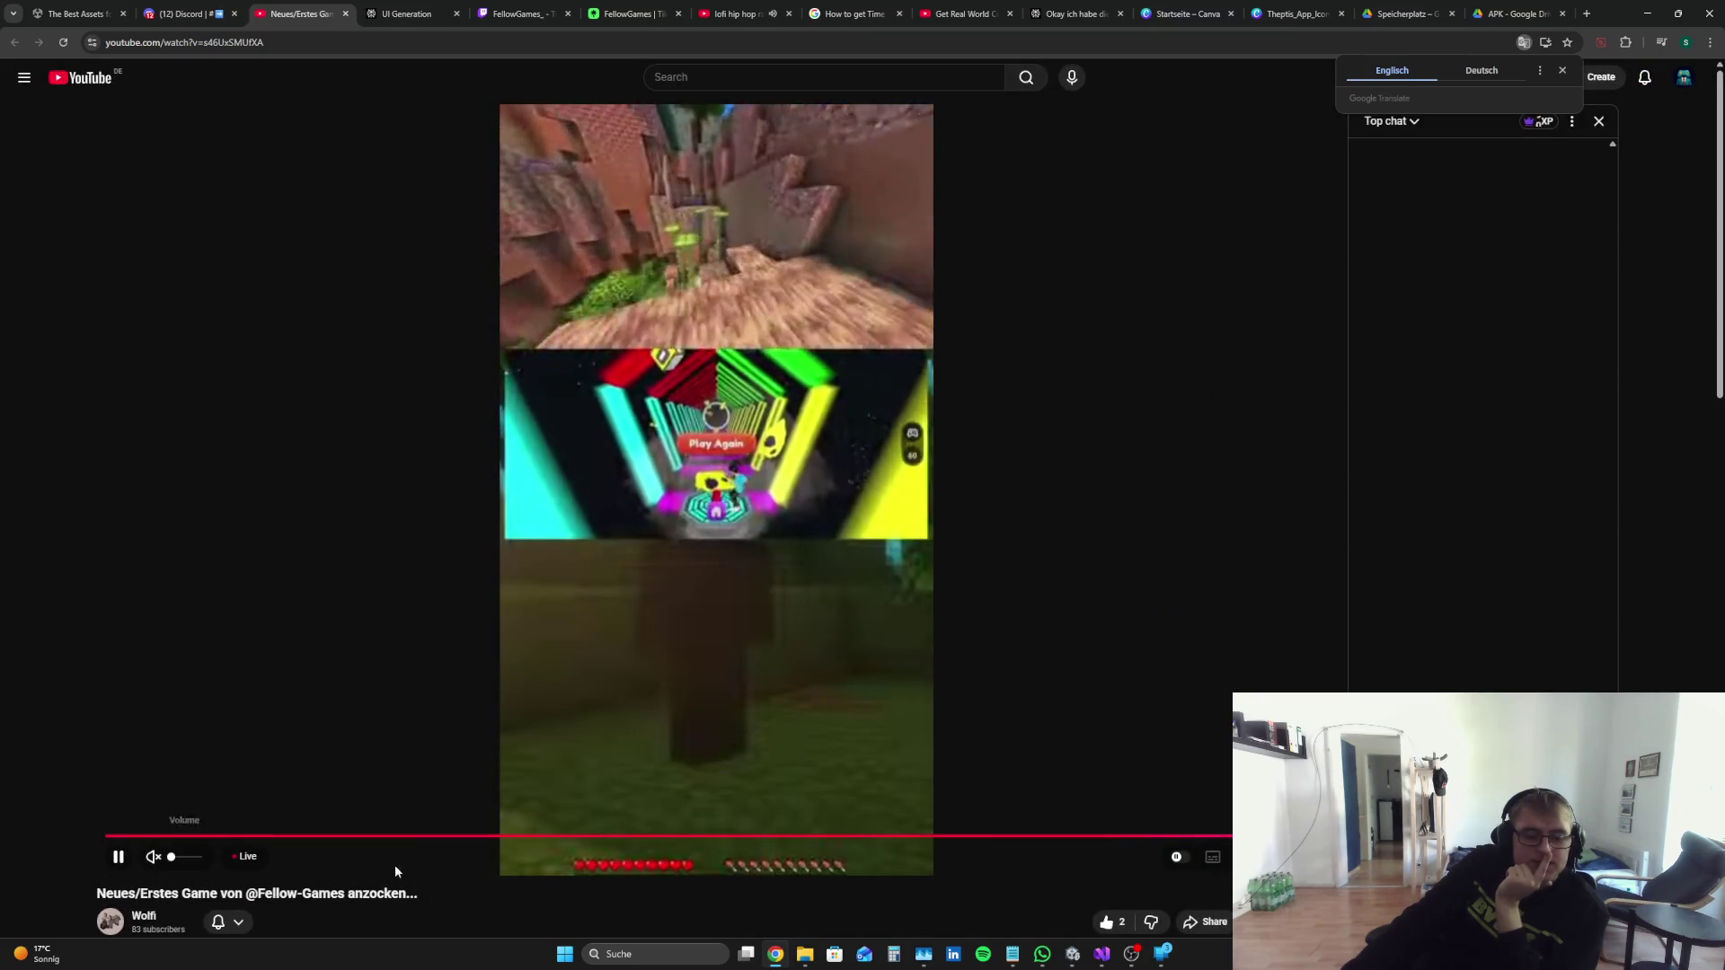
Step: Watch the Fellow-Games livestream in fullscreen with sound on, then leave fullscreen
scroll(520, 859, "down", 1)
key("f")
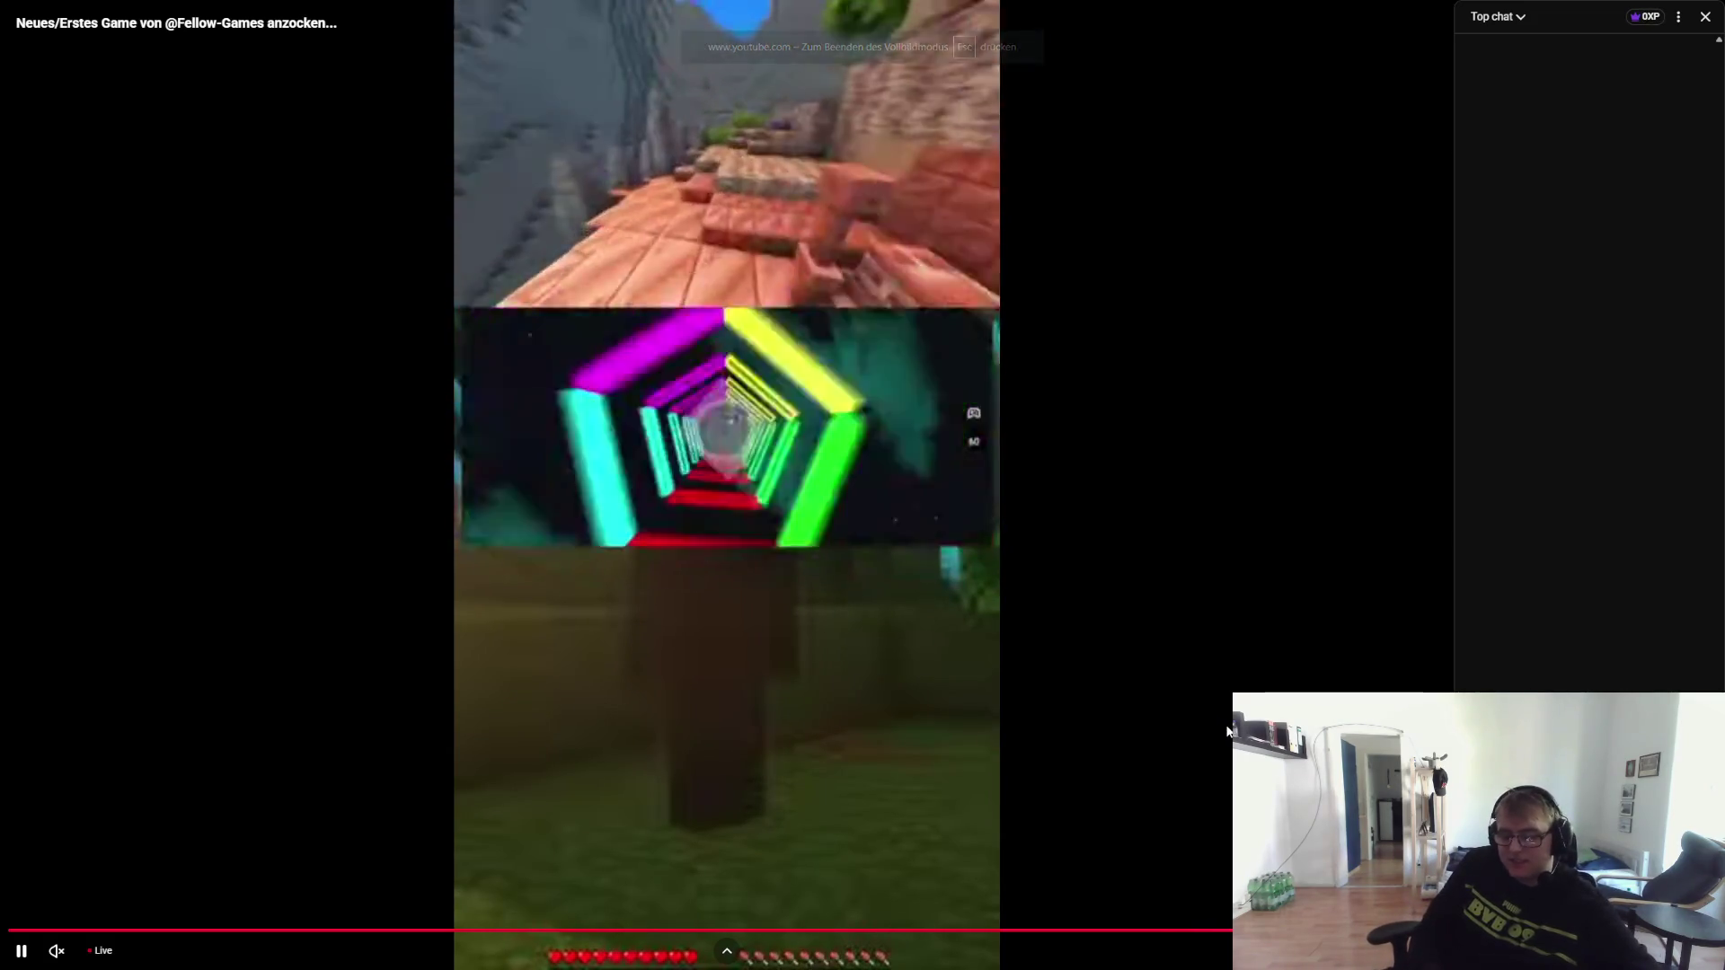
left_click(68, 950)
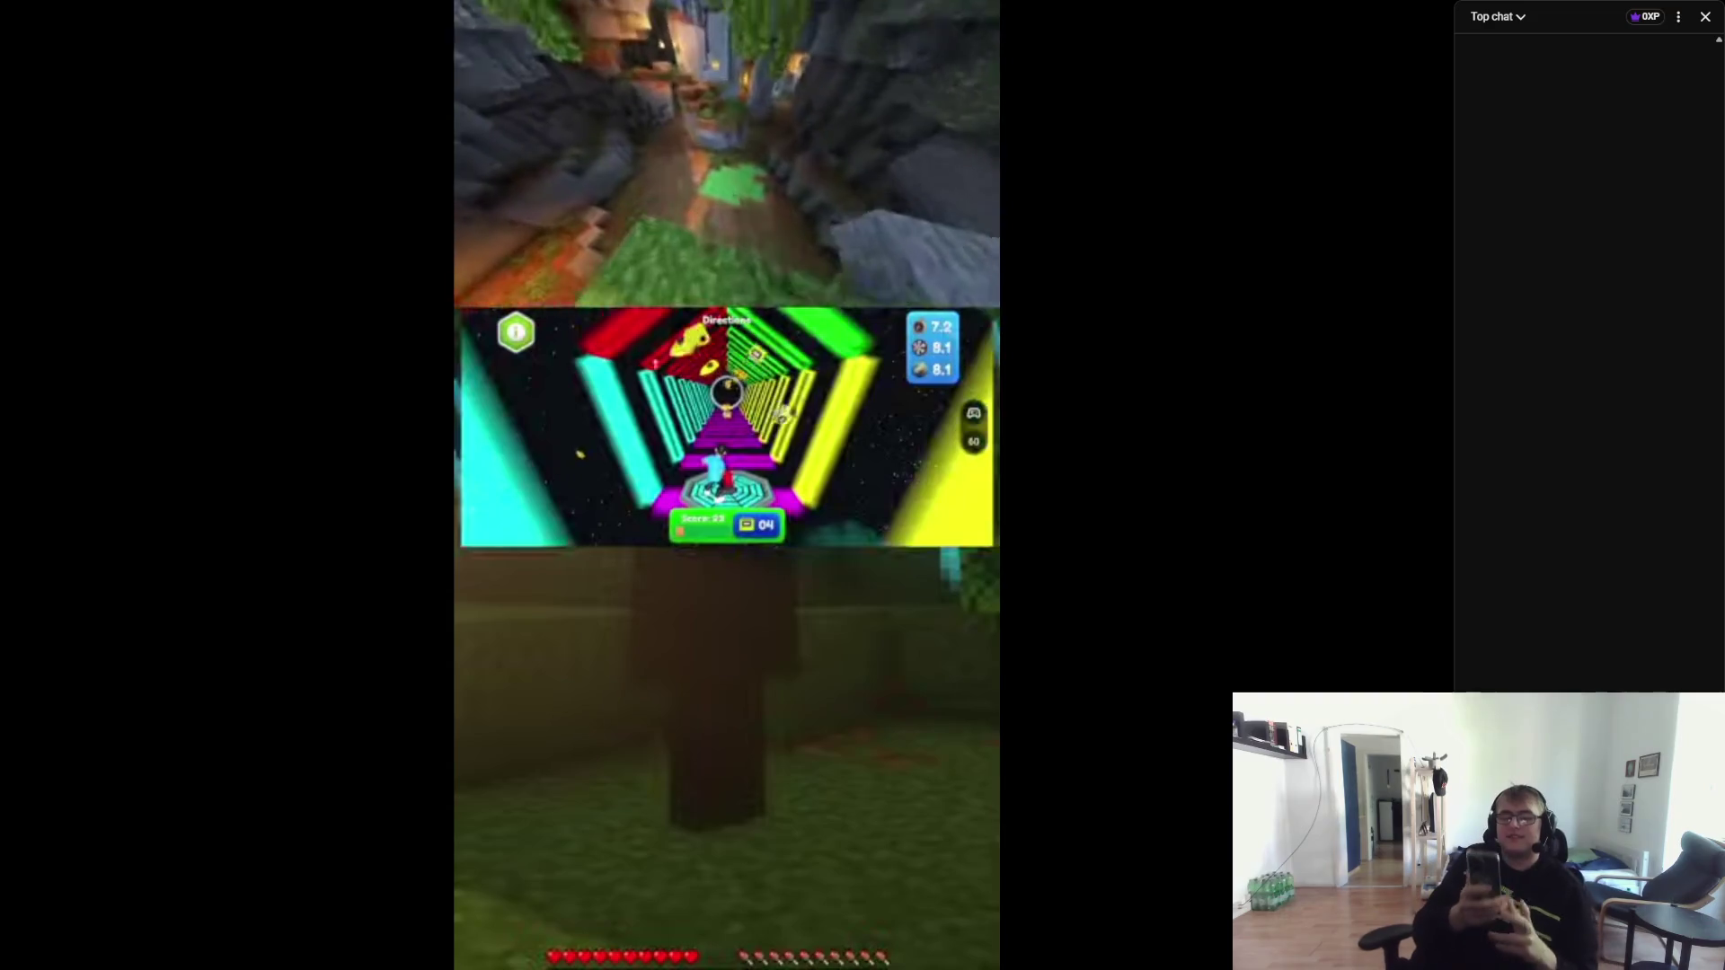
mouse_move(1147, 950)
key("Escape")
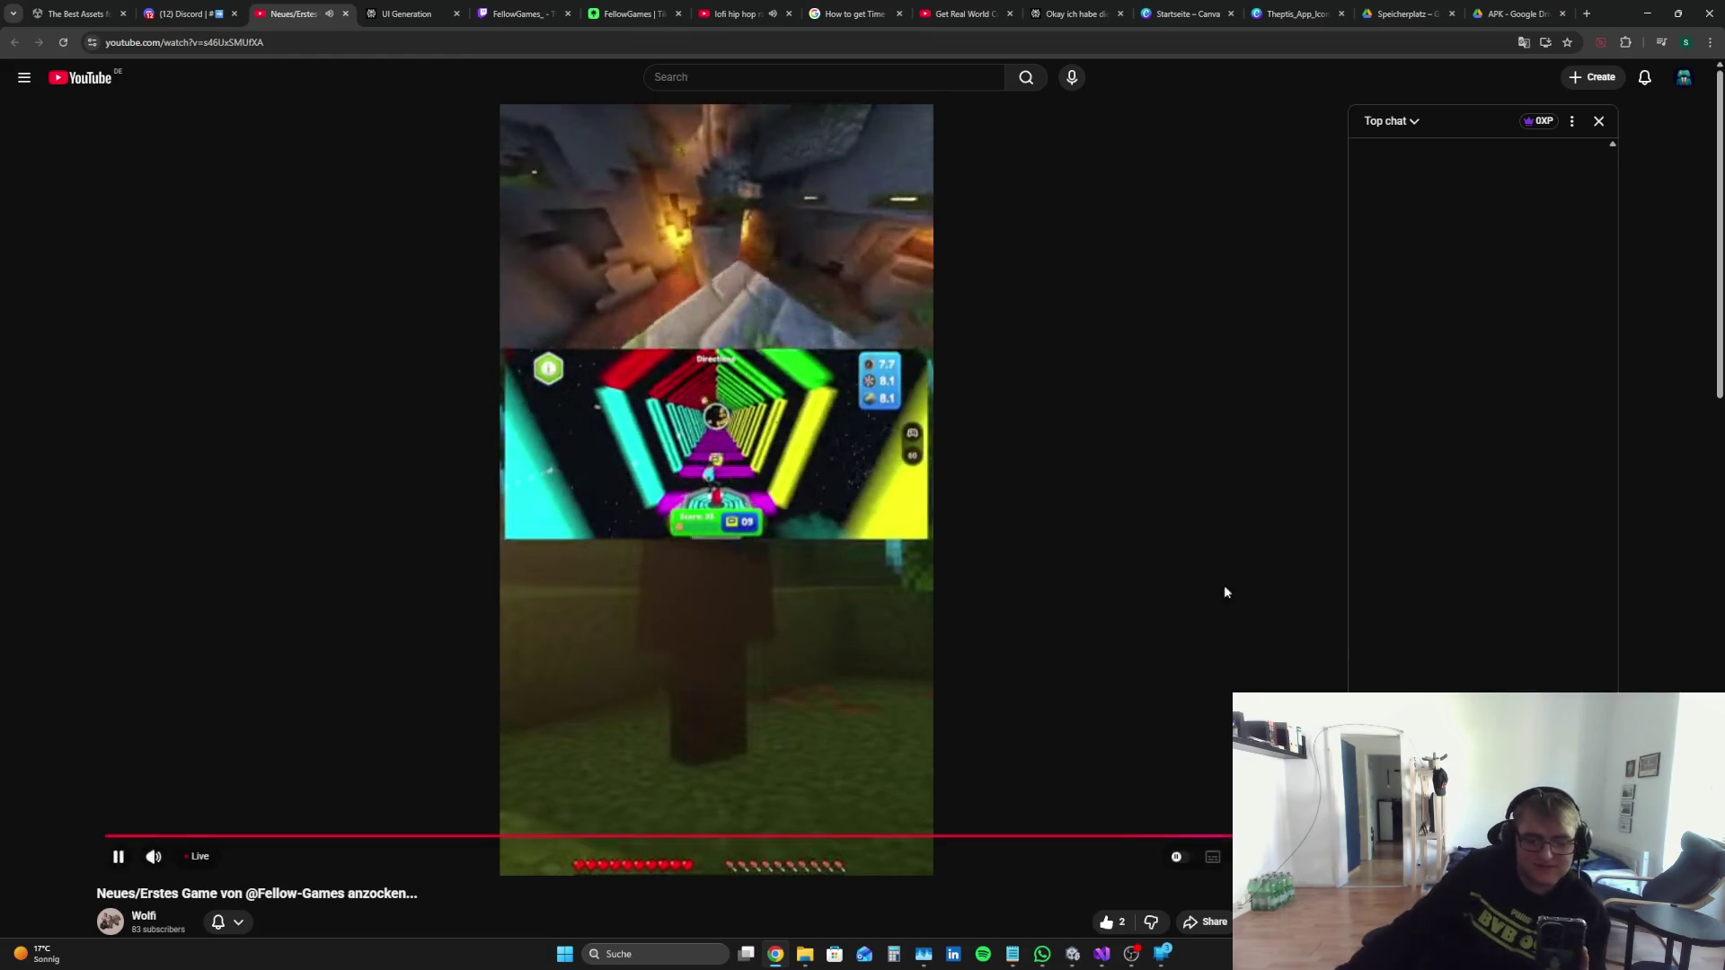
Step: Start a screen capture with Win+Shift+S, then cancel it
scroll(988, 579, "down", 4)
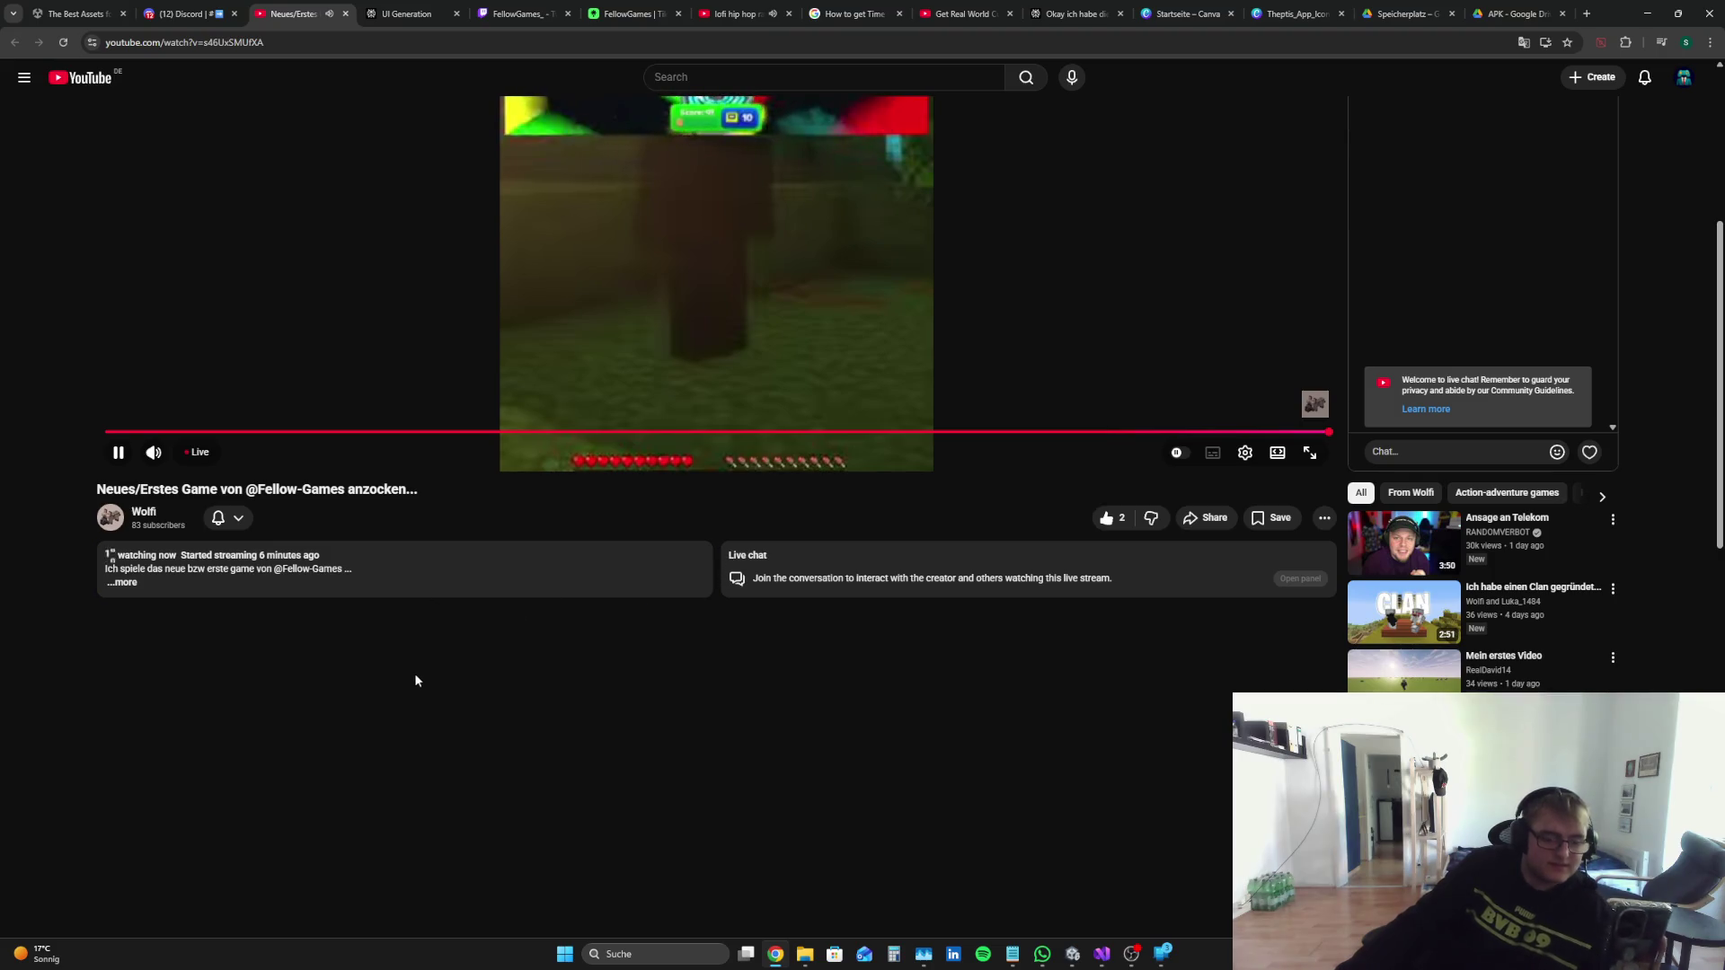
scroll(416, 706, "up", 4)
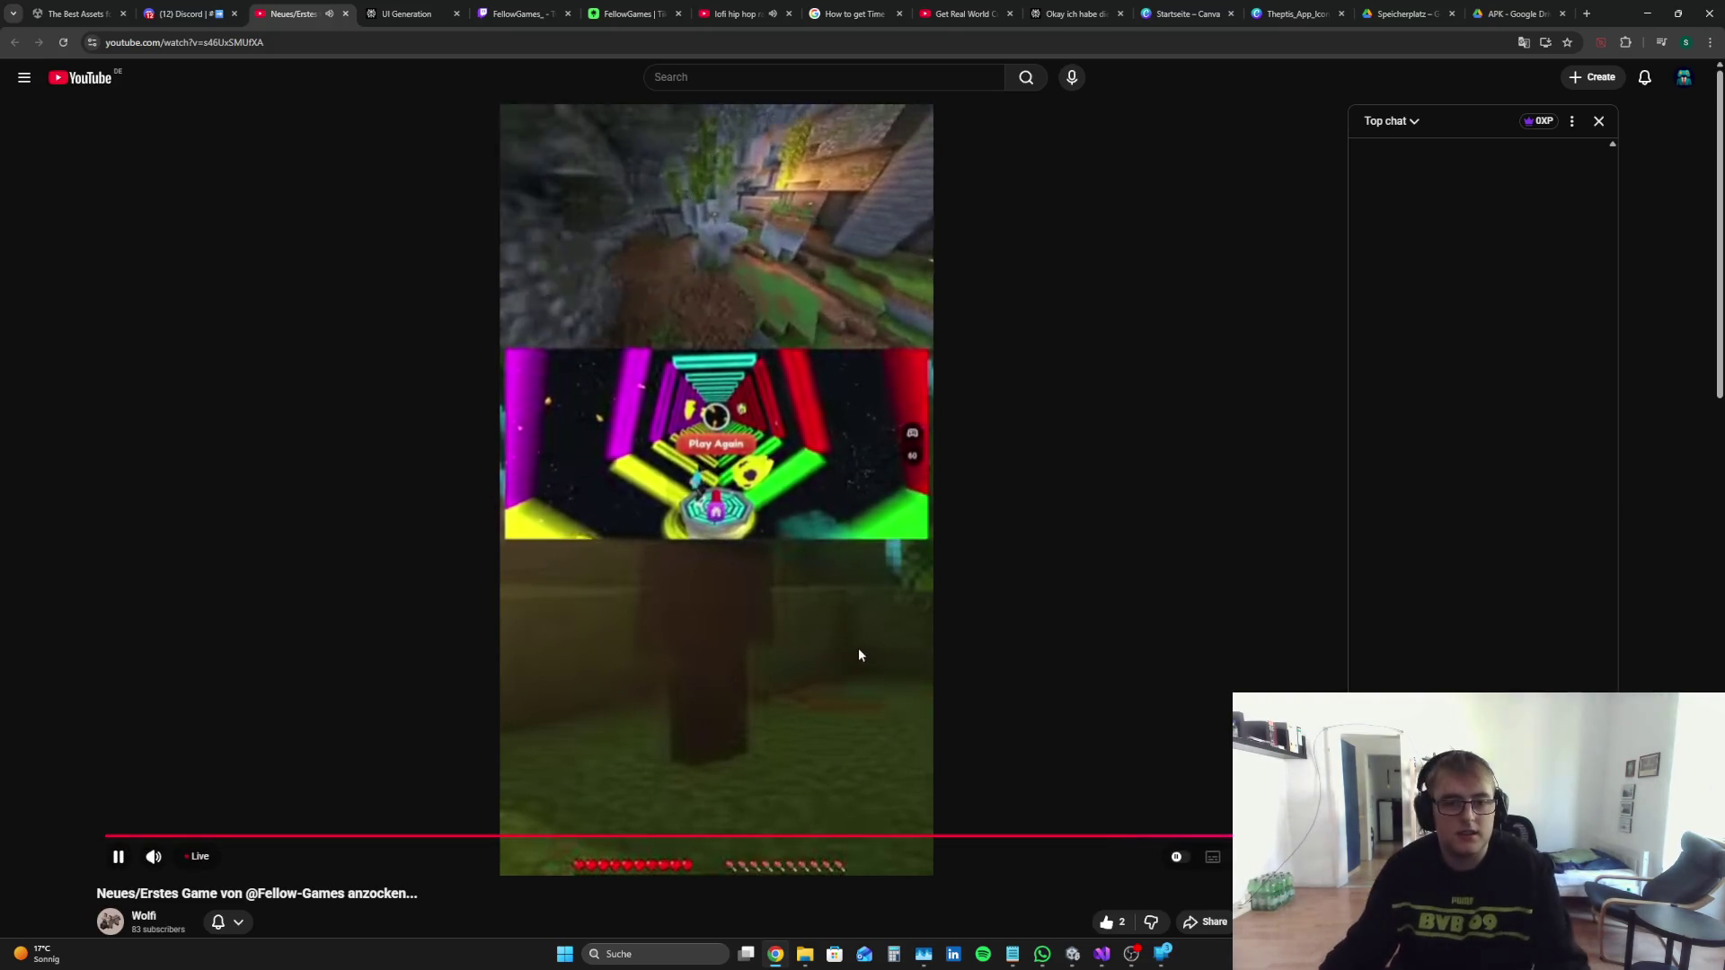
key("super+shift+s")
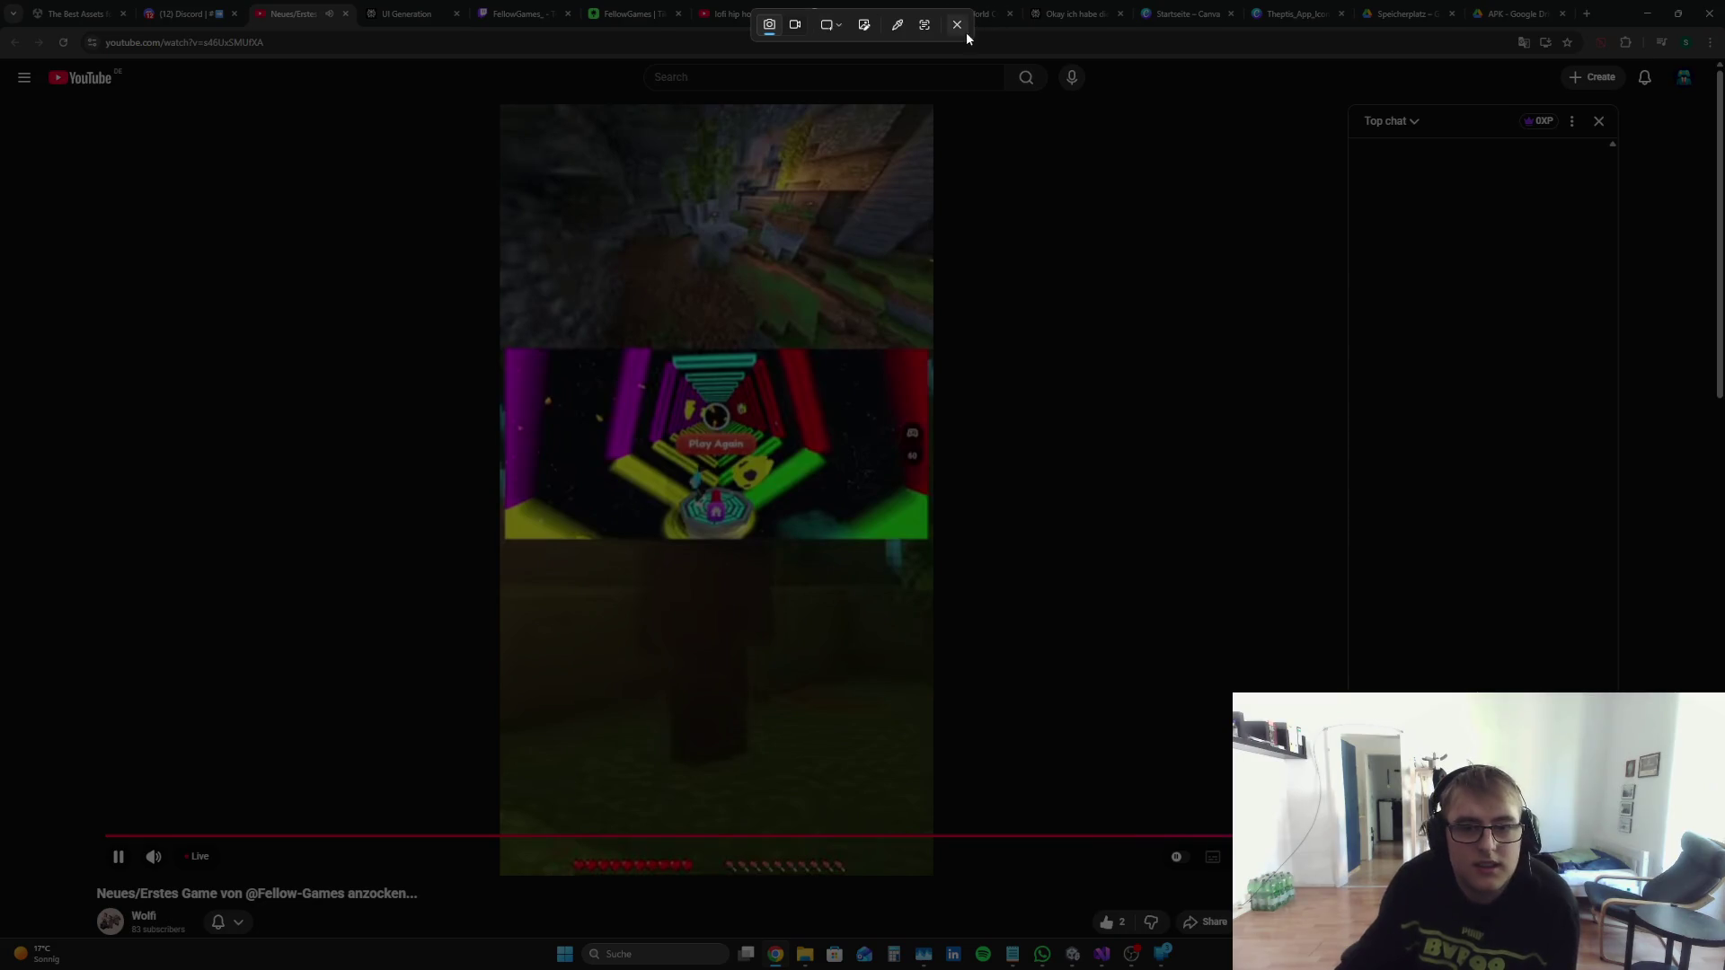
left_click(958, 26)
scroll(1054, 194, "down", 2)
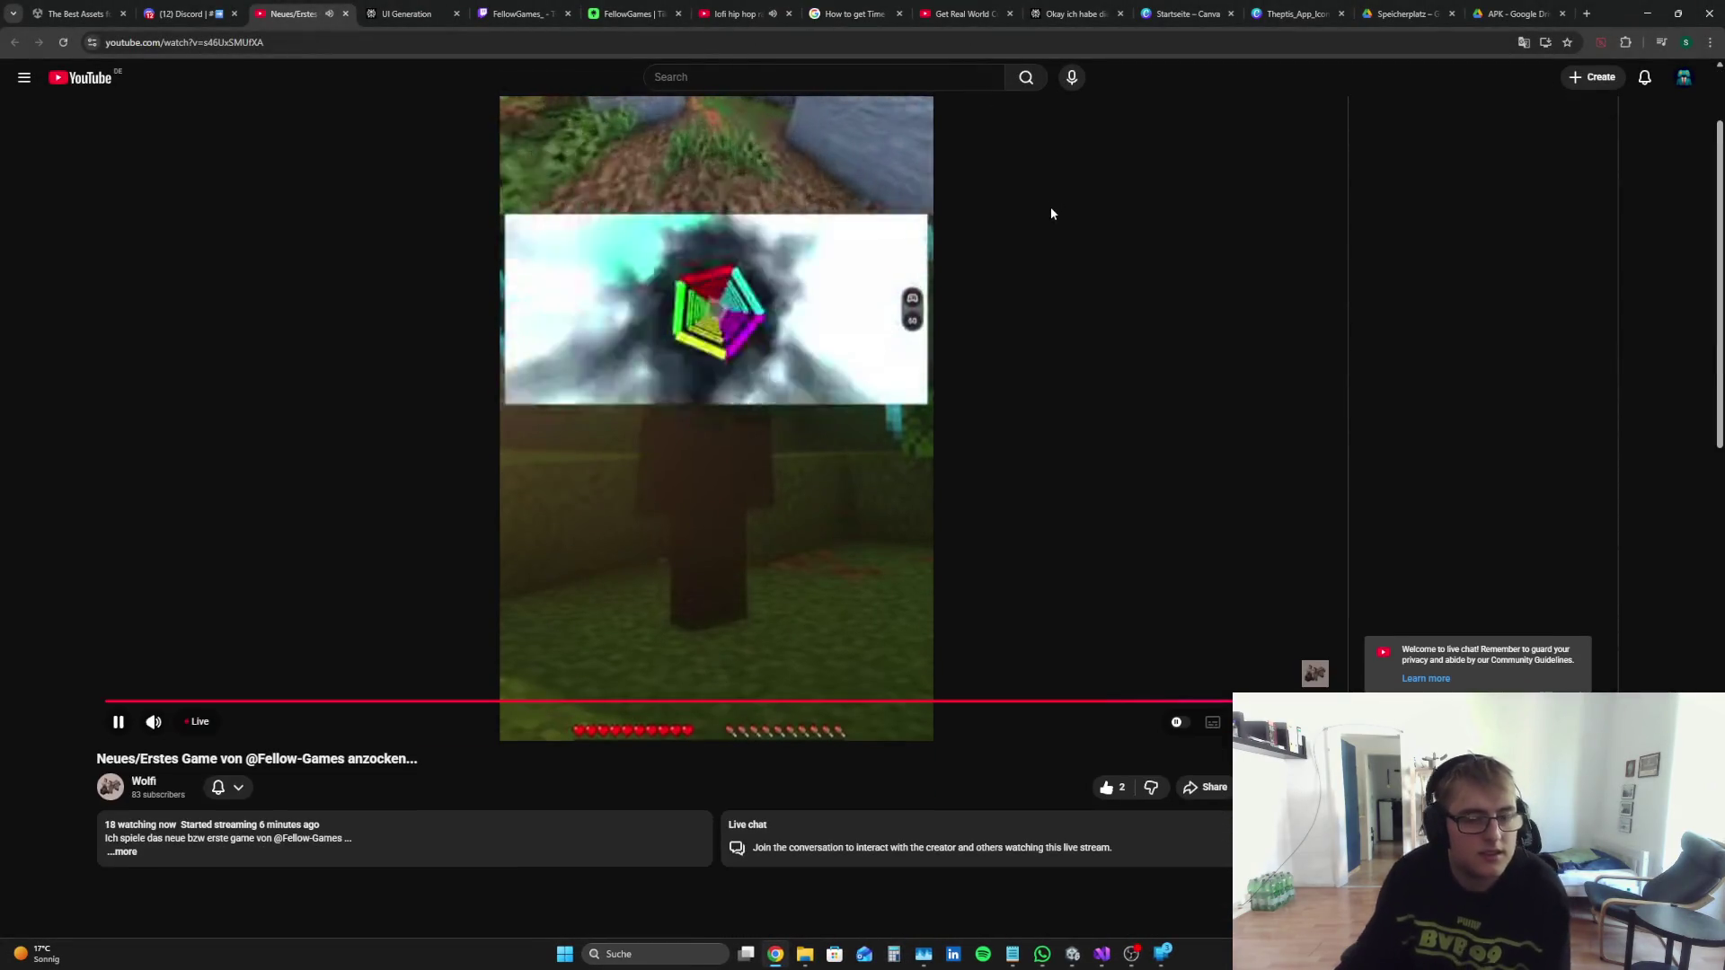
Step: Switch the stream's Quality setting to a different resolution
left_click(1248, 721)
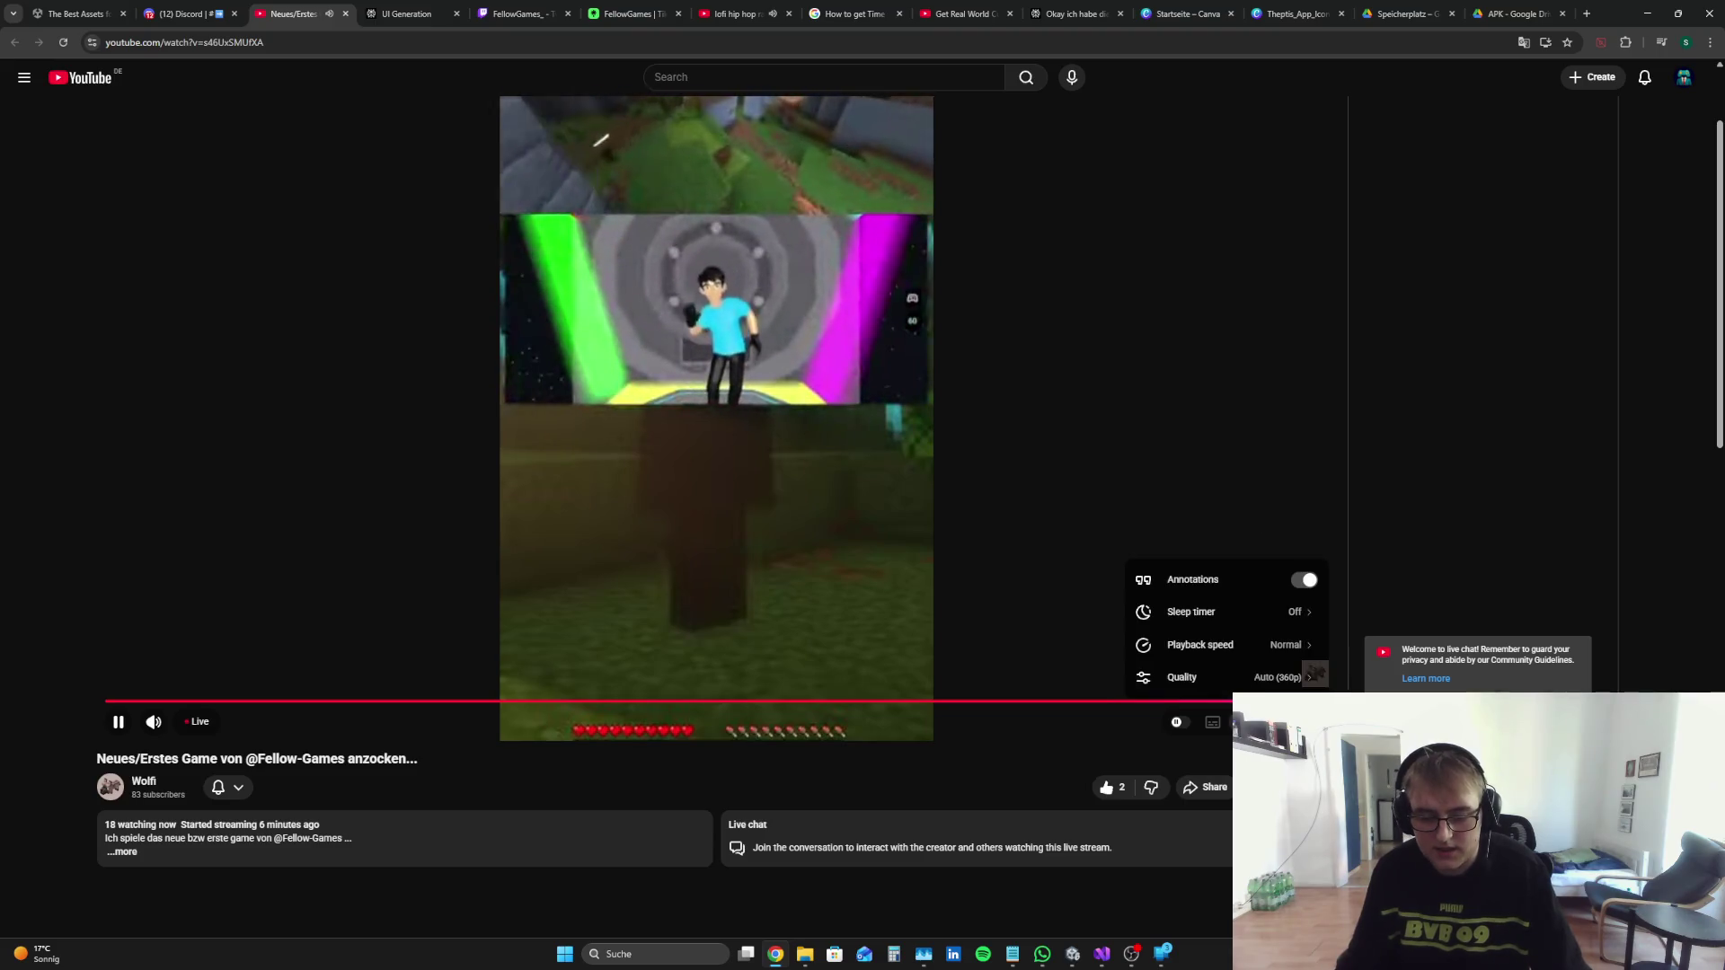
left_click(1267, 675)
left_click(1253, 579)
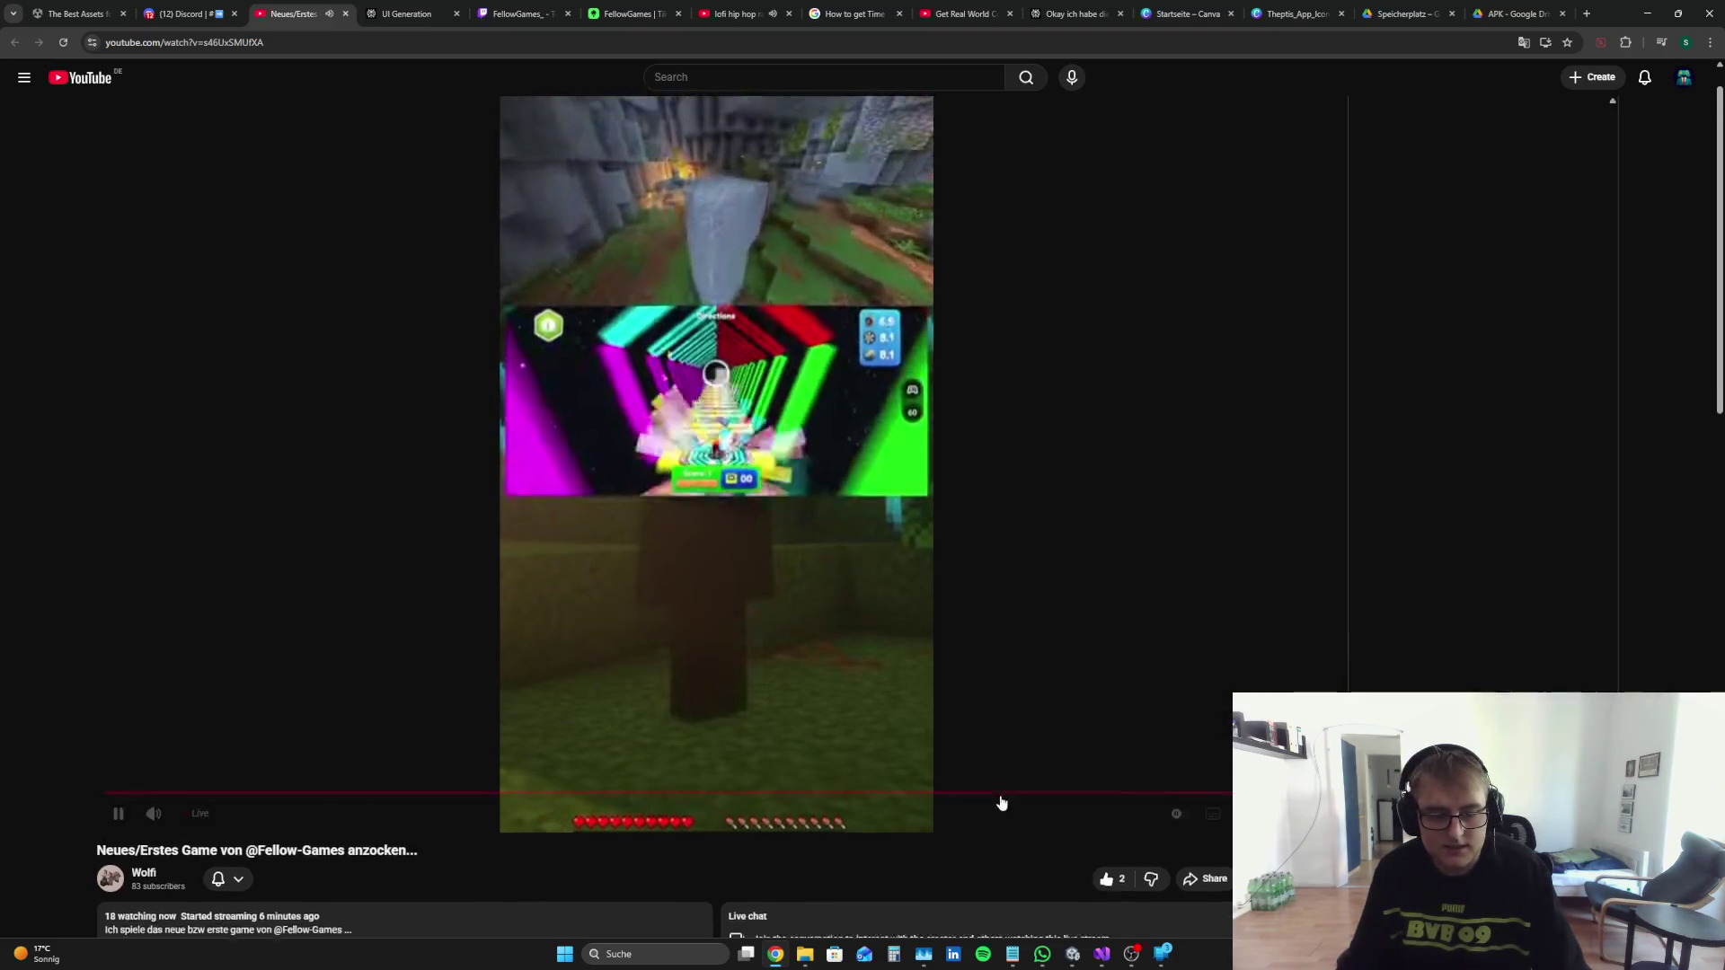
scroll(1000, 796, "down", 1)
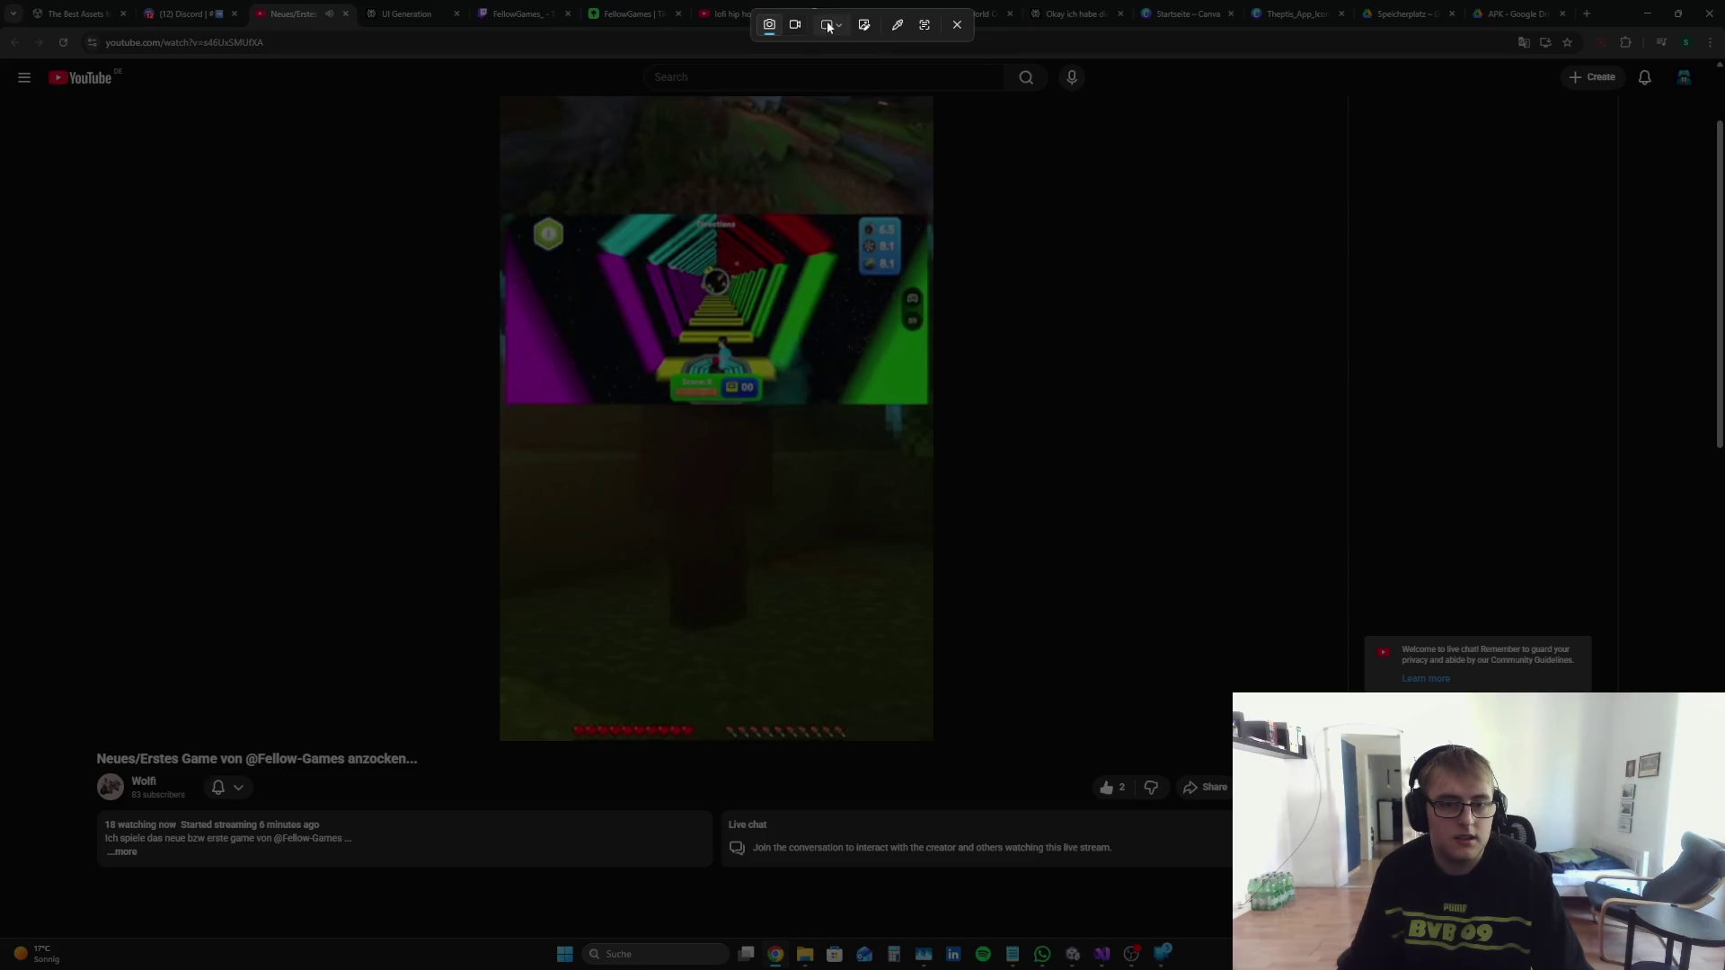
Step: Set the capture mode to full screen, then return to Discord's 'Folgt mir gerne' post
left_click(829, 27)
left_click(858, 76)
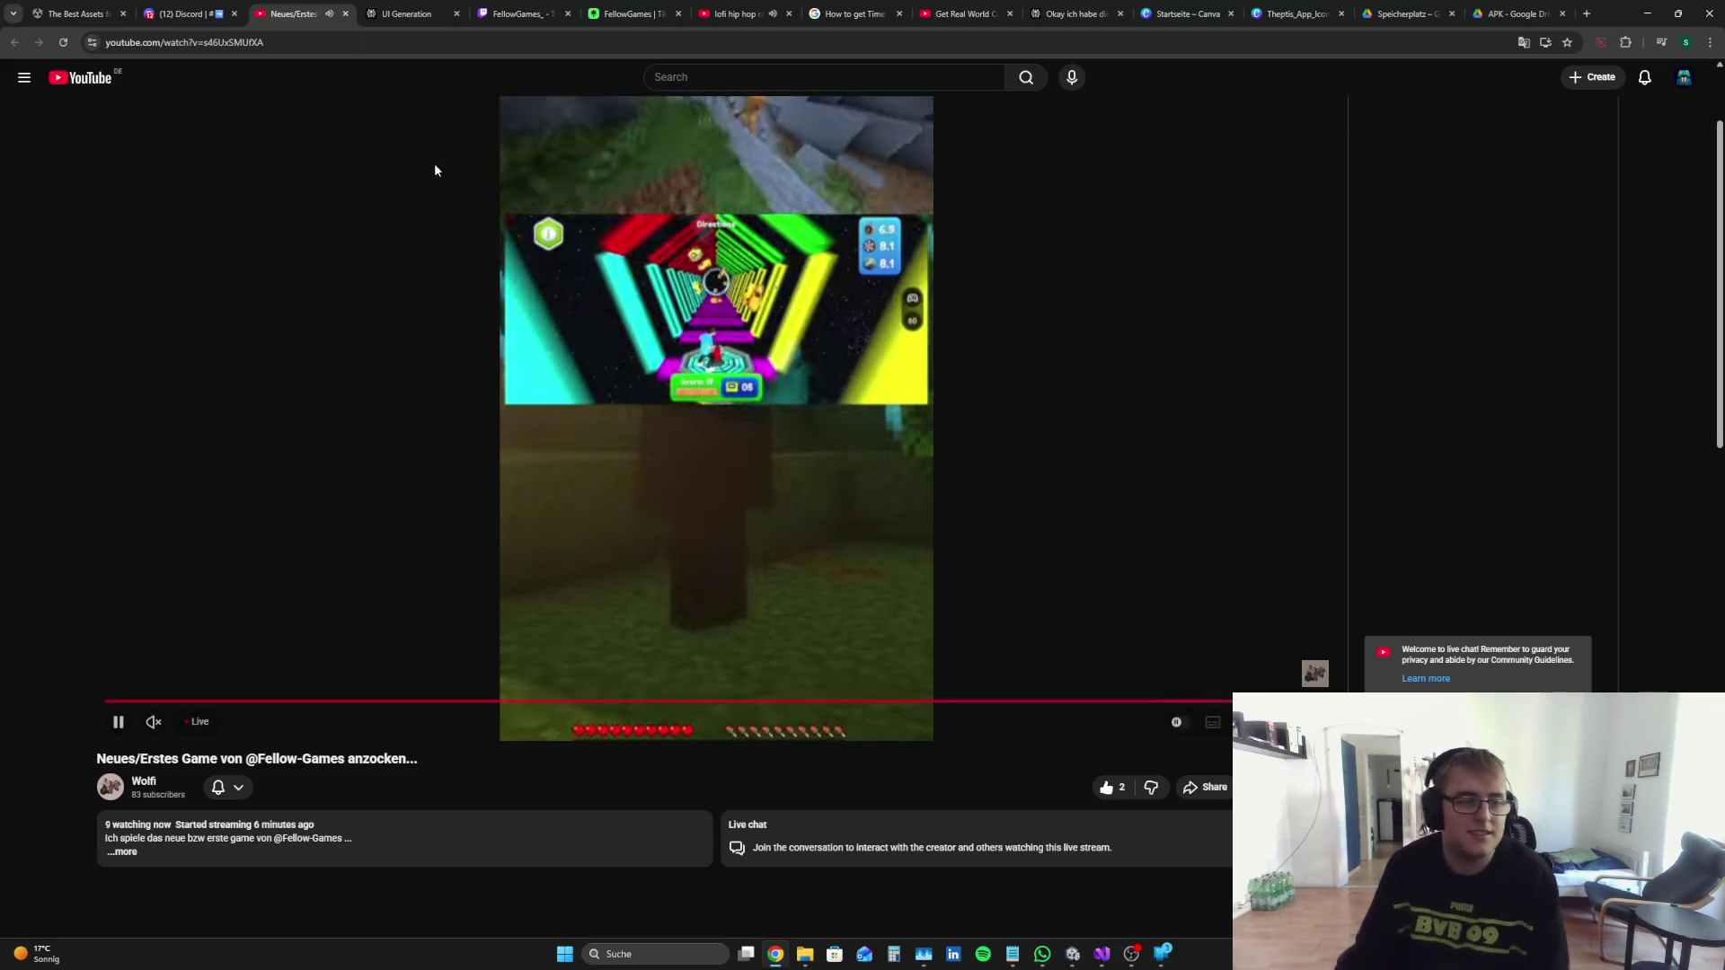
left_click(347, 14)
left_click(682, 431)
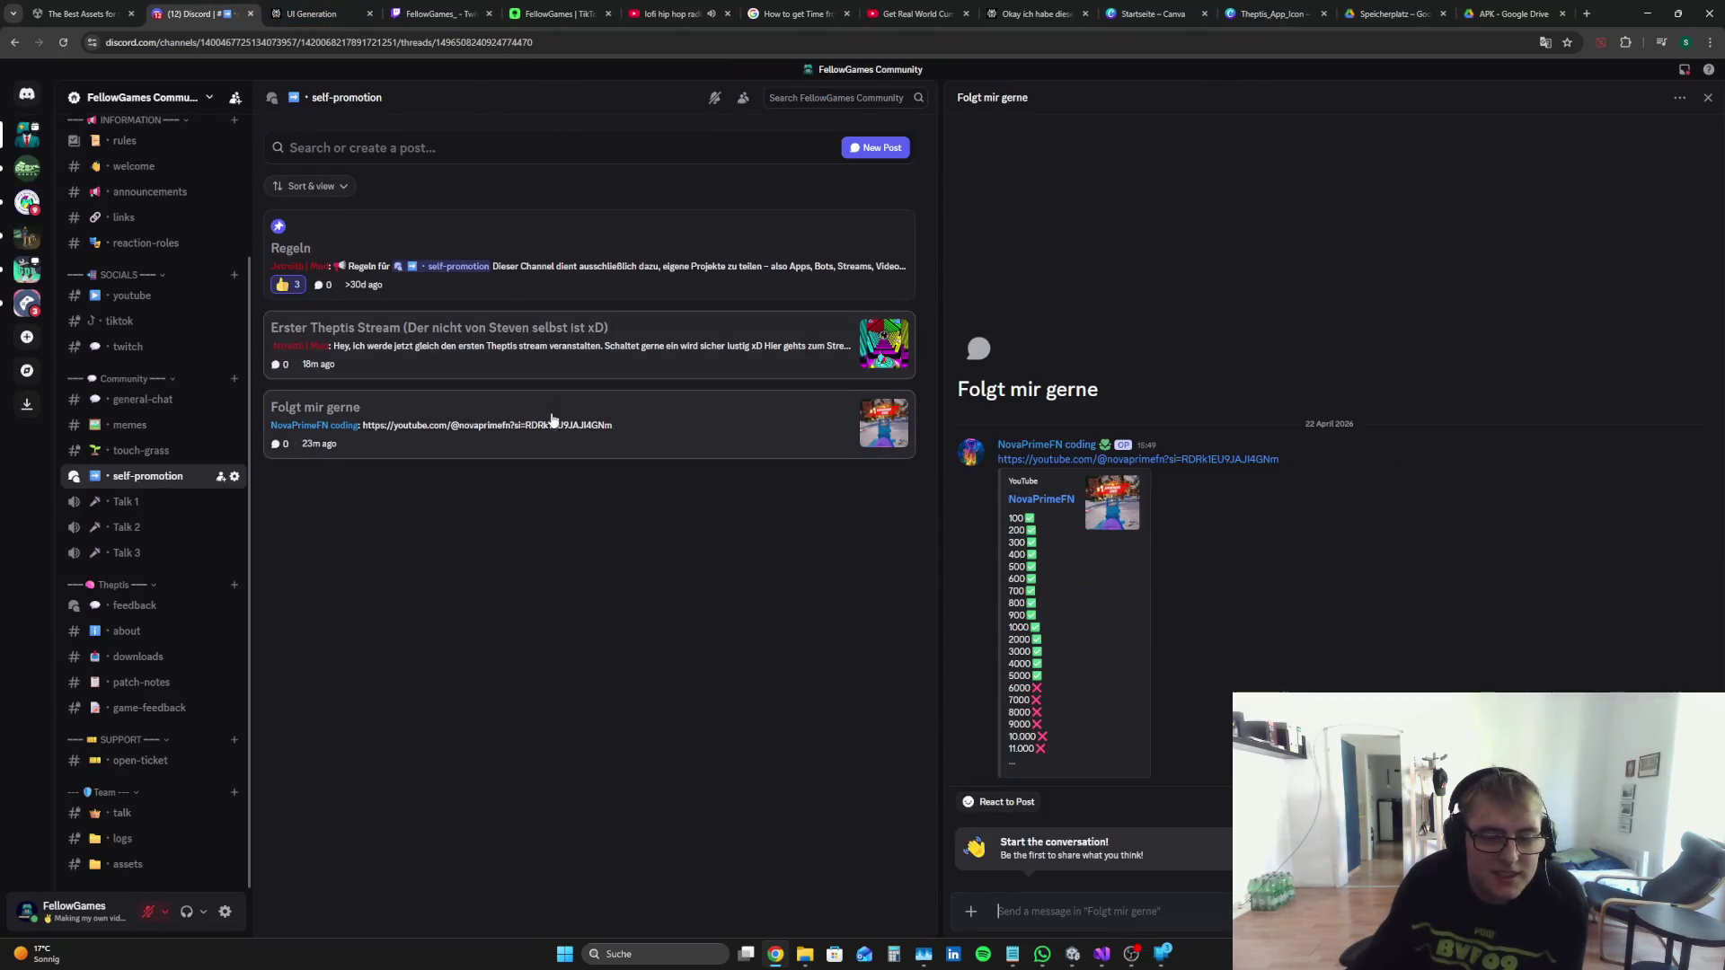
Step: Visit NovaPrimeFN's YouTube Live tab, glance at the FellowGames Twitch stream, then return to Perplexity
left_click(1081, 460)
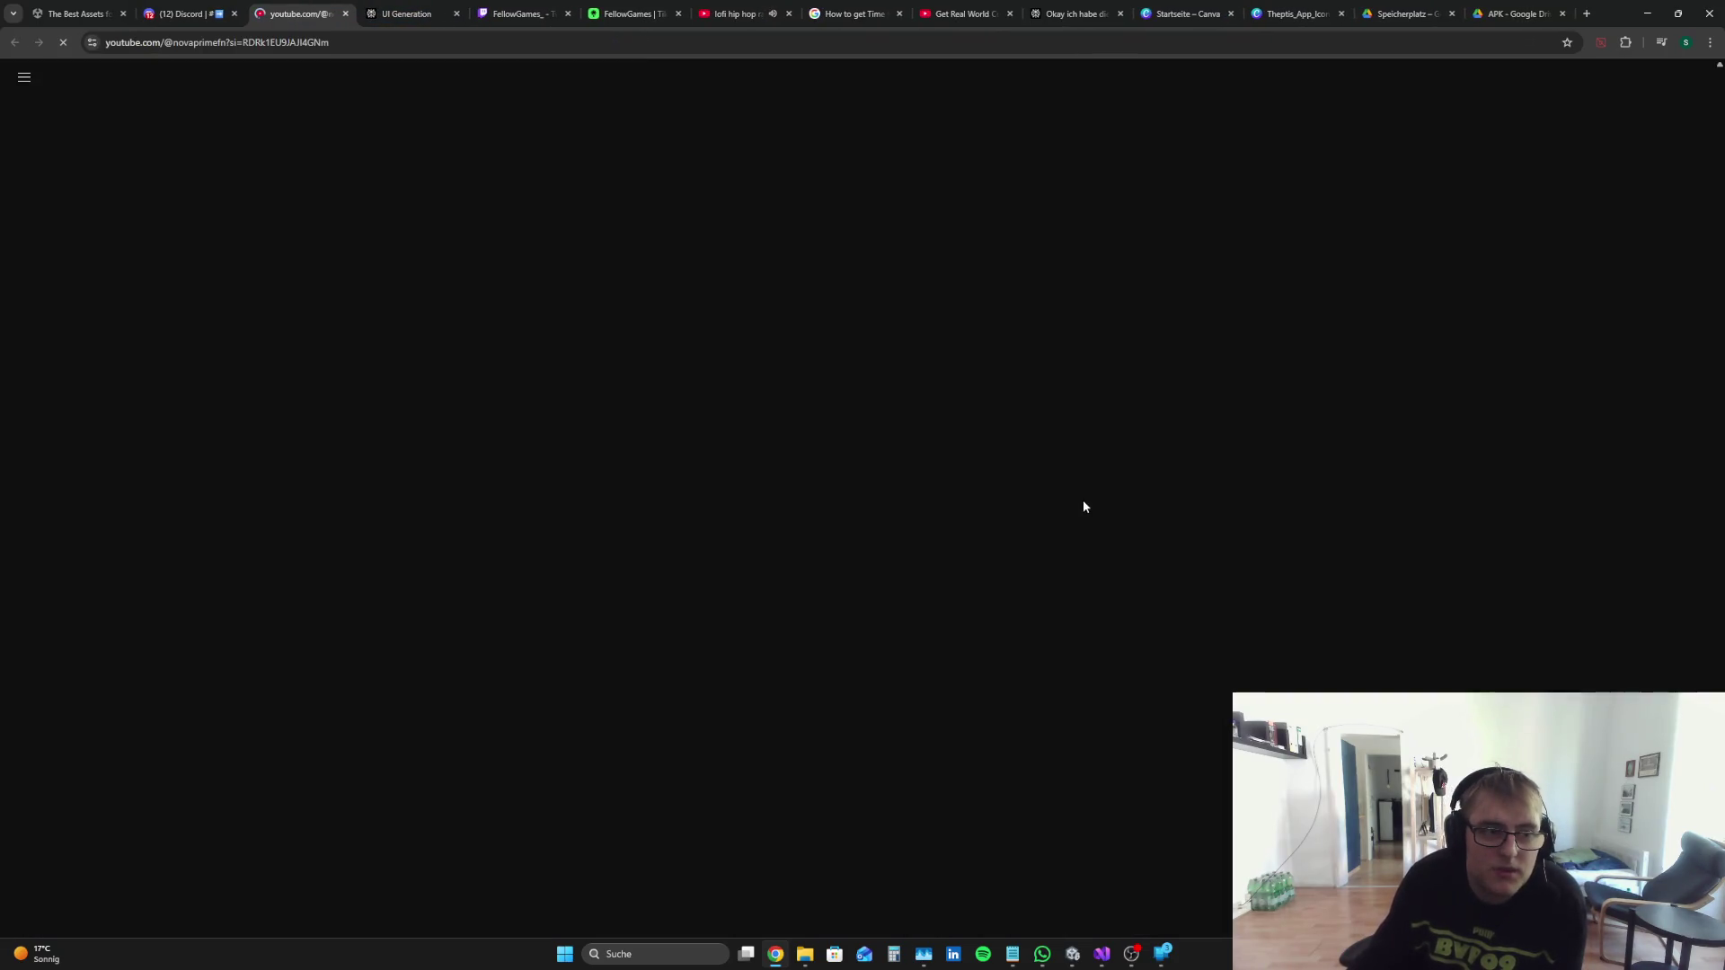
left_click(664, 398)
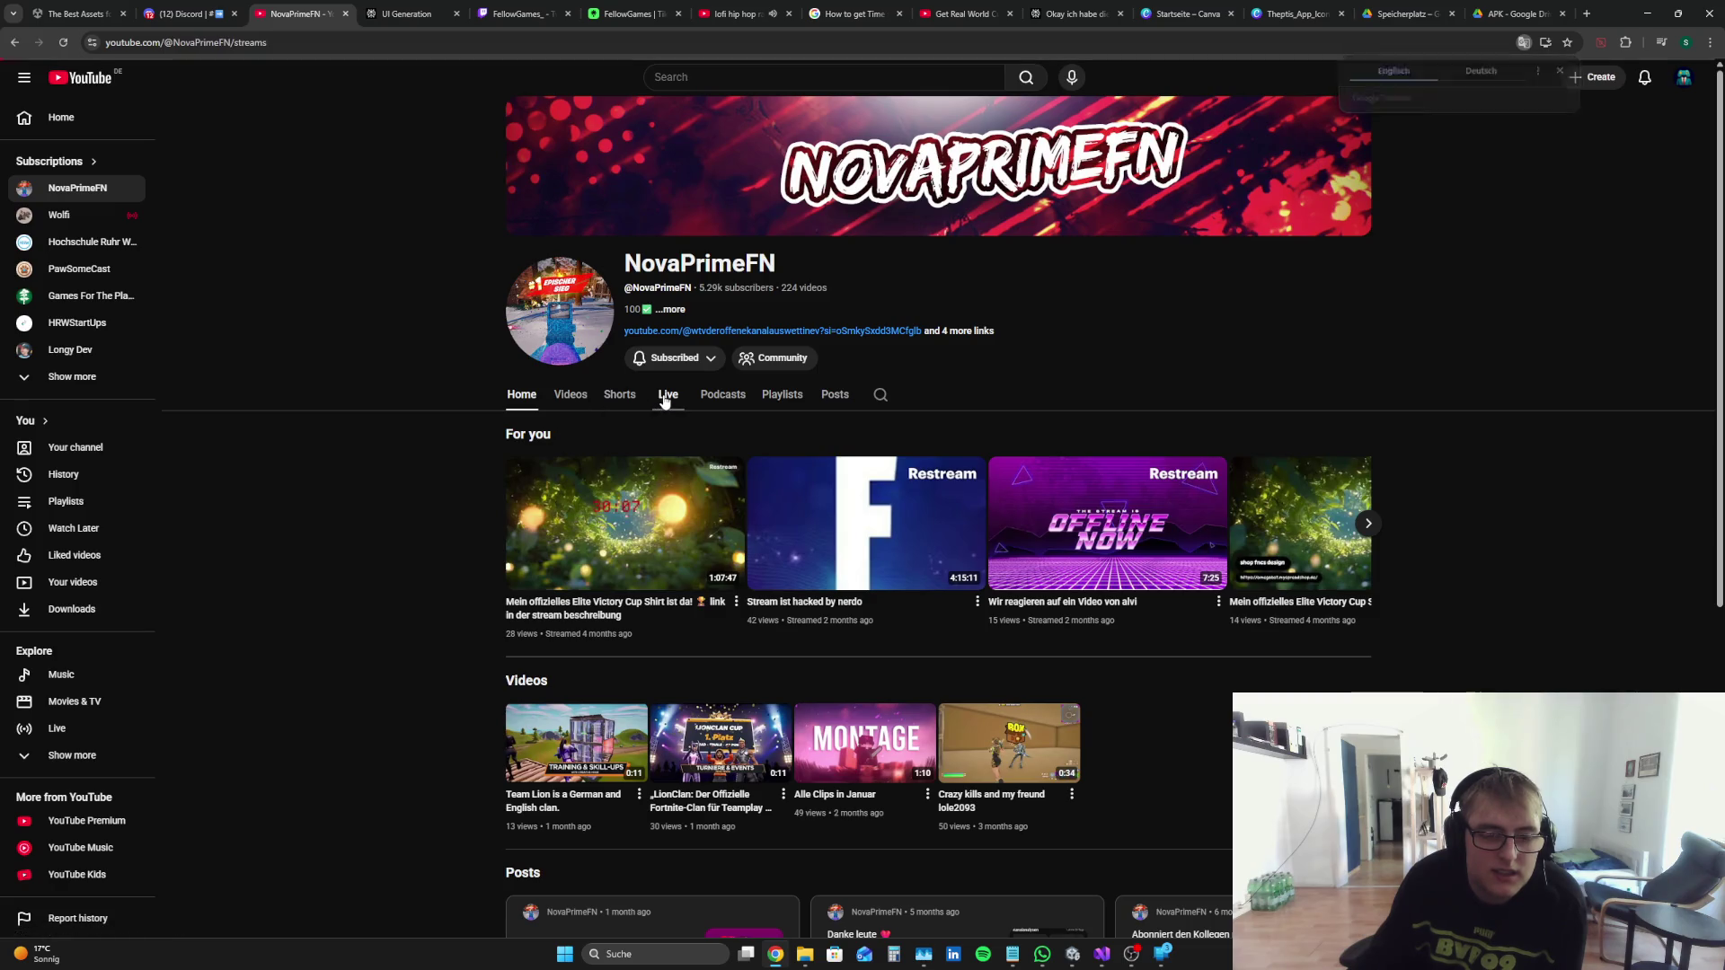
left_click(345, 14)
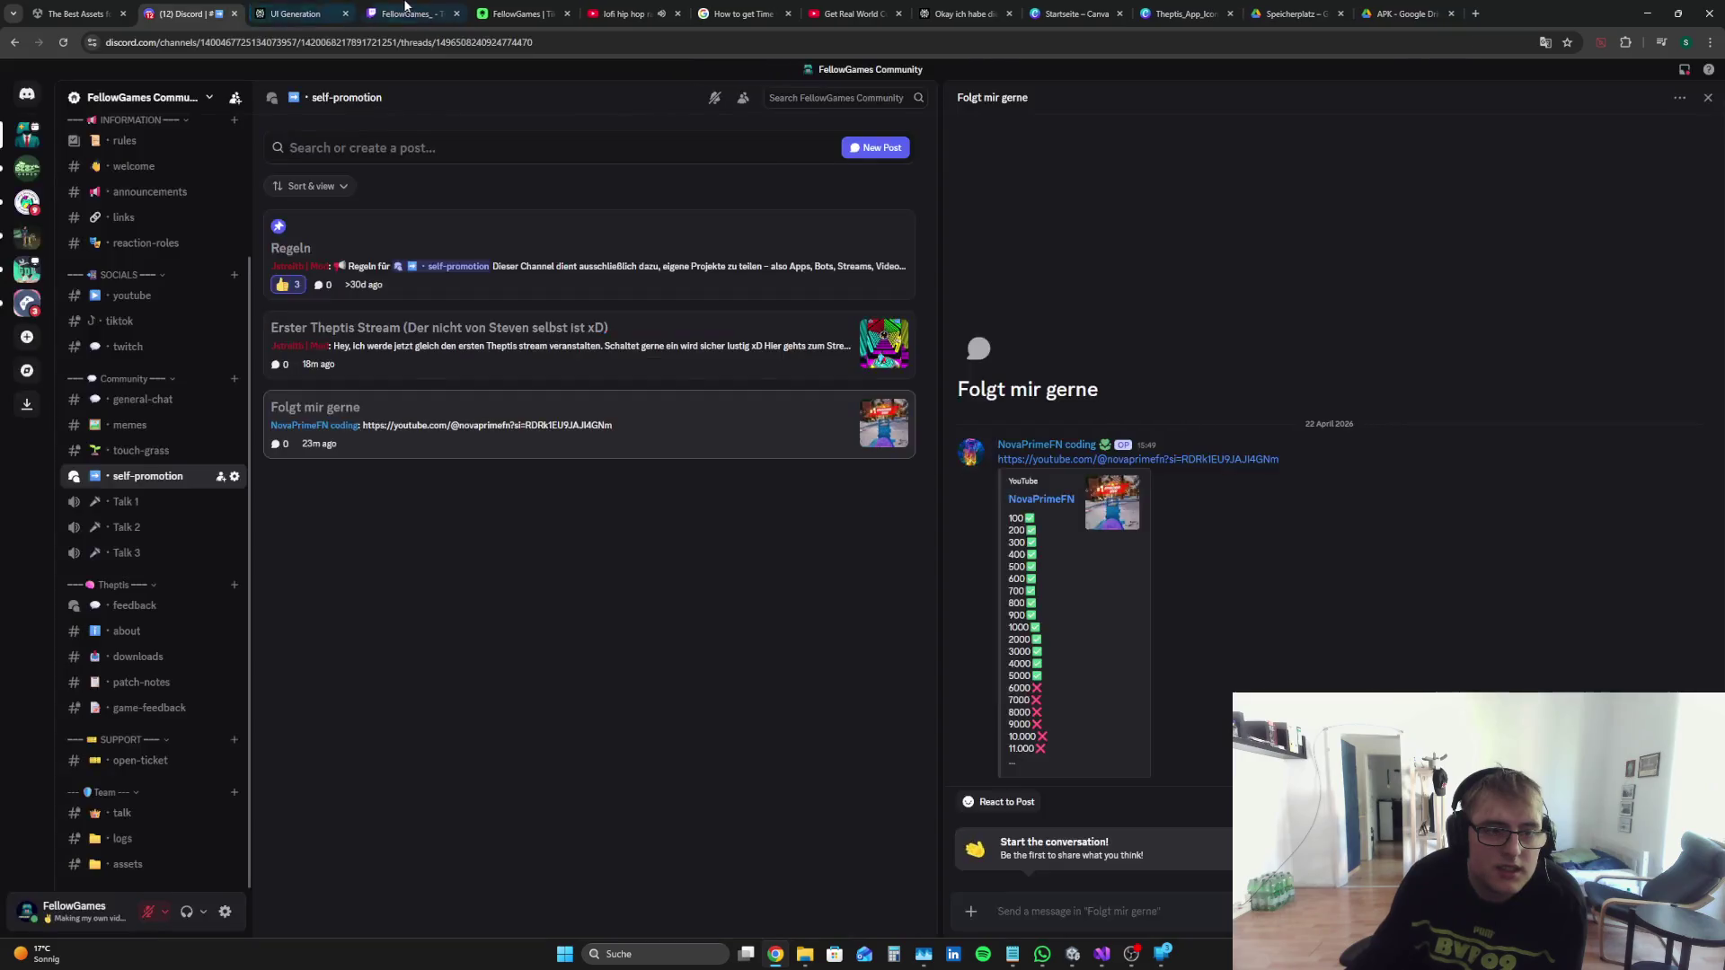
left_click(418, 14)
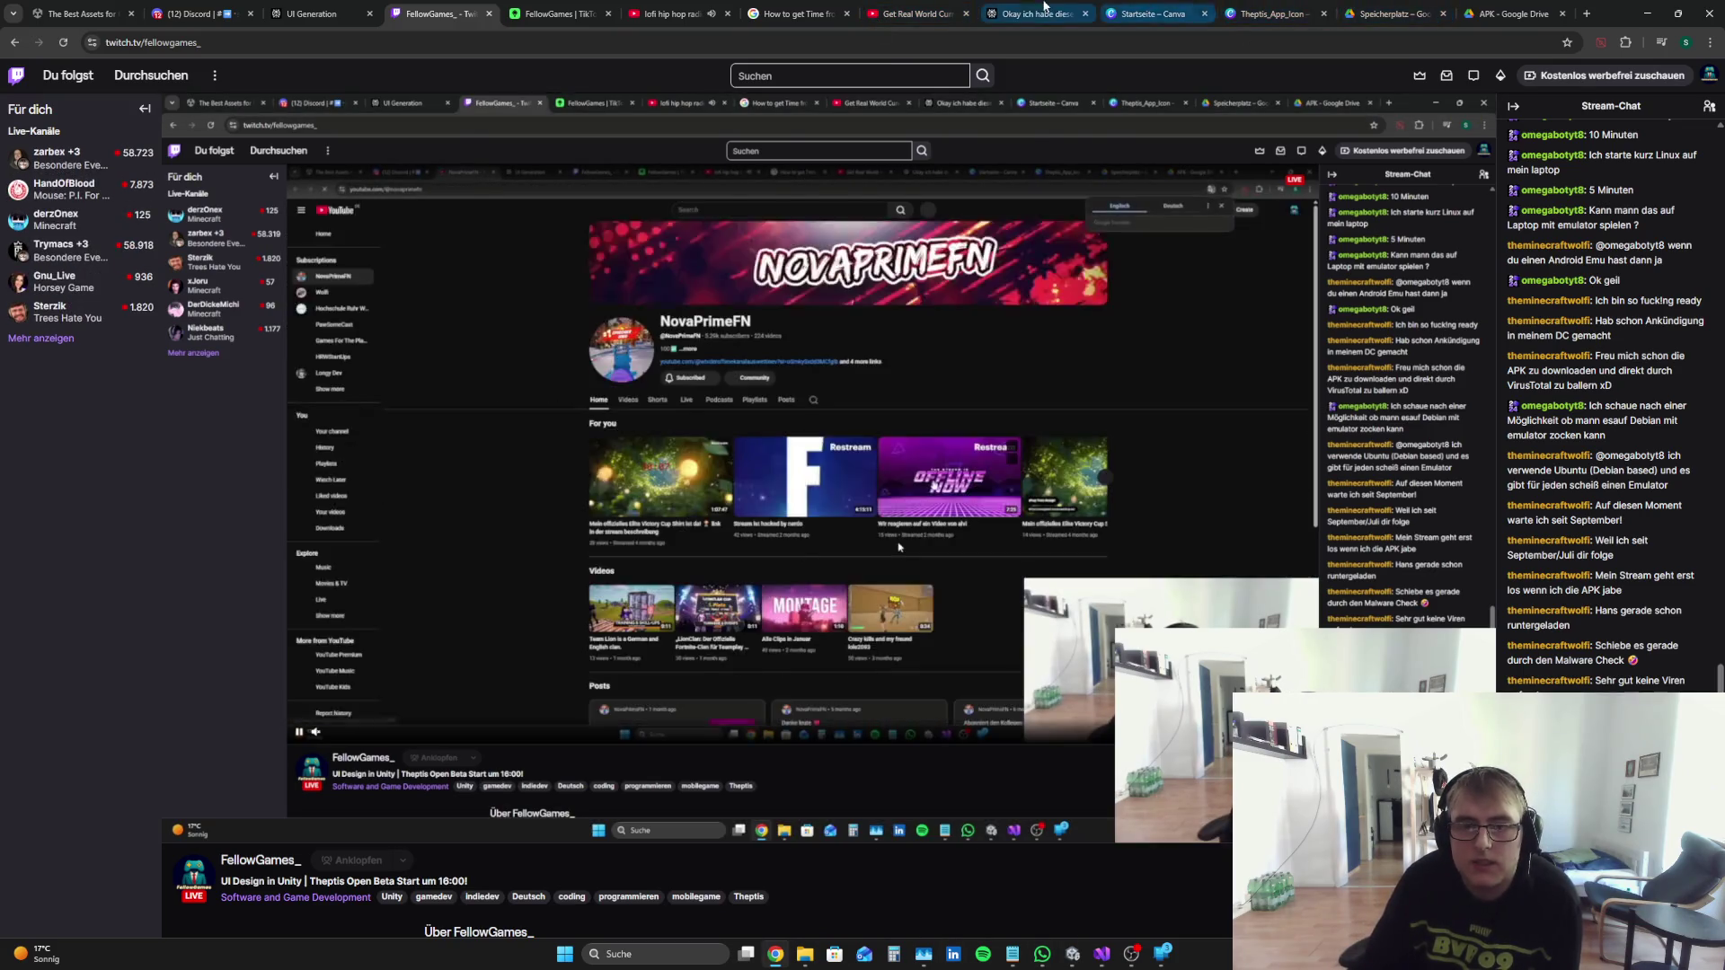
left_click(1044, 7)
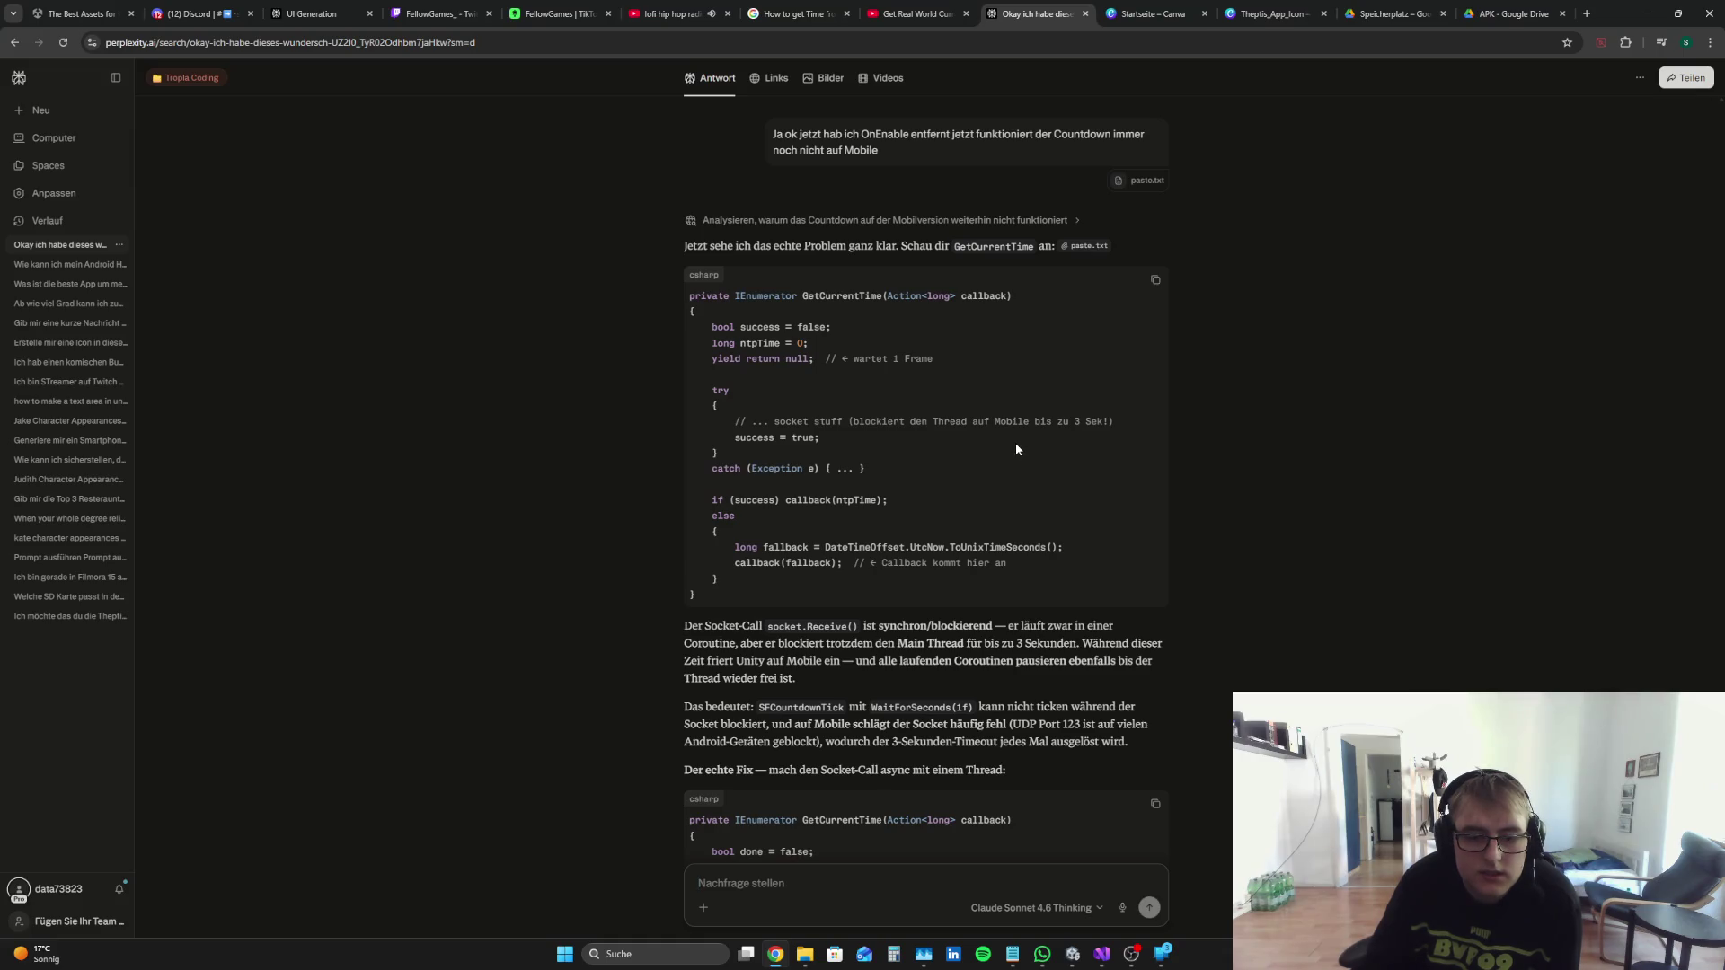
Step: Read Perplexity's ThreadPool fix for GetCurrentTime, then bring up MMM.cs at SF_CountdownTick
scroll(1013, 442, "down", 2)
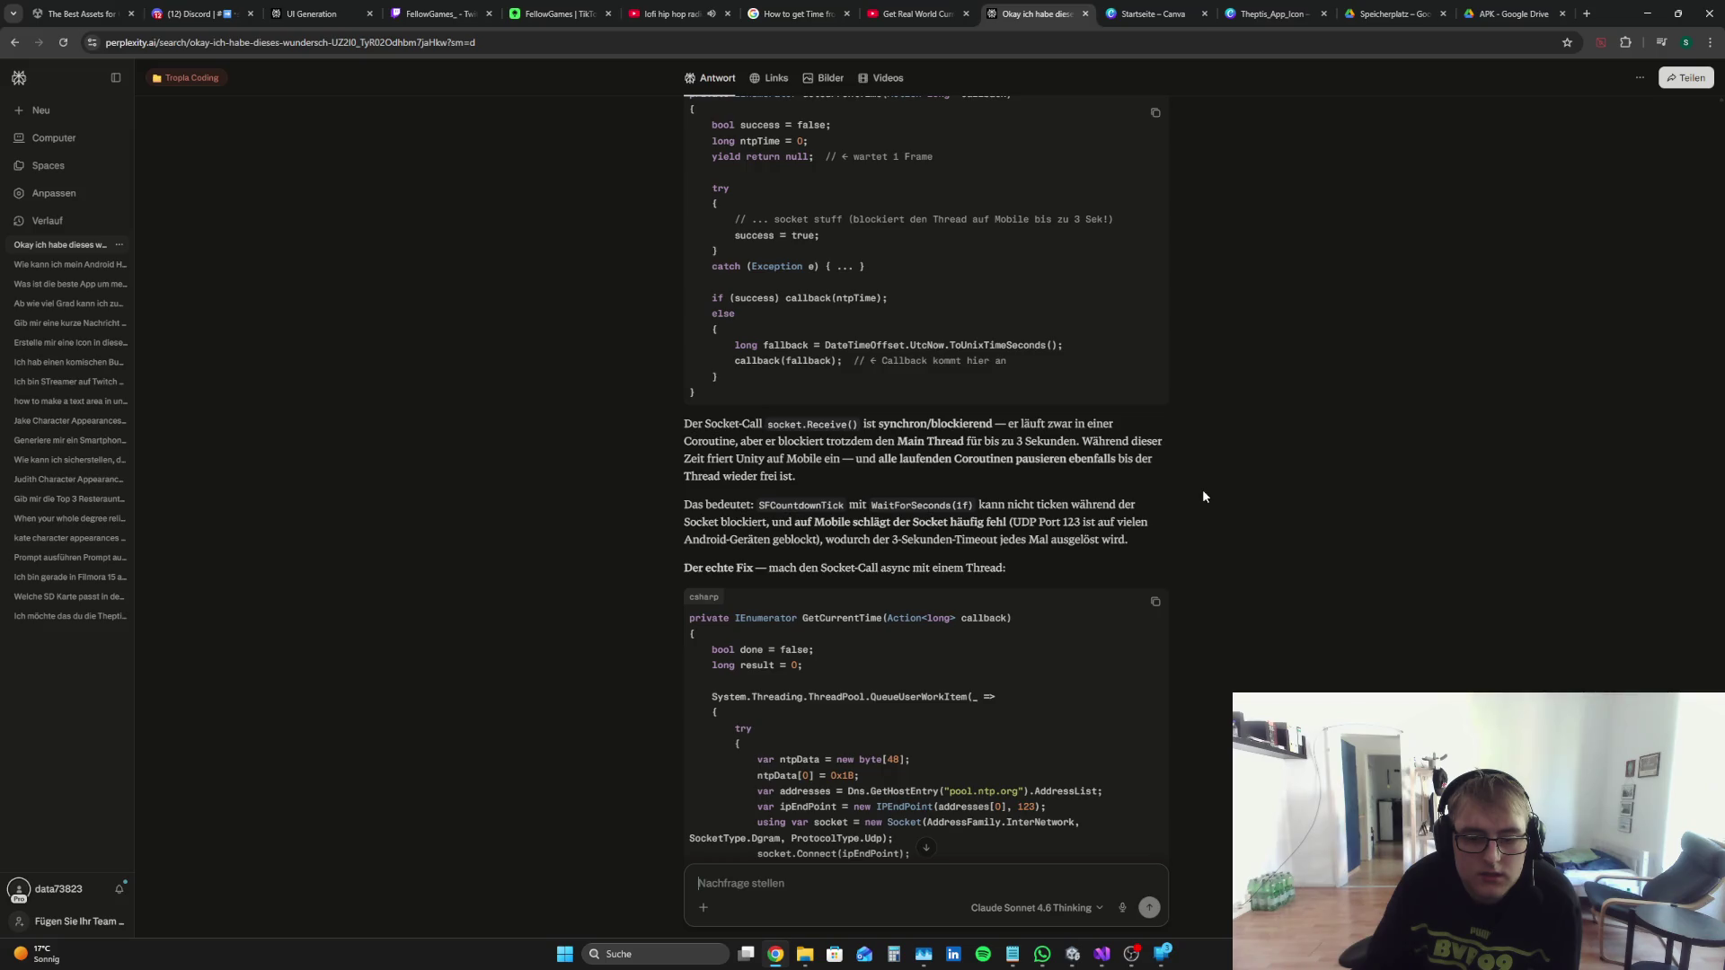
scroll(1203, 490, "down", 5)
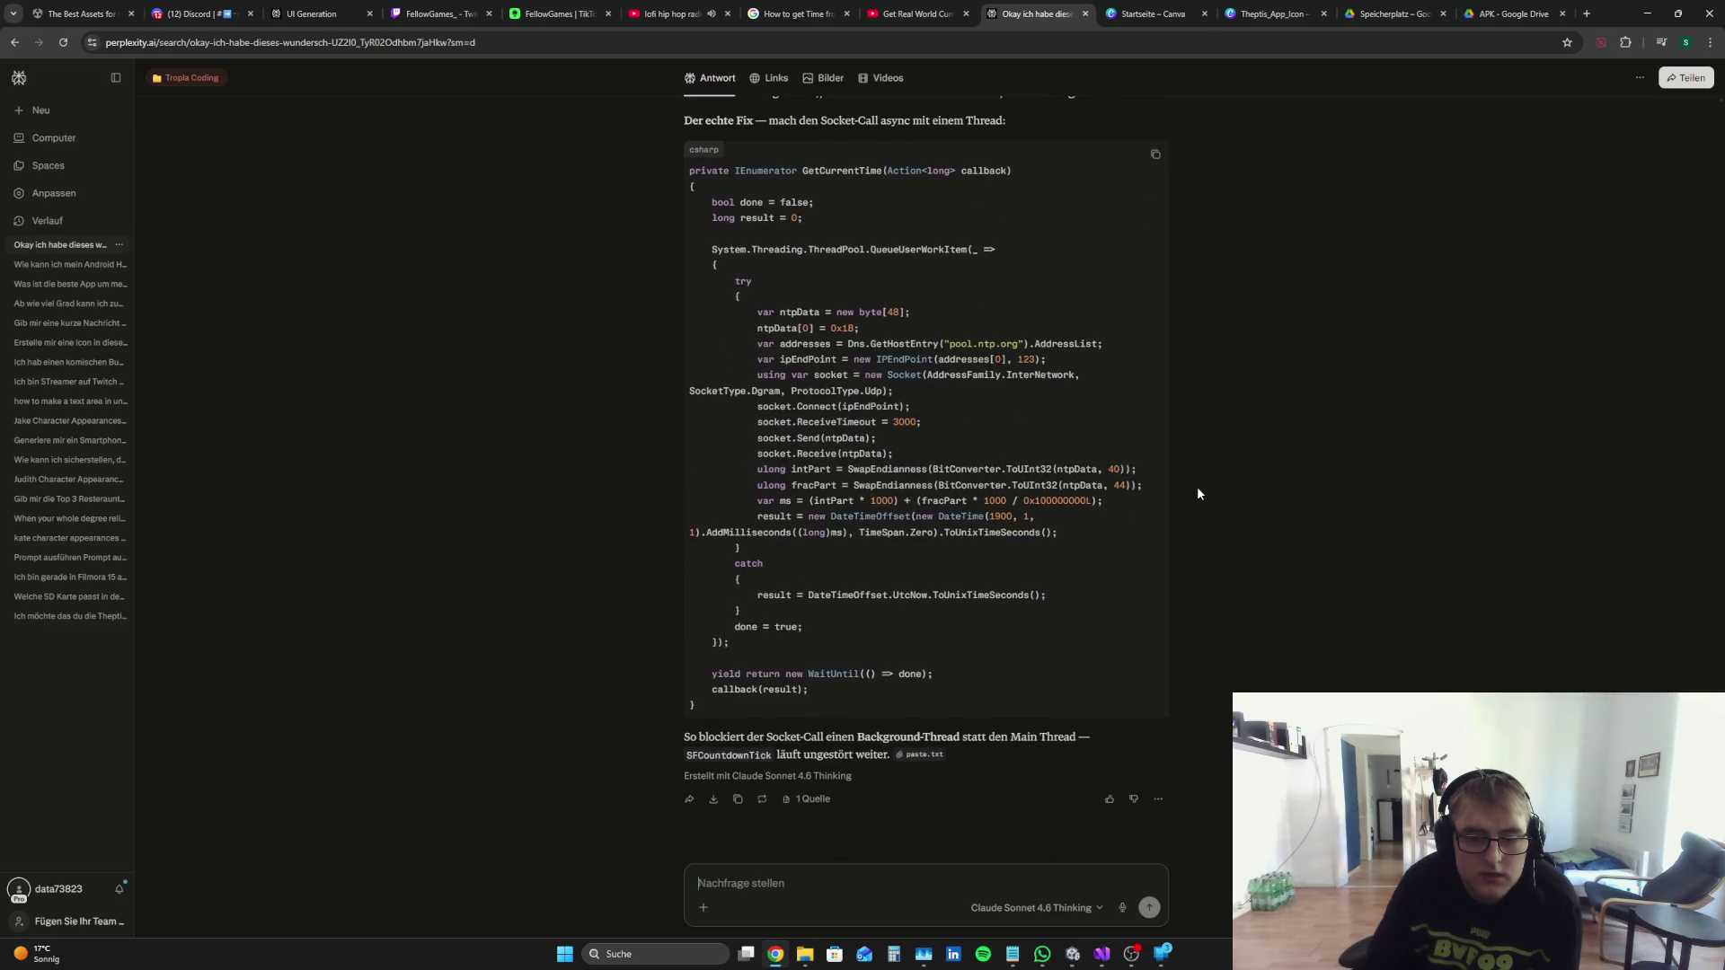
scroll(1183, 501, "up", 2)
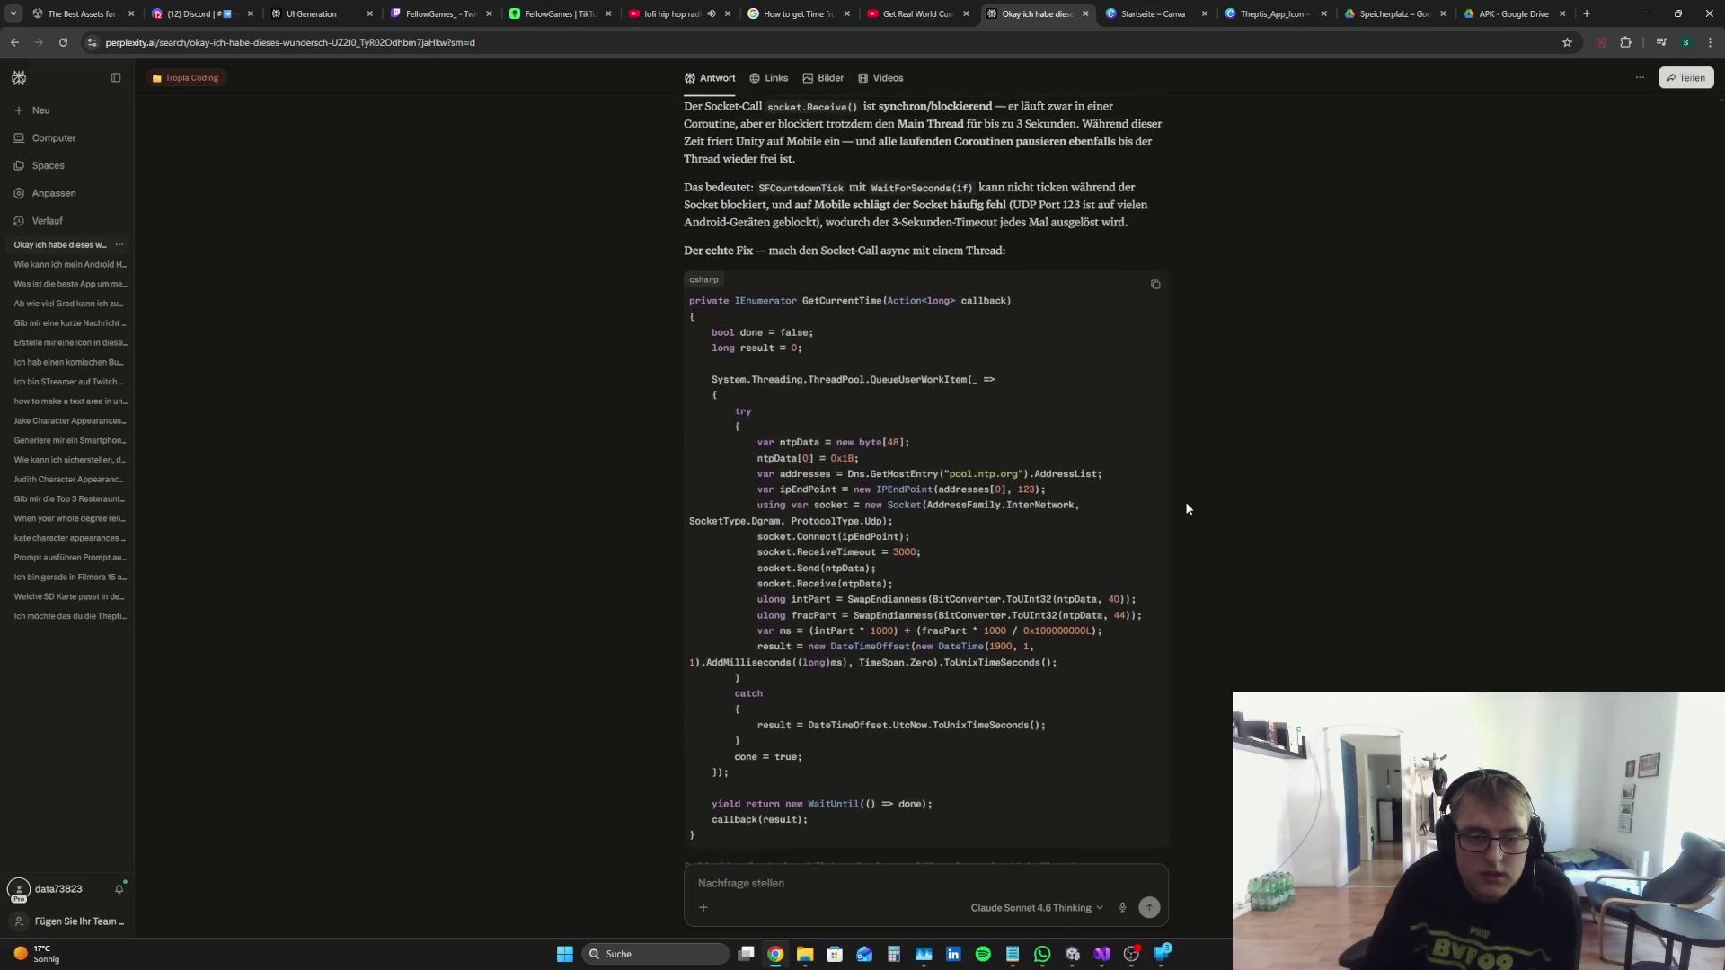
left_click(1103, 951)
left_click(449, 499)
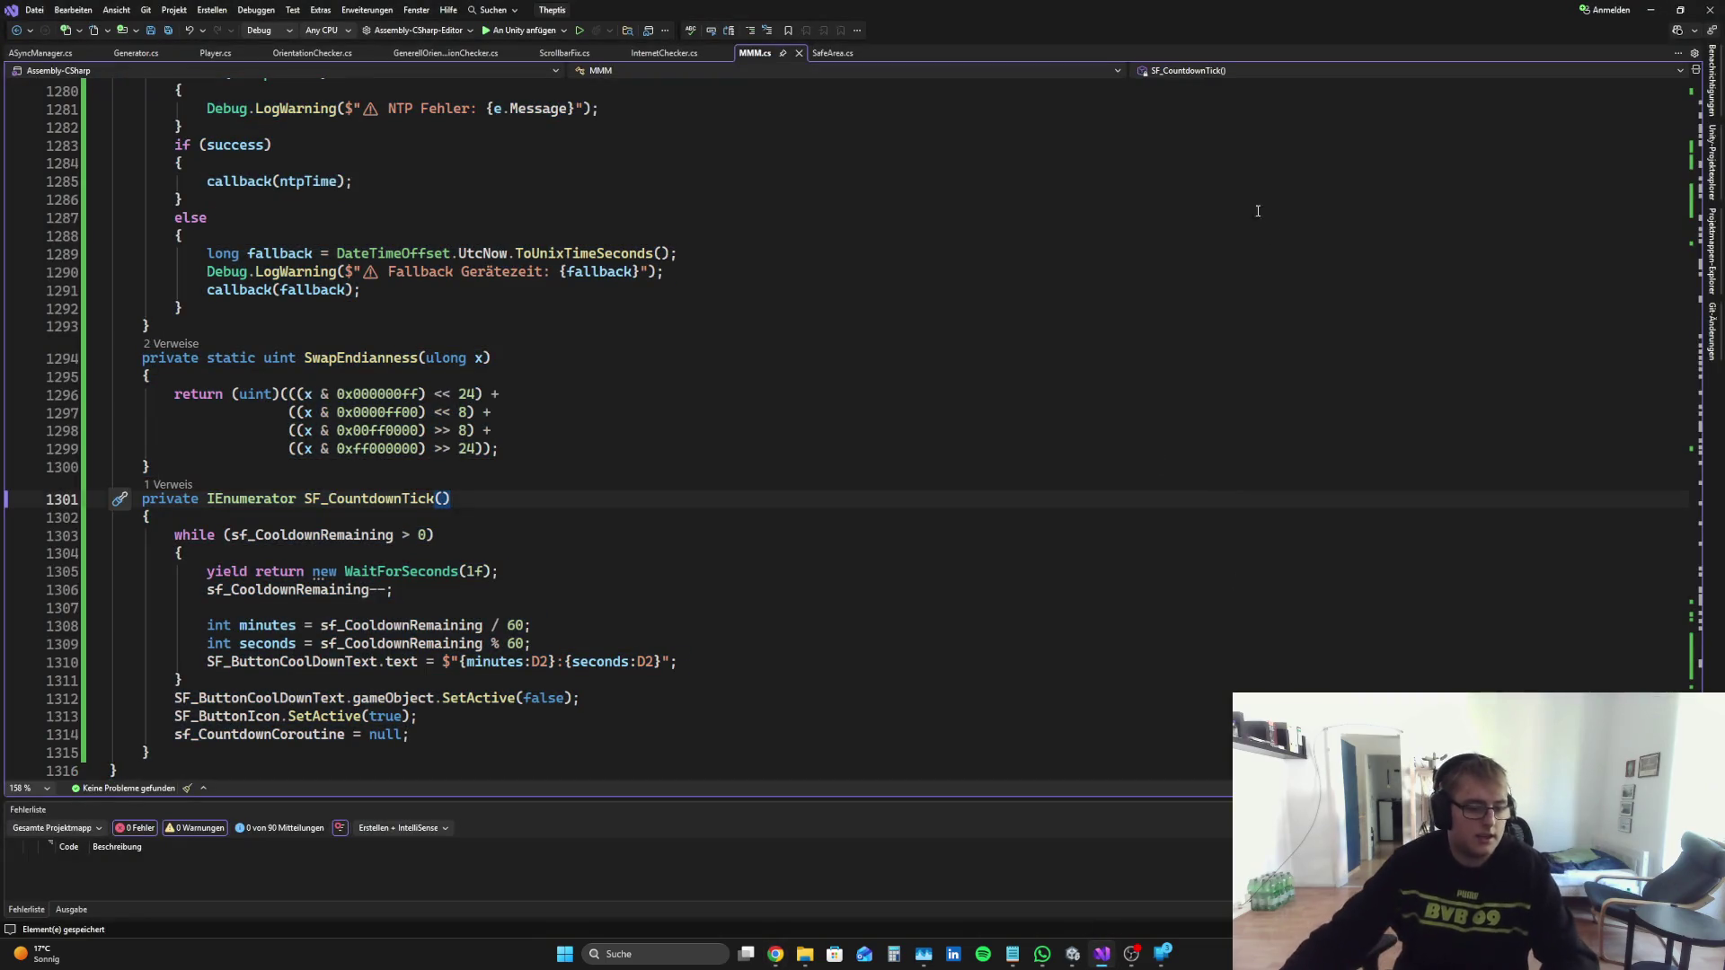
Step: Compare MMM.cs's current GetCurrentTime with Perplexity's suggested fix
scroll(960, 431, "up", 14)
scroll(960, 430, "down", 3)
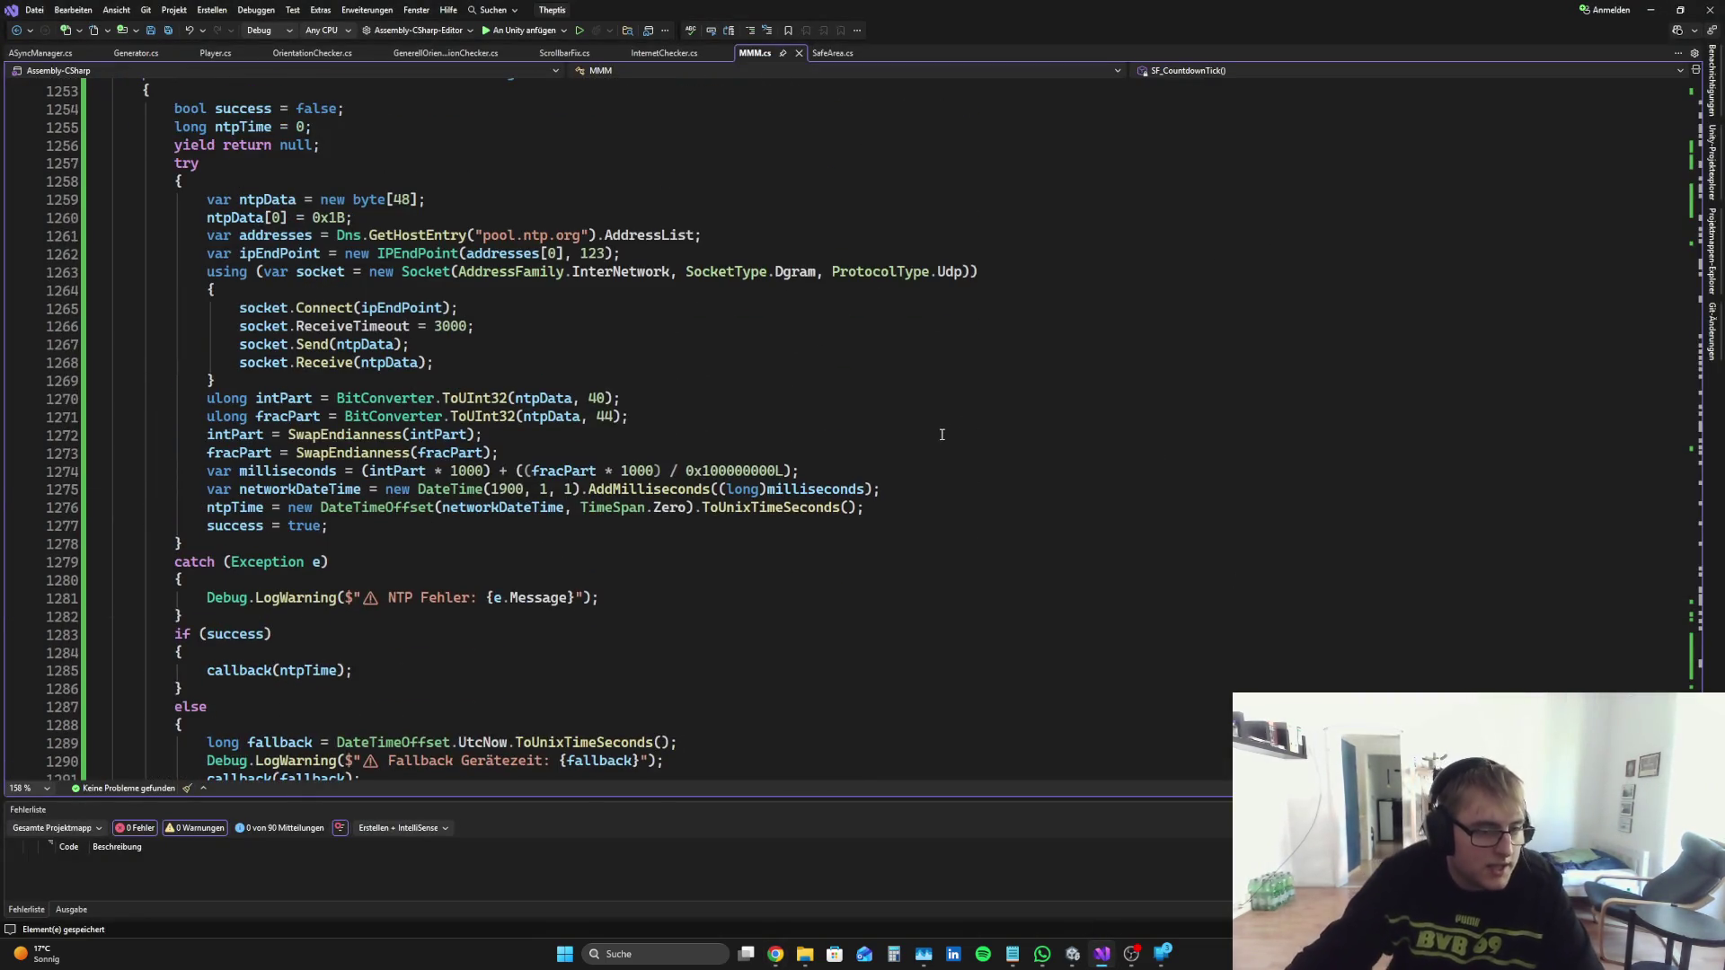
scroll(934, 446, "down", 12)
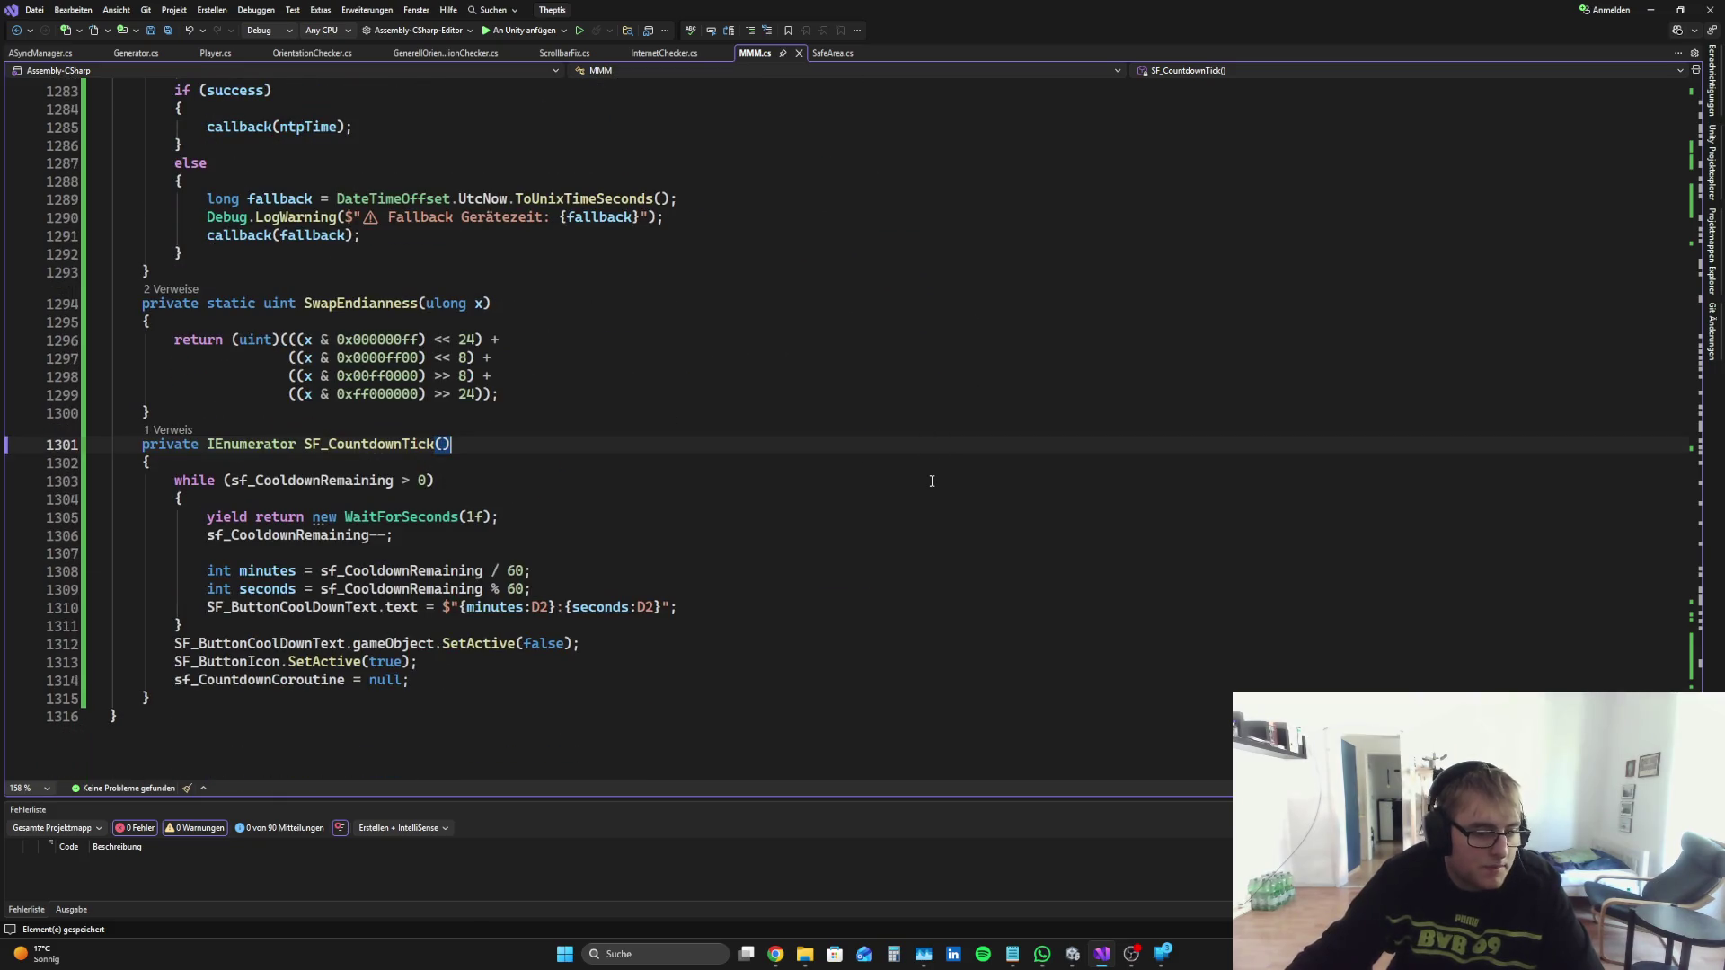
scroll(930, 483, "up", 14)
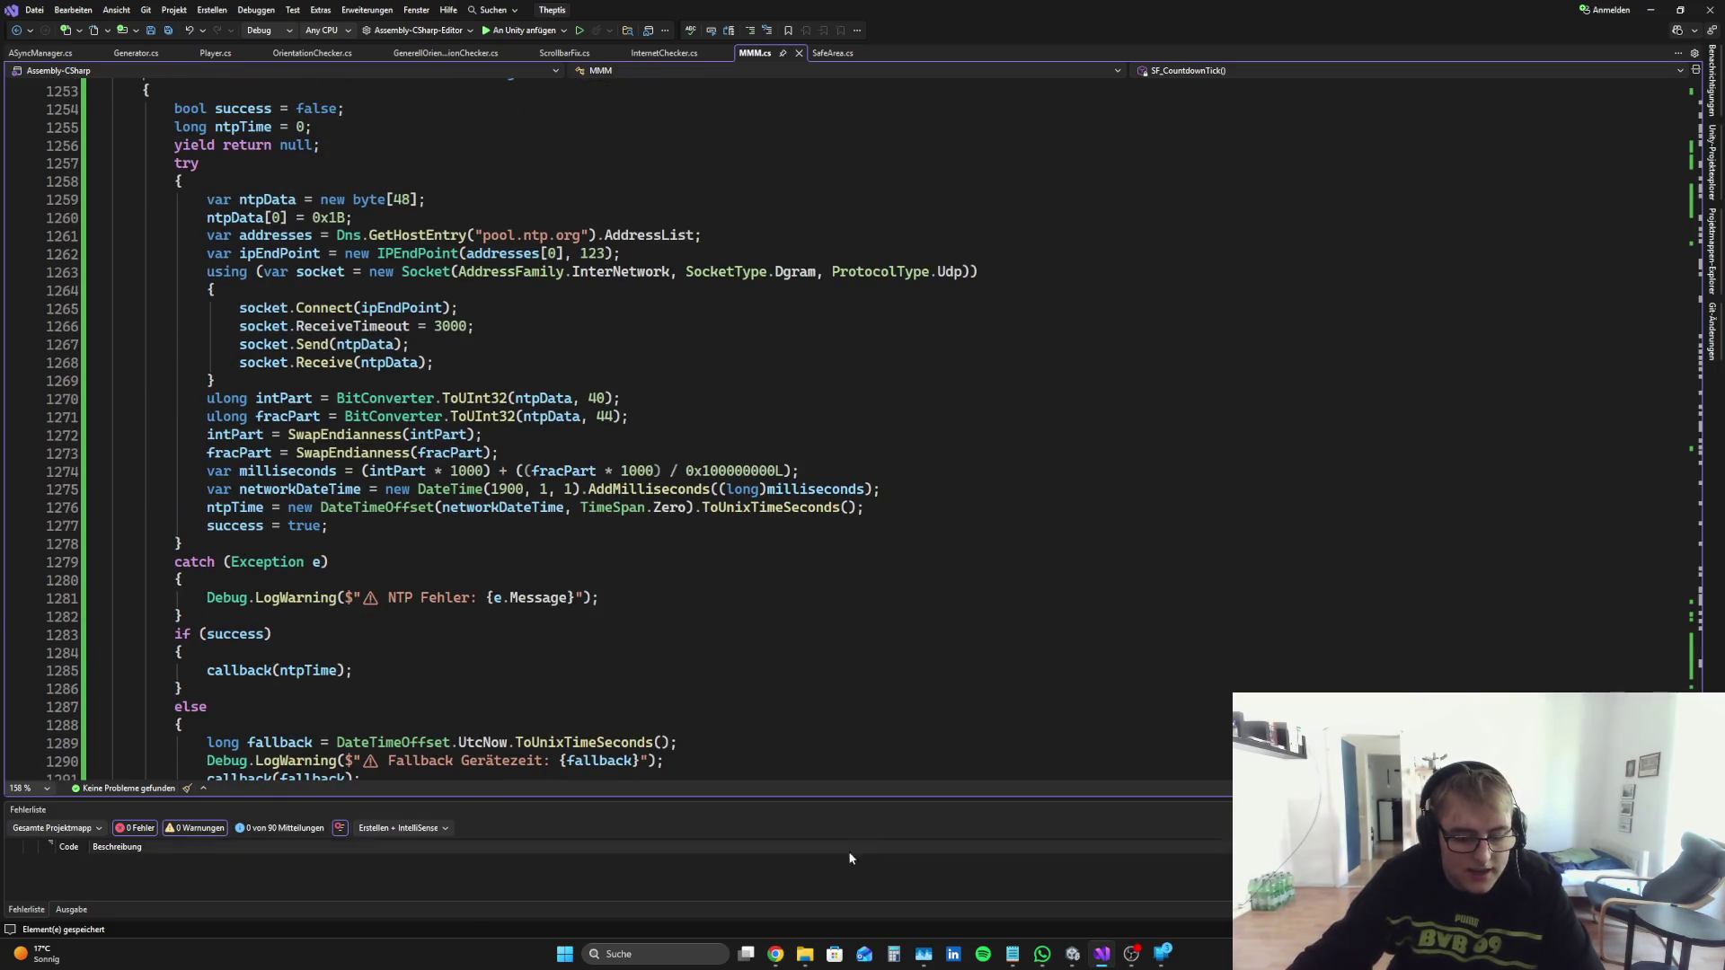
left_click(774, 963)
scroll(1084, 557, "down", 2)
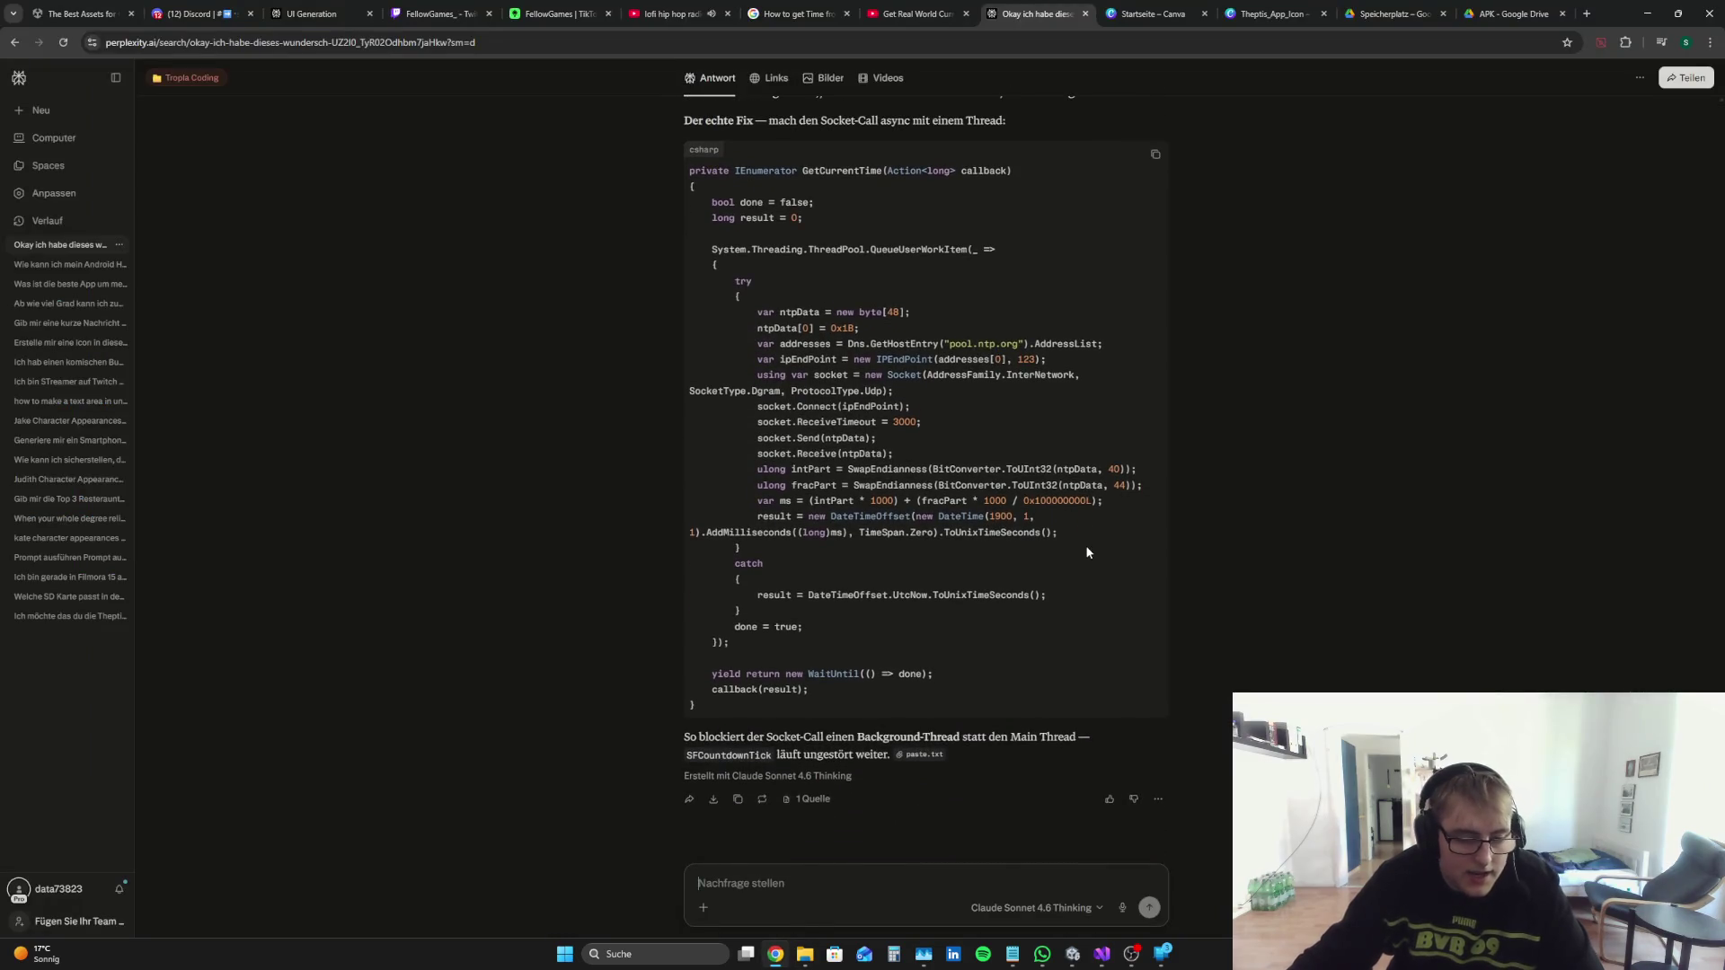
scroll(1087, 552, "up", 1)
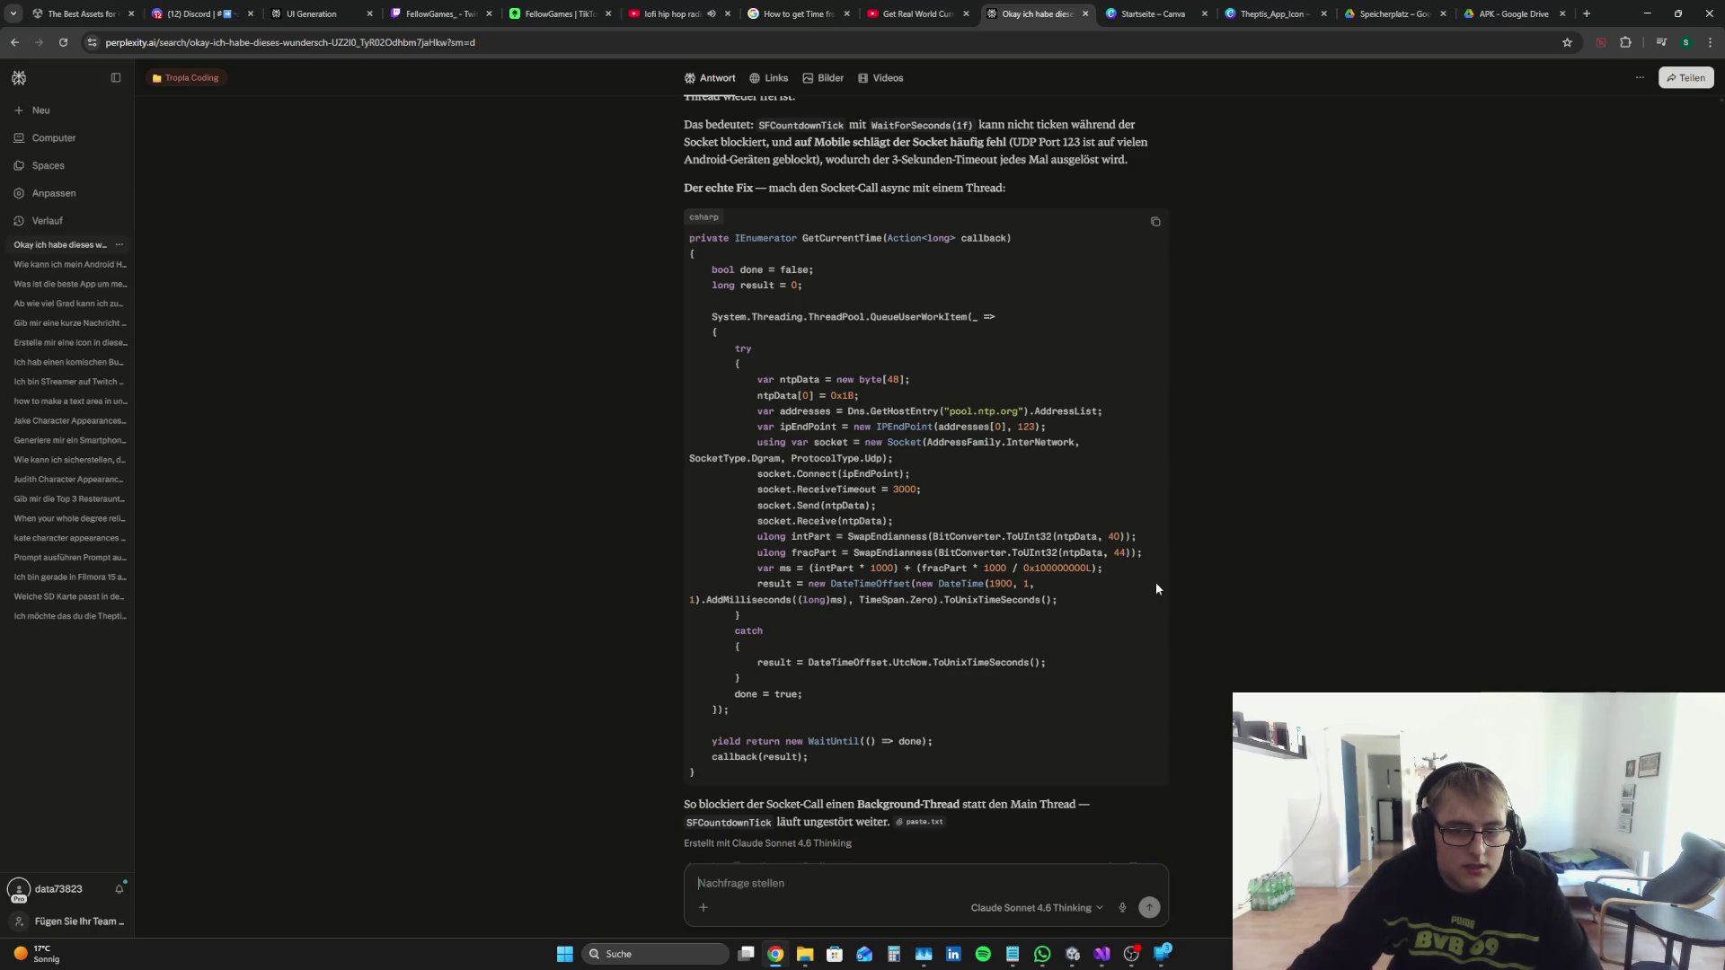
Step: Select the whole GetCurrentTime method, lines 1252–1293, and take it to Perplexity
left_click(1101, 953)
scroll(517, 426, "down", 2)
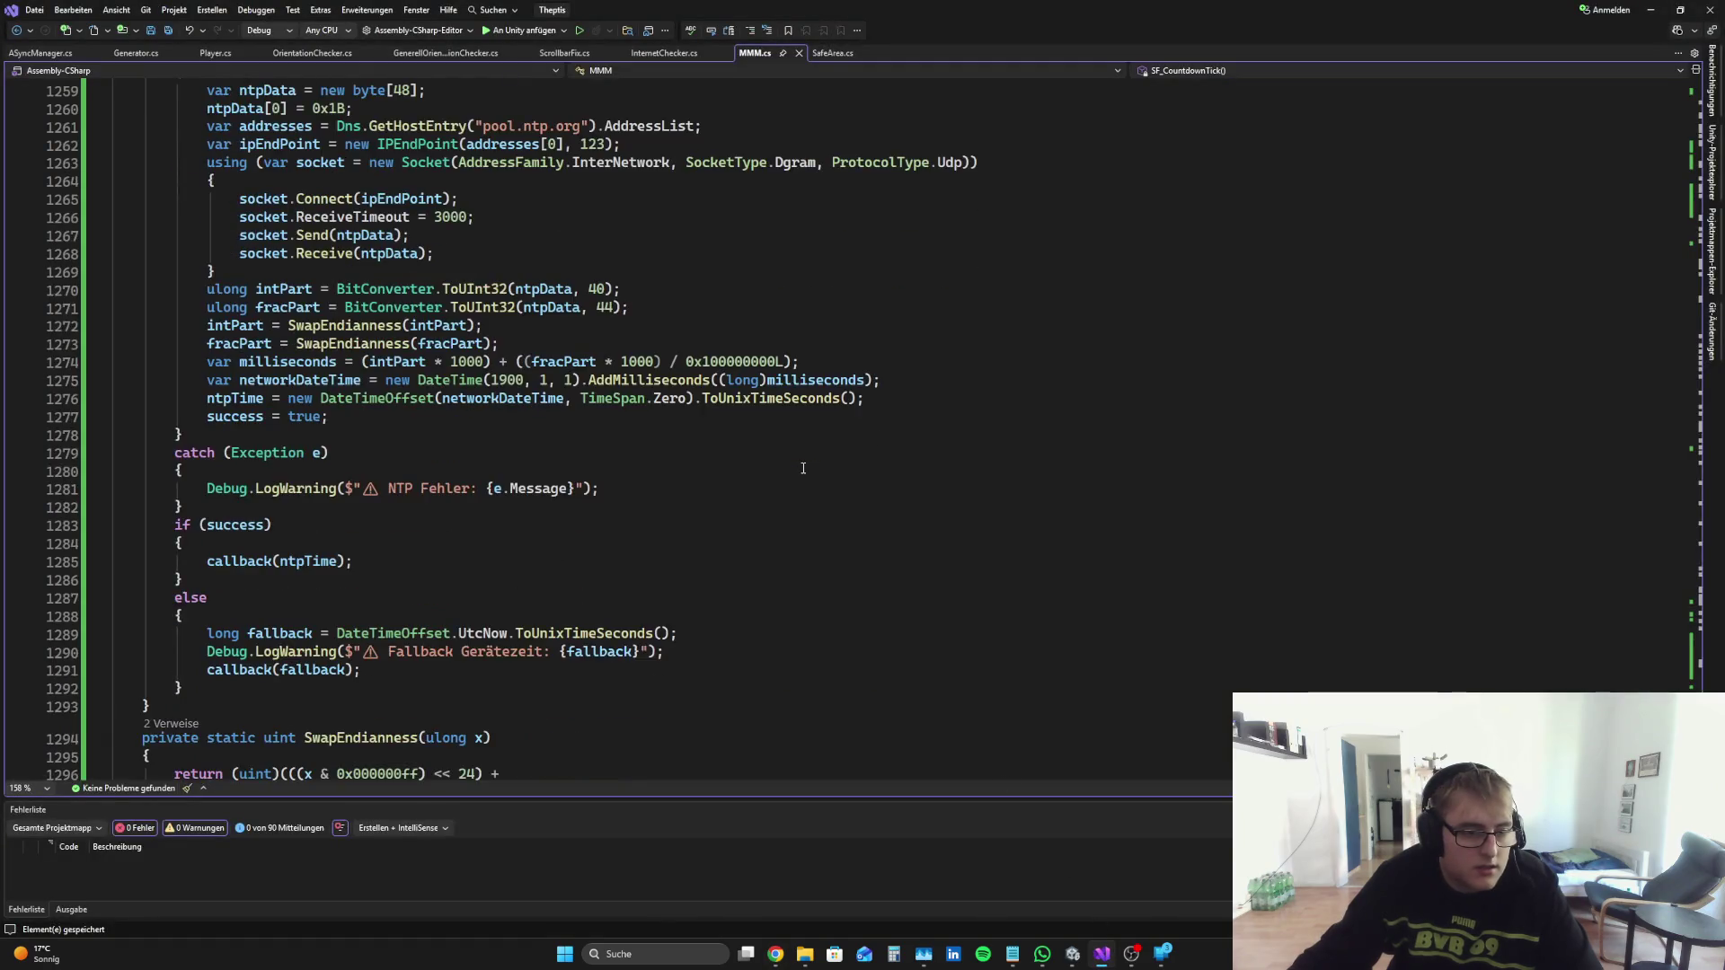
scroll(516, 426, "up", 3)
scroll(516, 427, "down", 4)
scroll(972, 423, "down", 3, "ctrl")
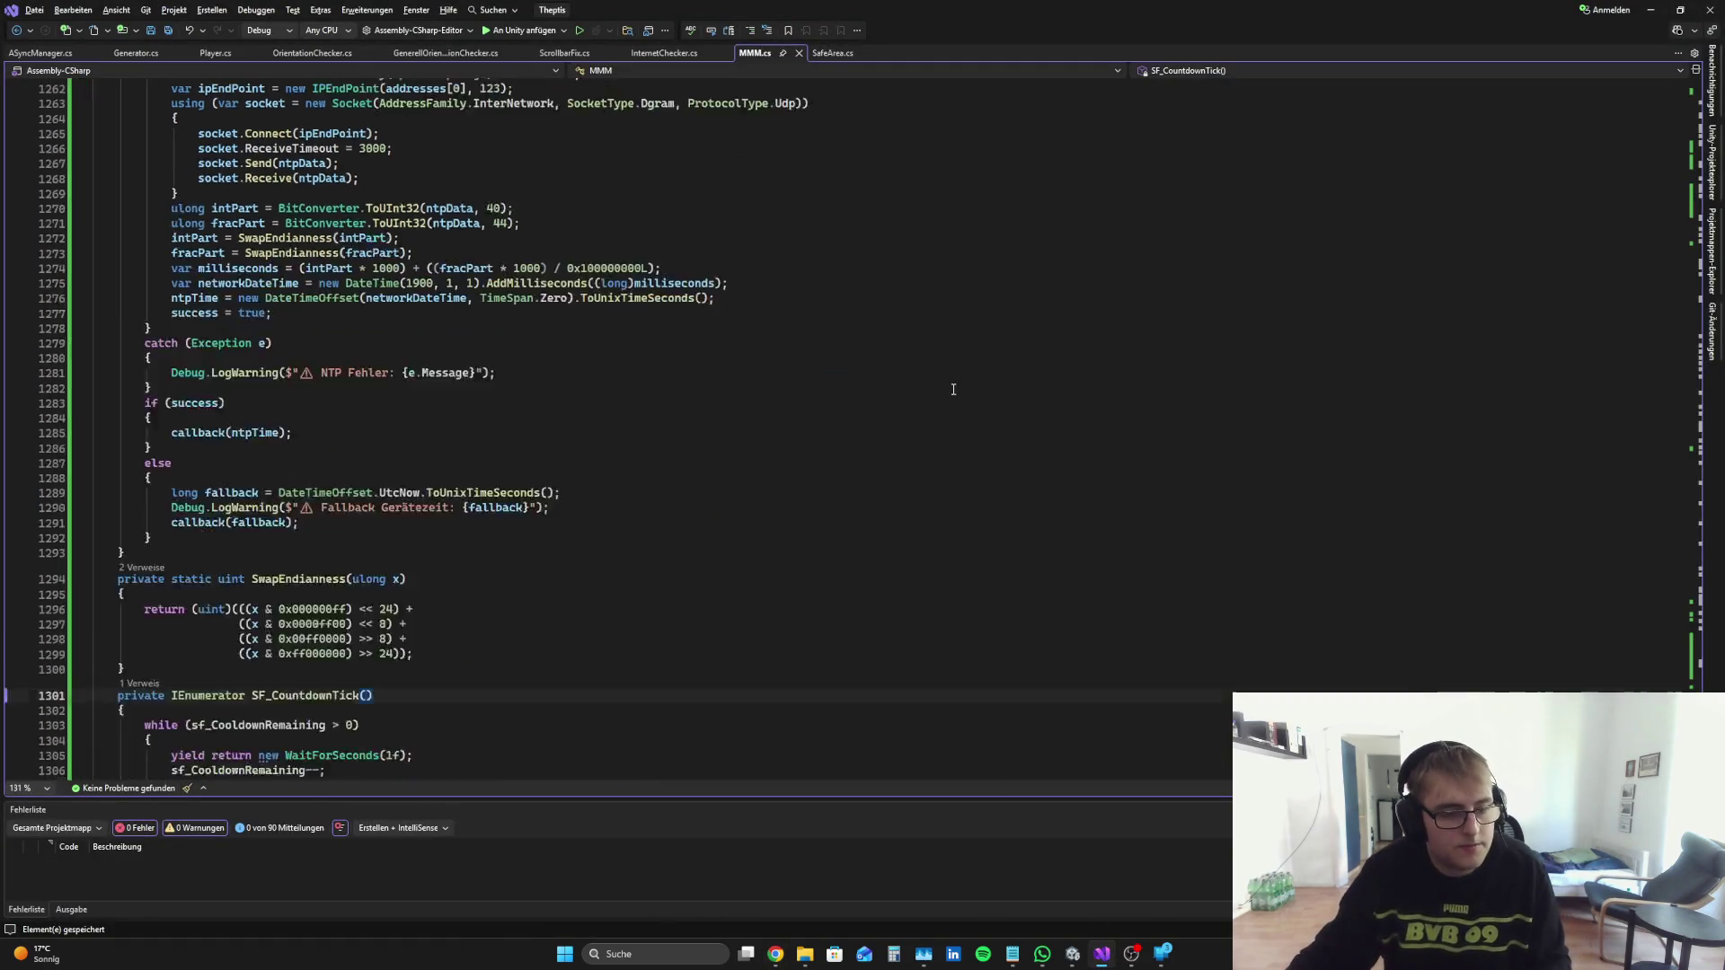
left_click_drag(119, 716, 17, 143)
key("alt+Tab")
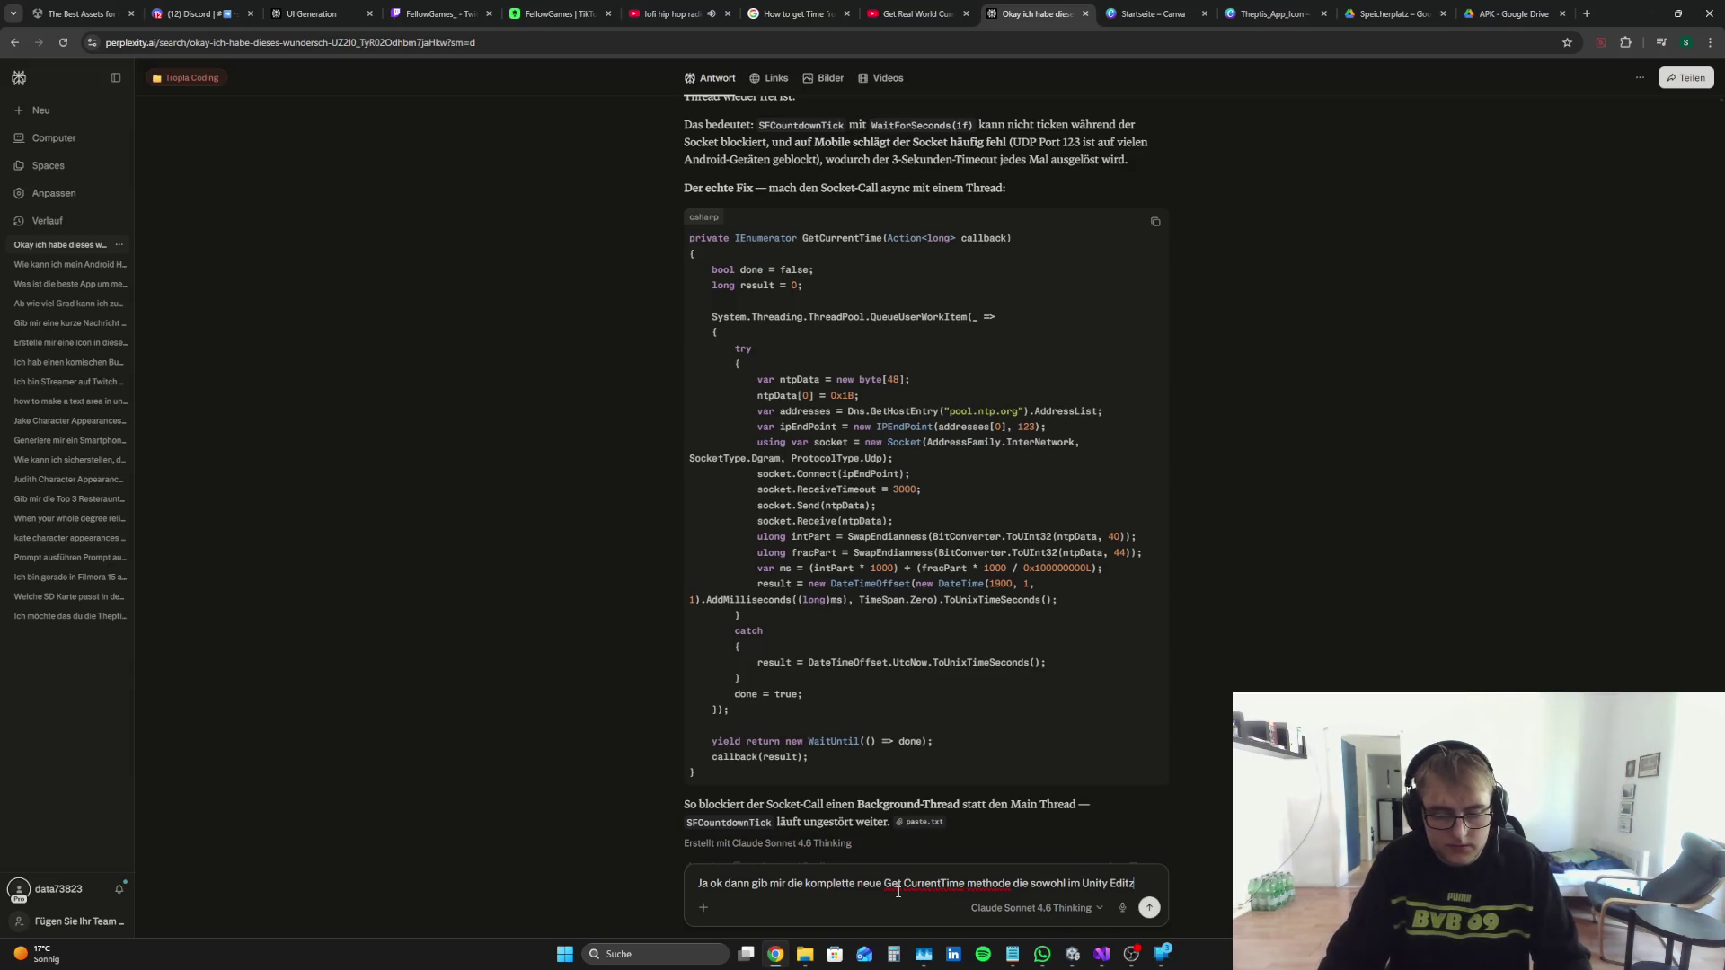
Step: Ask Perplexity for a complete GetCurrentTime for Editor and mobile, pasting the current method
type("ls auch auf mobile APK lkäuft:")
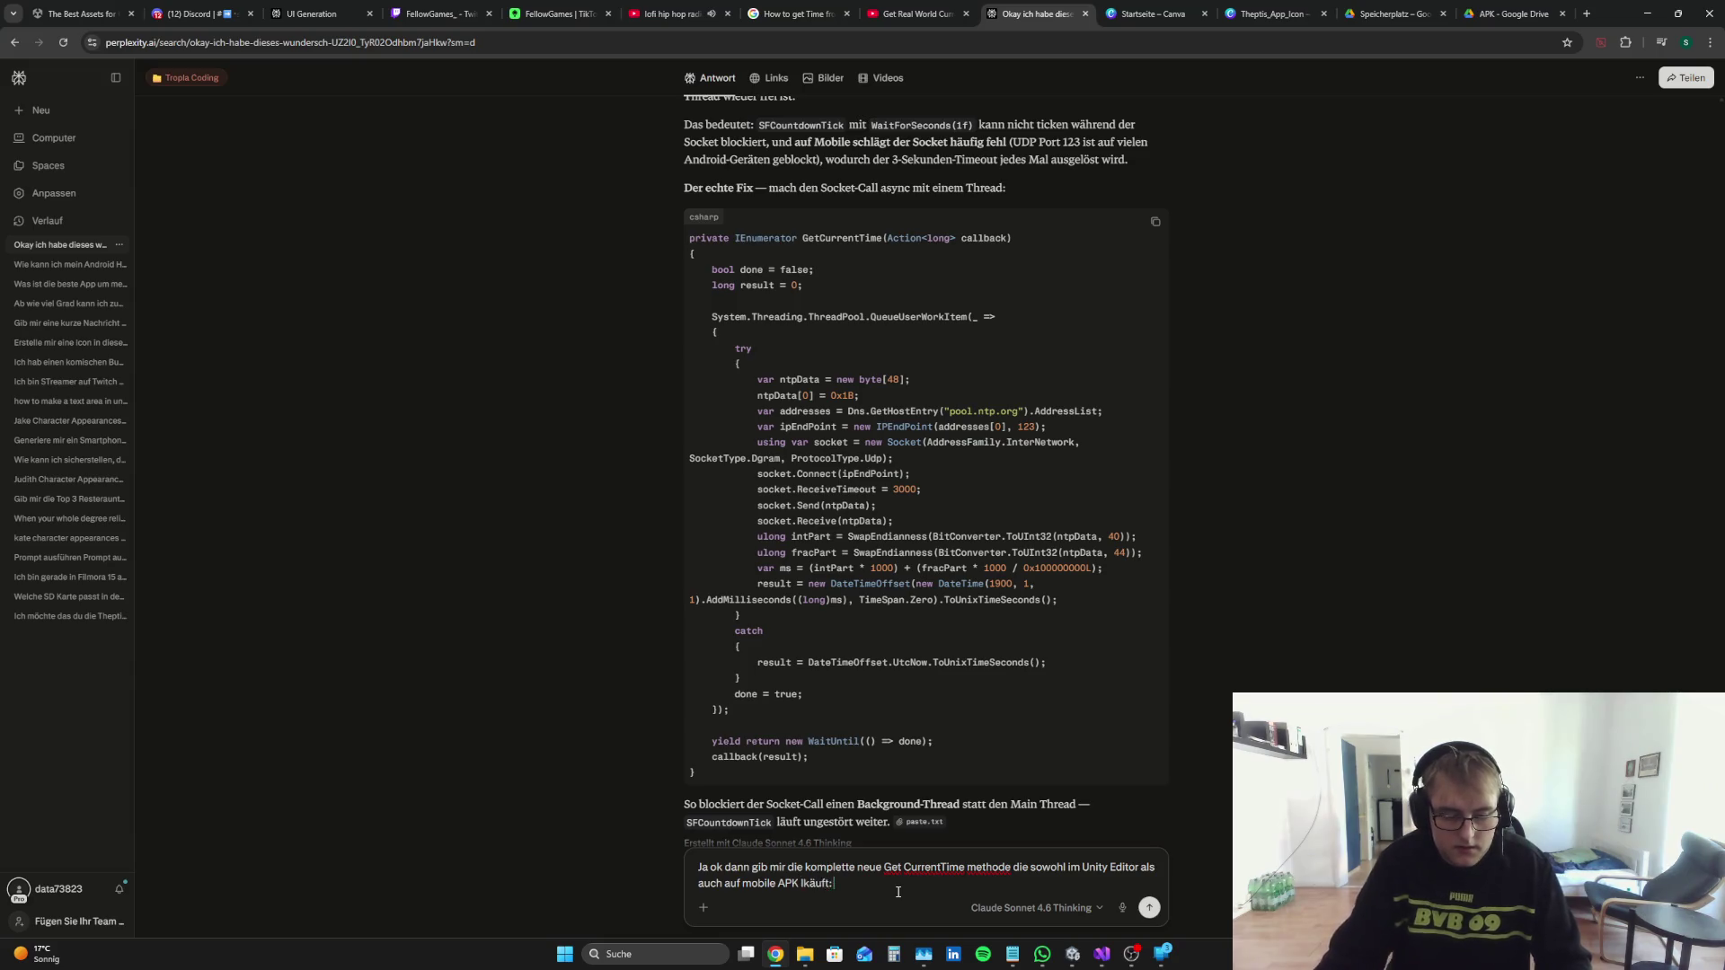
key("ctrl+v")
key("Return")
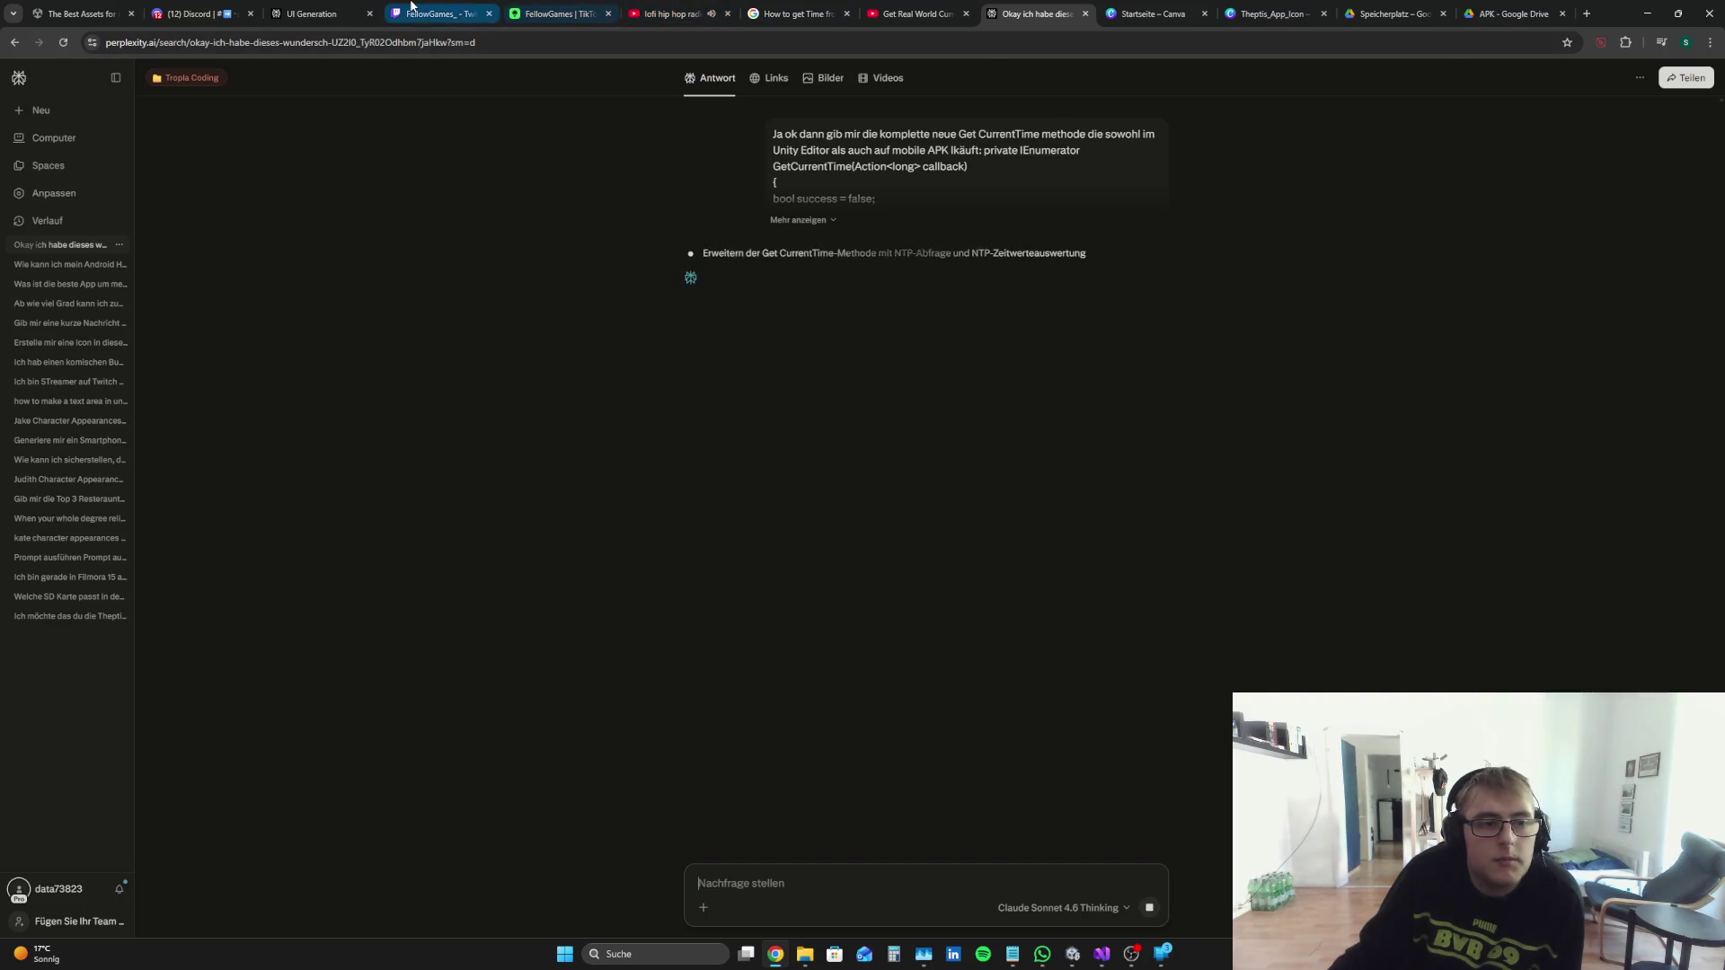
Step: Glance over the other browser tabs, read Perplexity's ThreadPool answer, then return to Visual Studio
left_click(415, 7)
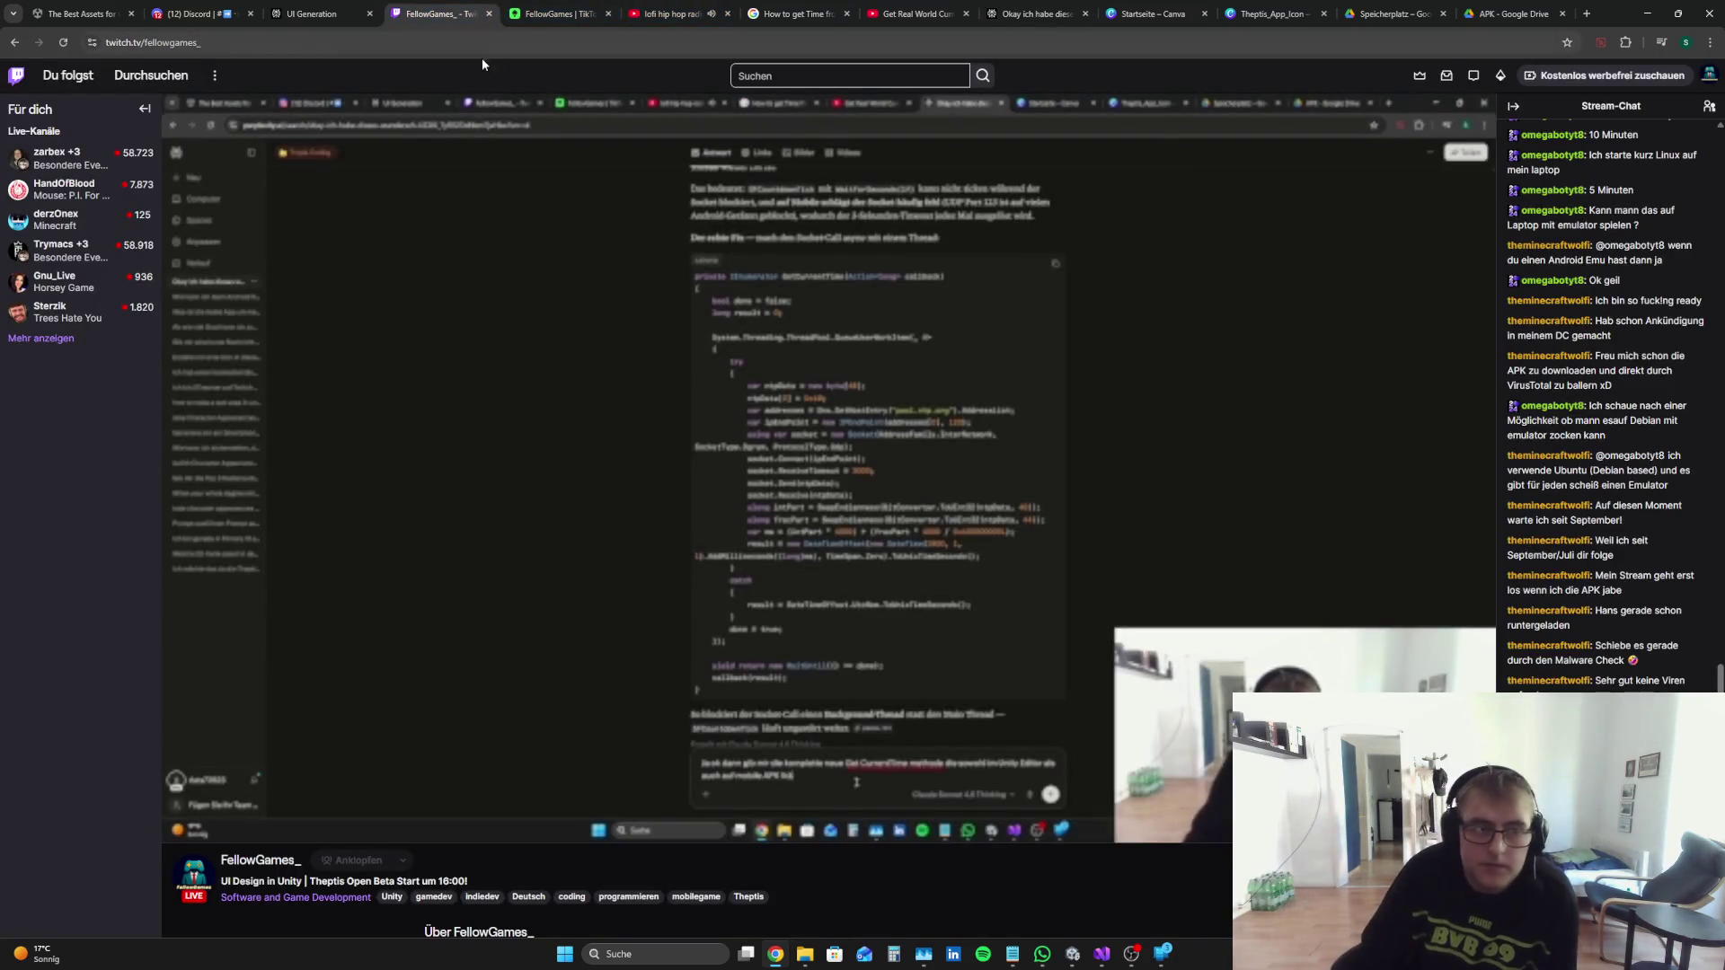
left_click(916, 14)
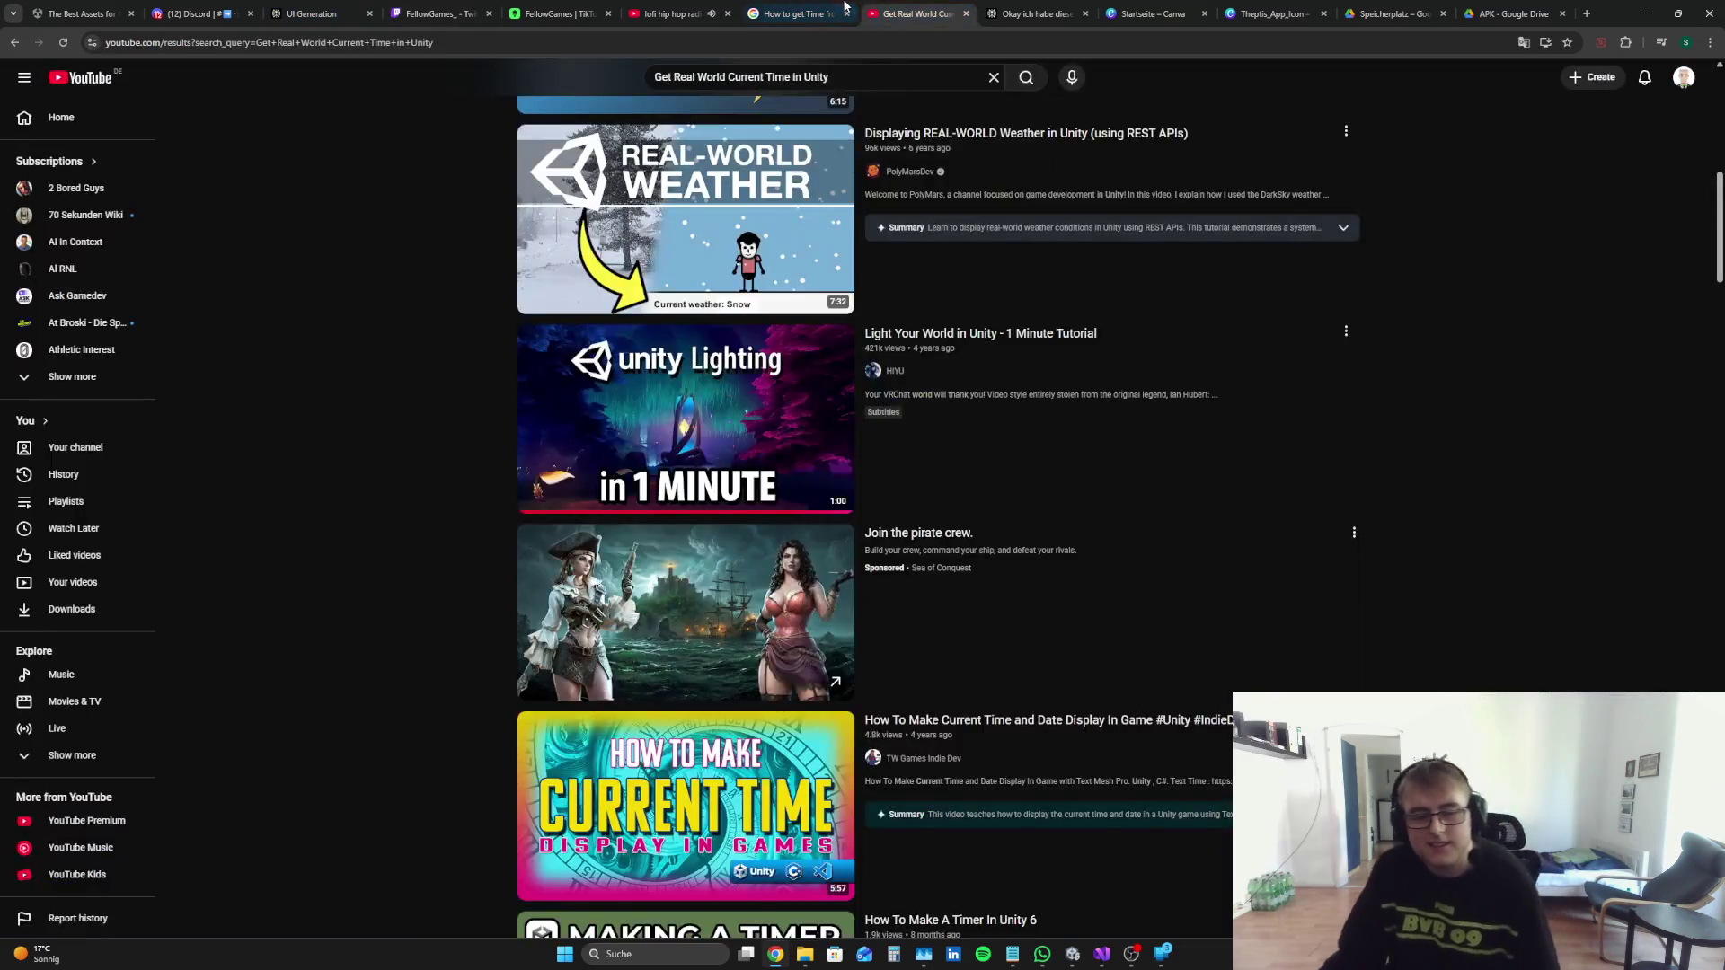
left_click(795, 13)
left_click(691, 9)
left_click(552, 11)
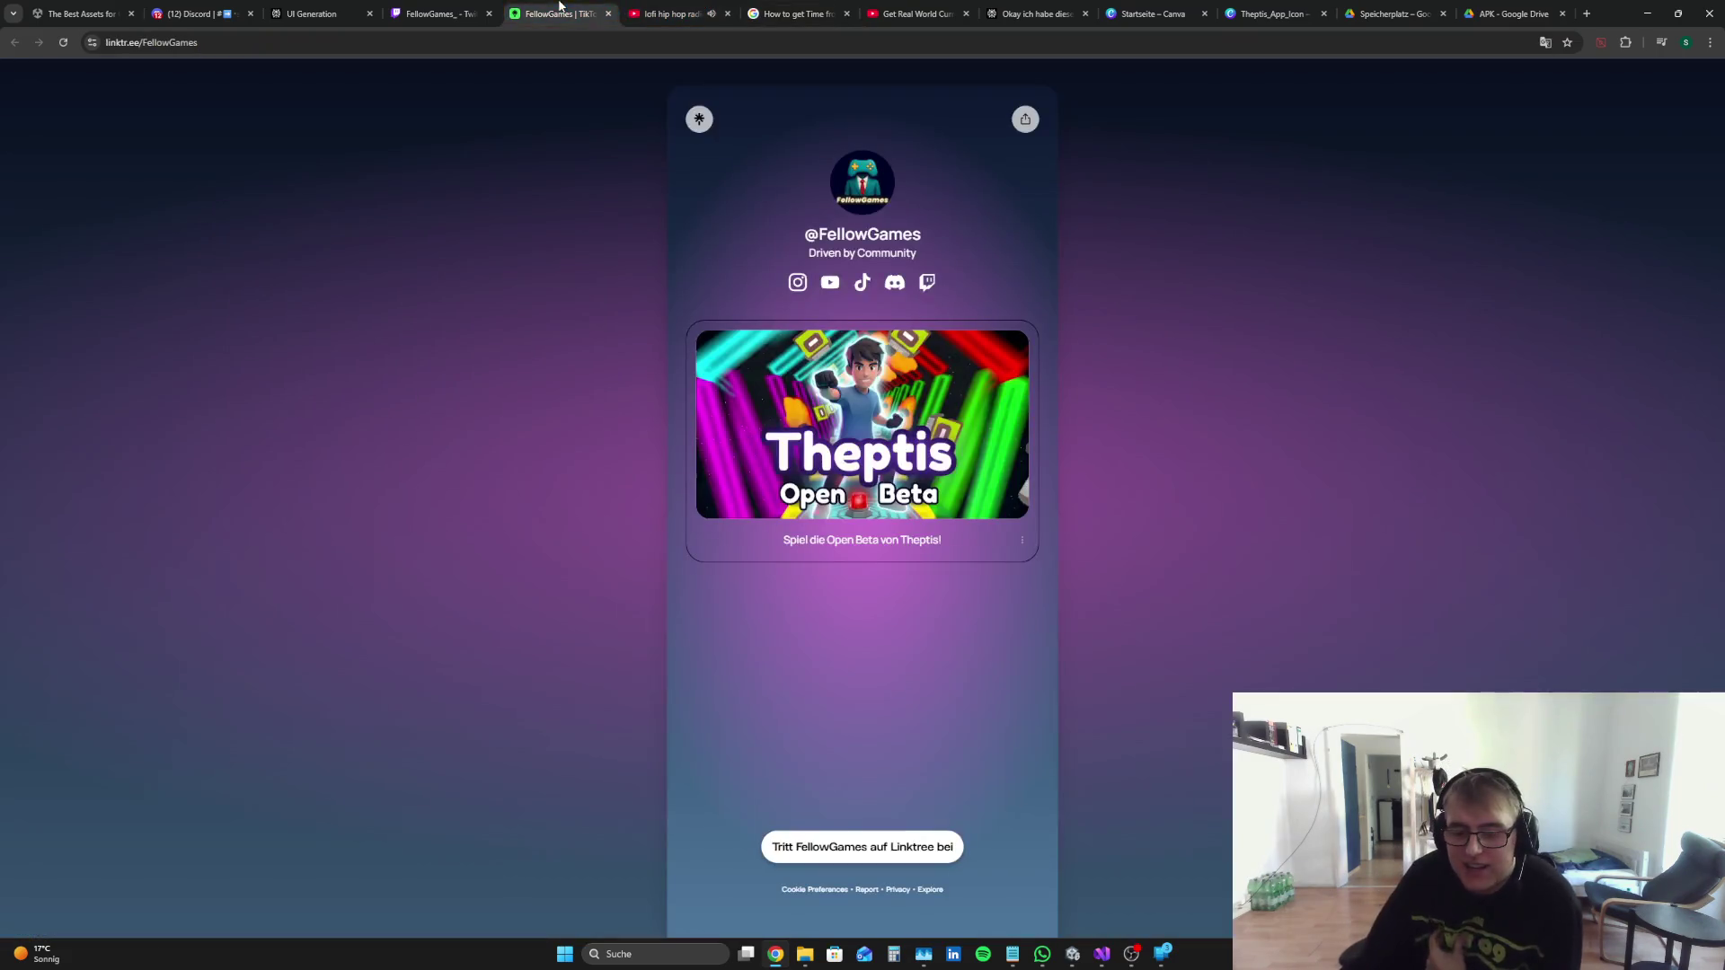
left_click(1033, 11)
scroll(1142, 570, "down", 3)
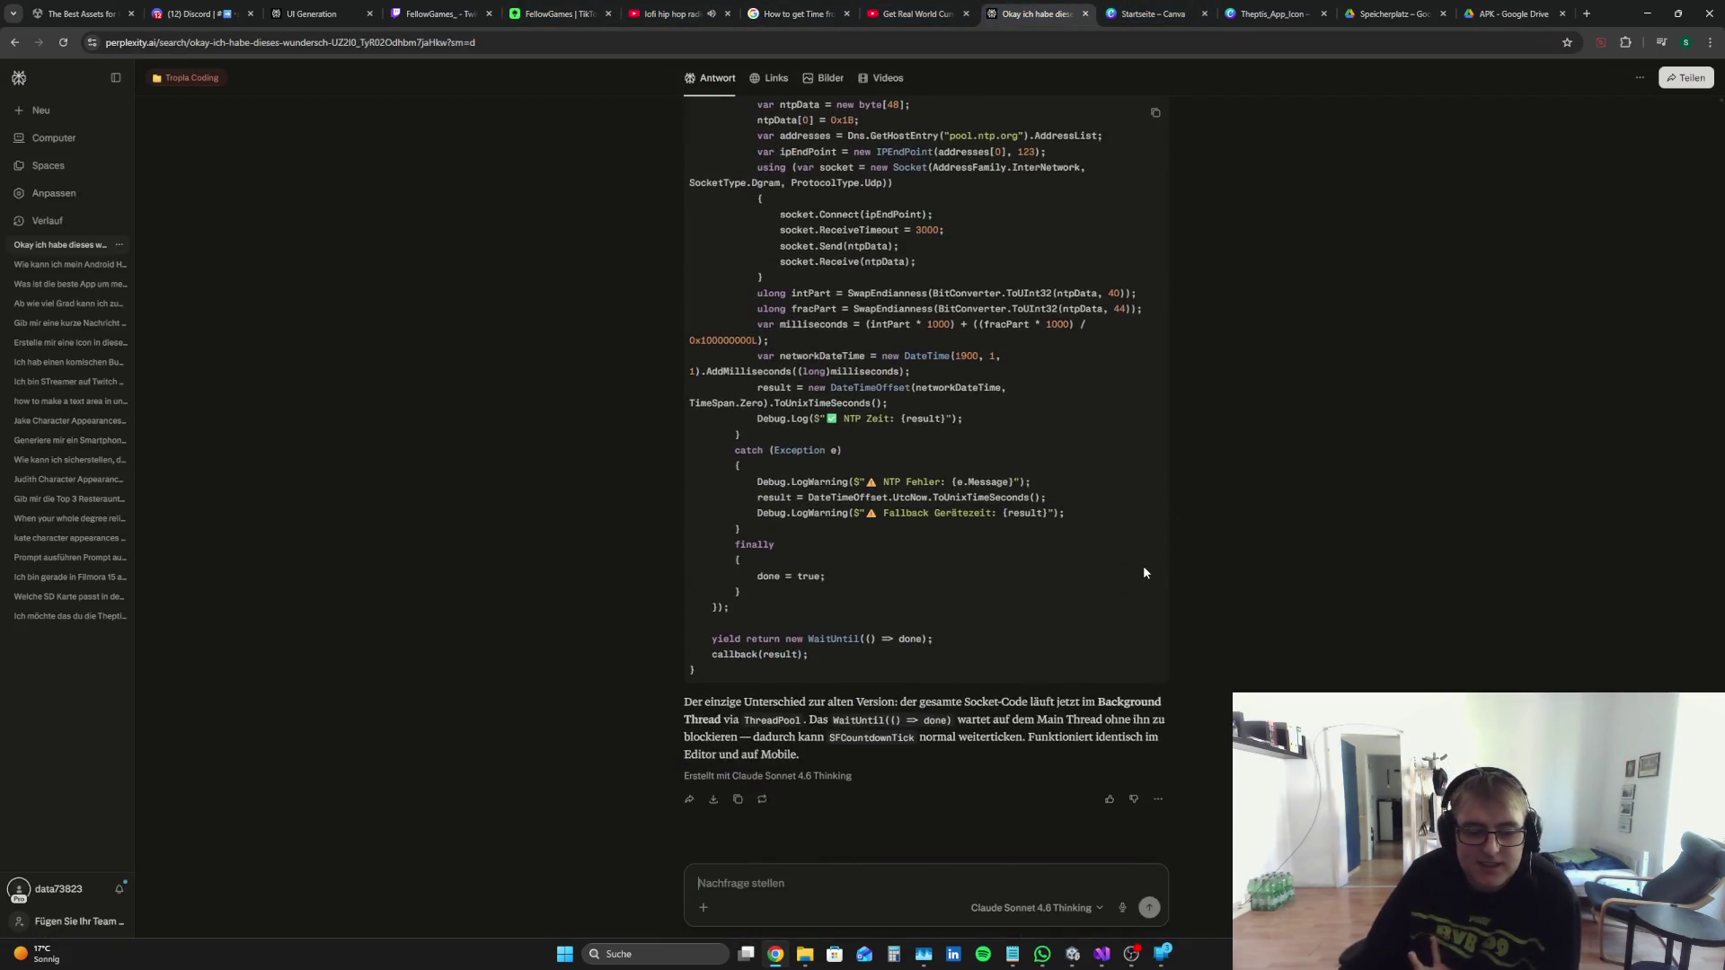
scroll(1078, 545, "down", 2)
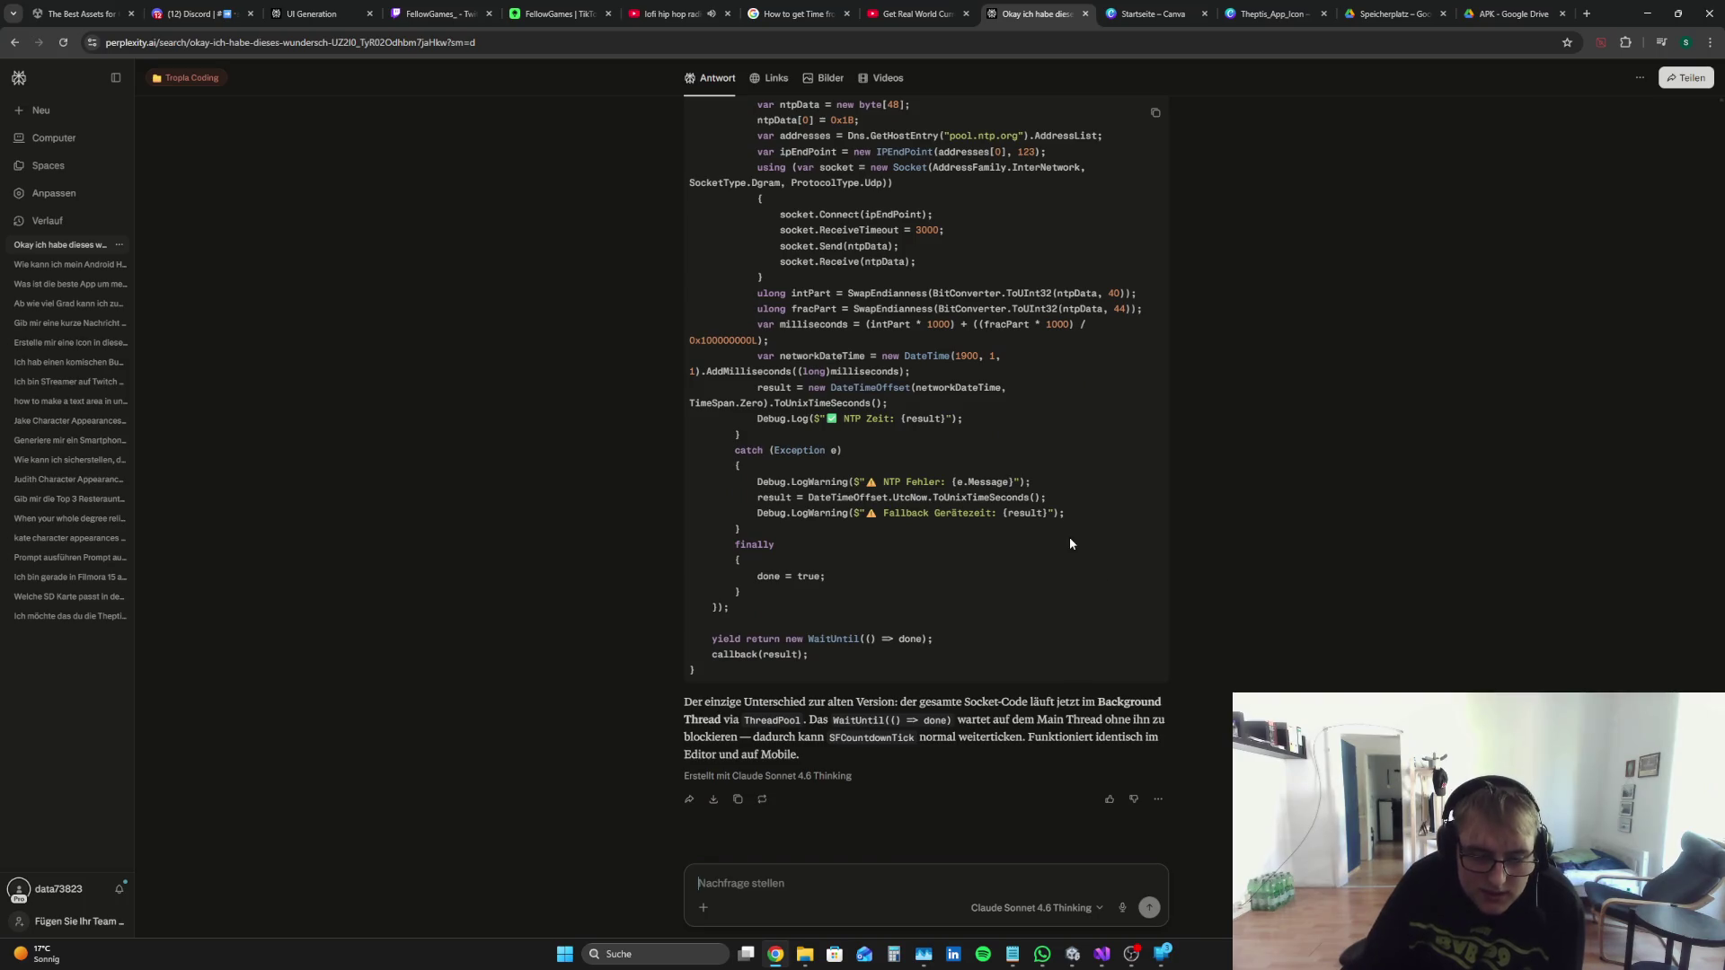
scroll(1073, 545, "up", 2)
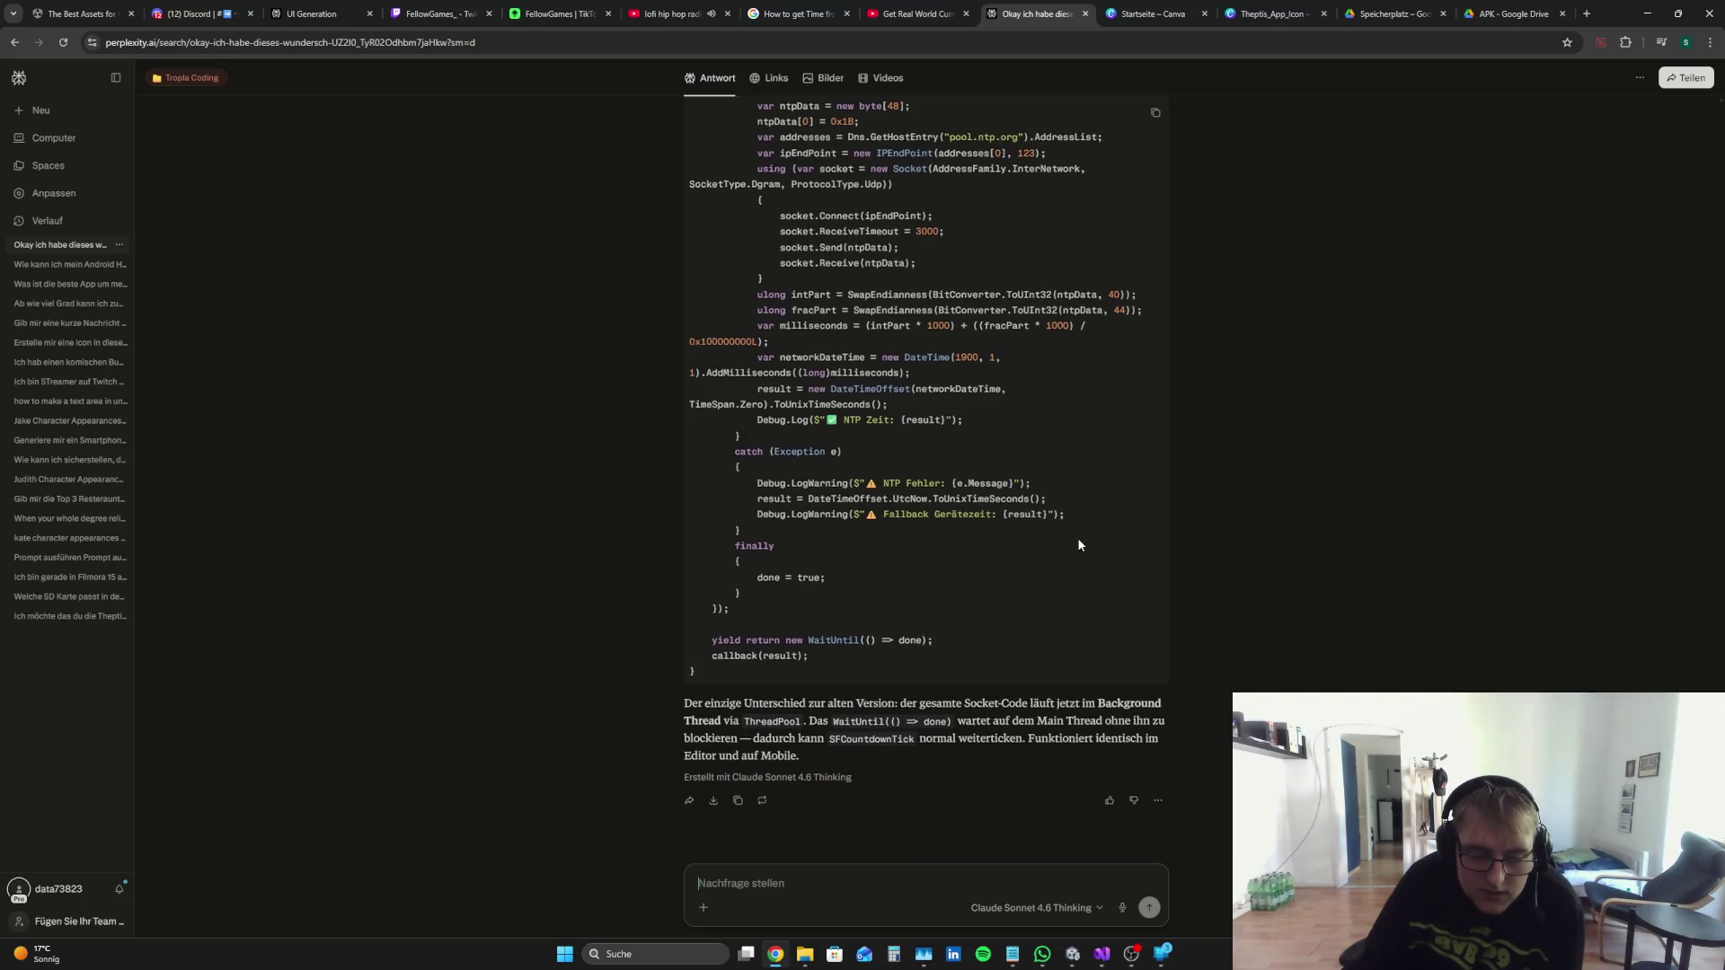
left_click(1102, 955)
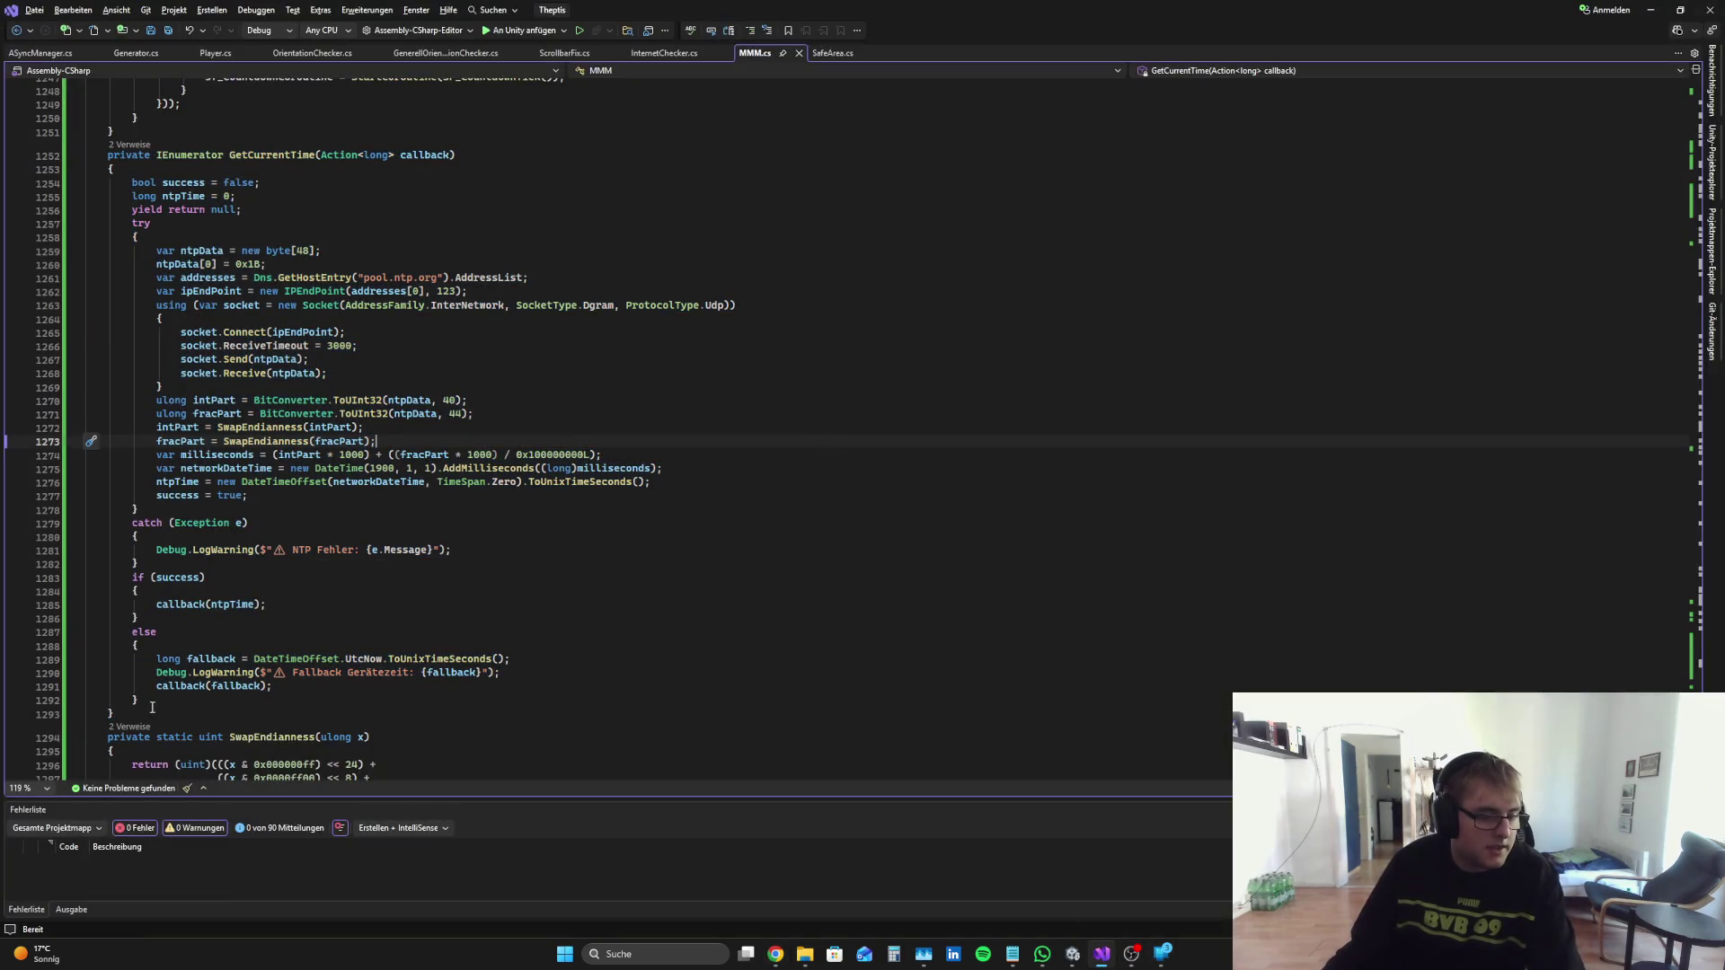
Step: Replace the old GetCurrentTime method in MMM.cs with the threaded version and save
left_click_drag(126, 717, 108, 149)
key("Delete")
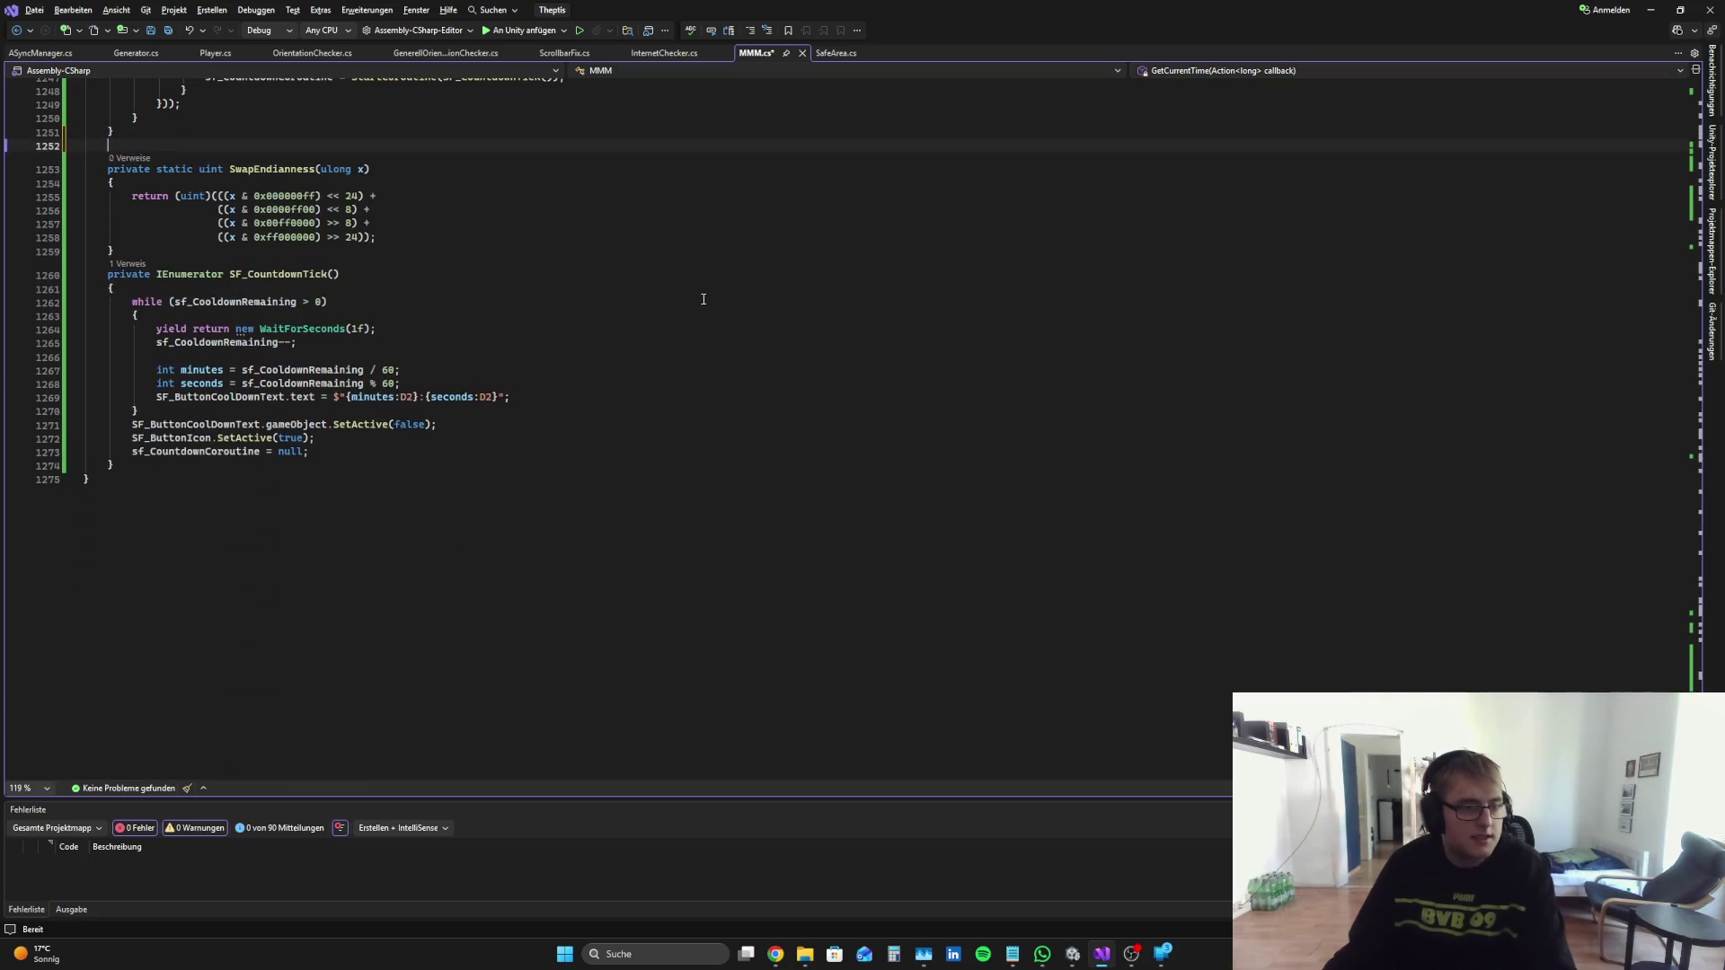
key("ctrl+z")
key("ctrl+s")
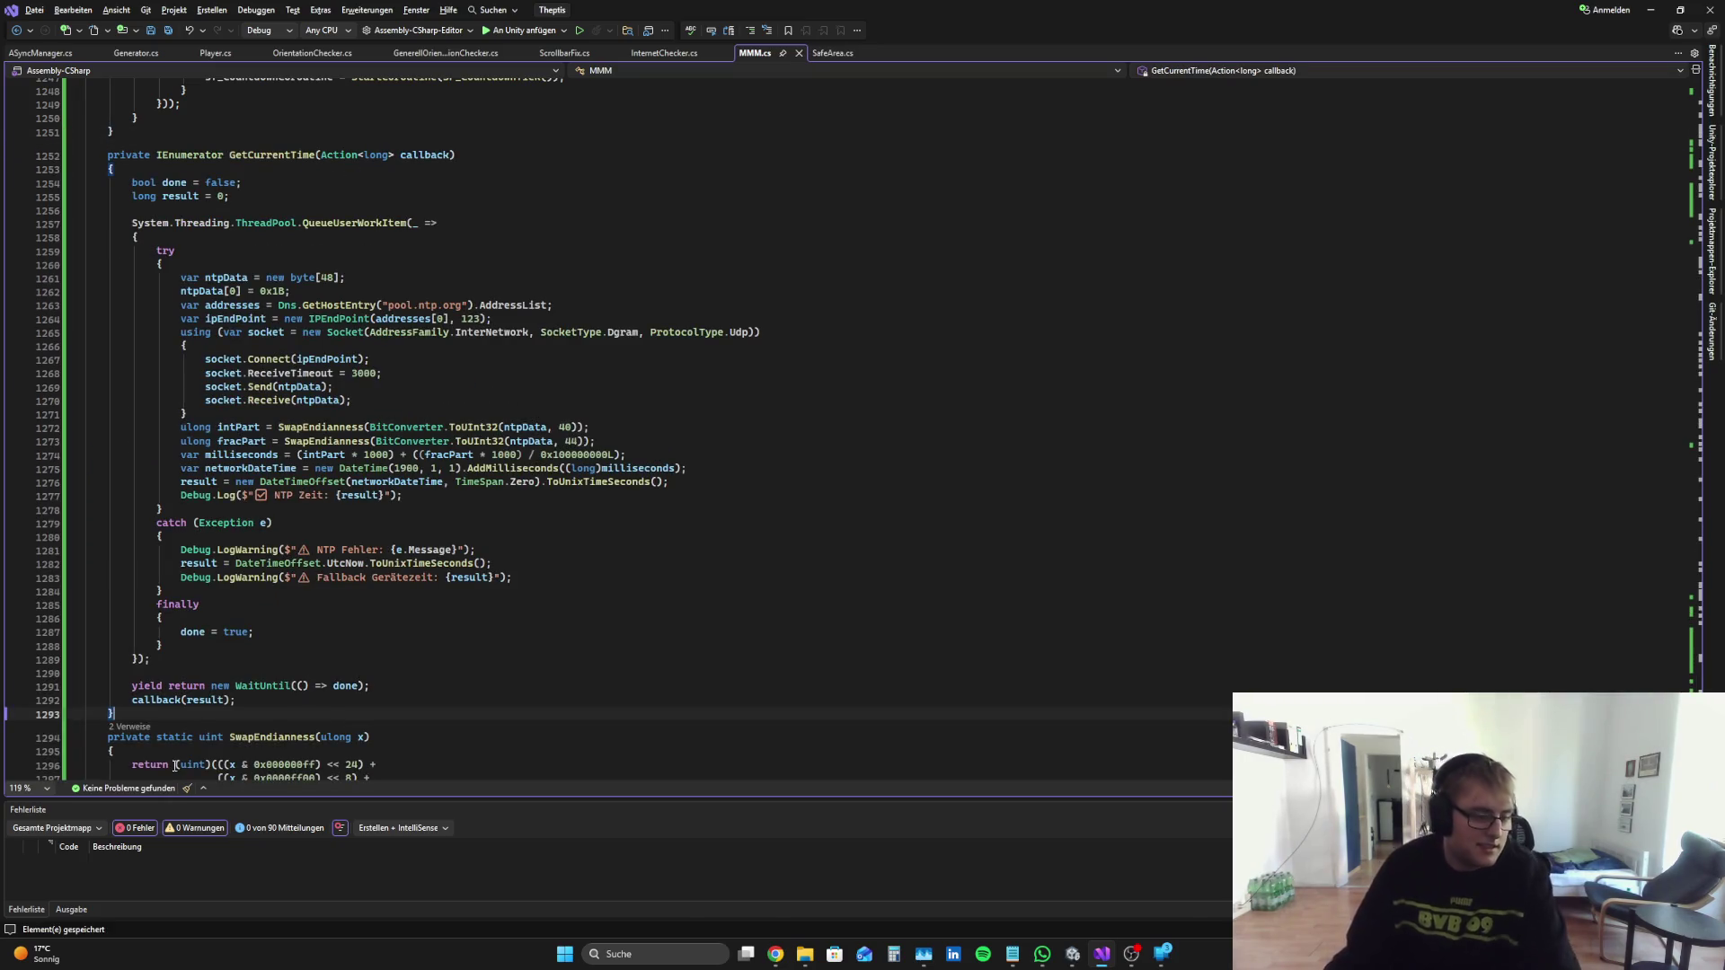
Step: Remove the blank lines after 'long result = 0;' and before 'yield return', then go to Discord
left_click(186, 675)
key("BackSpace")
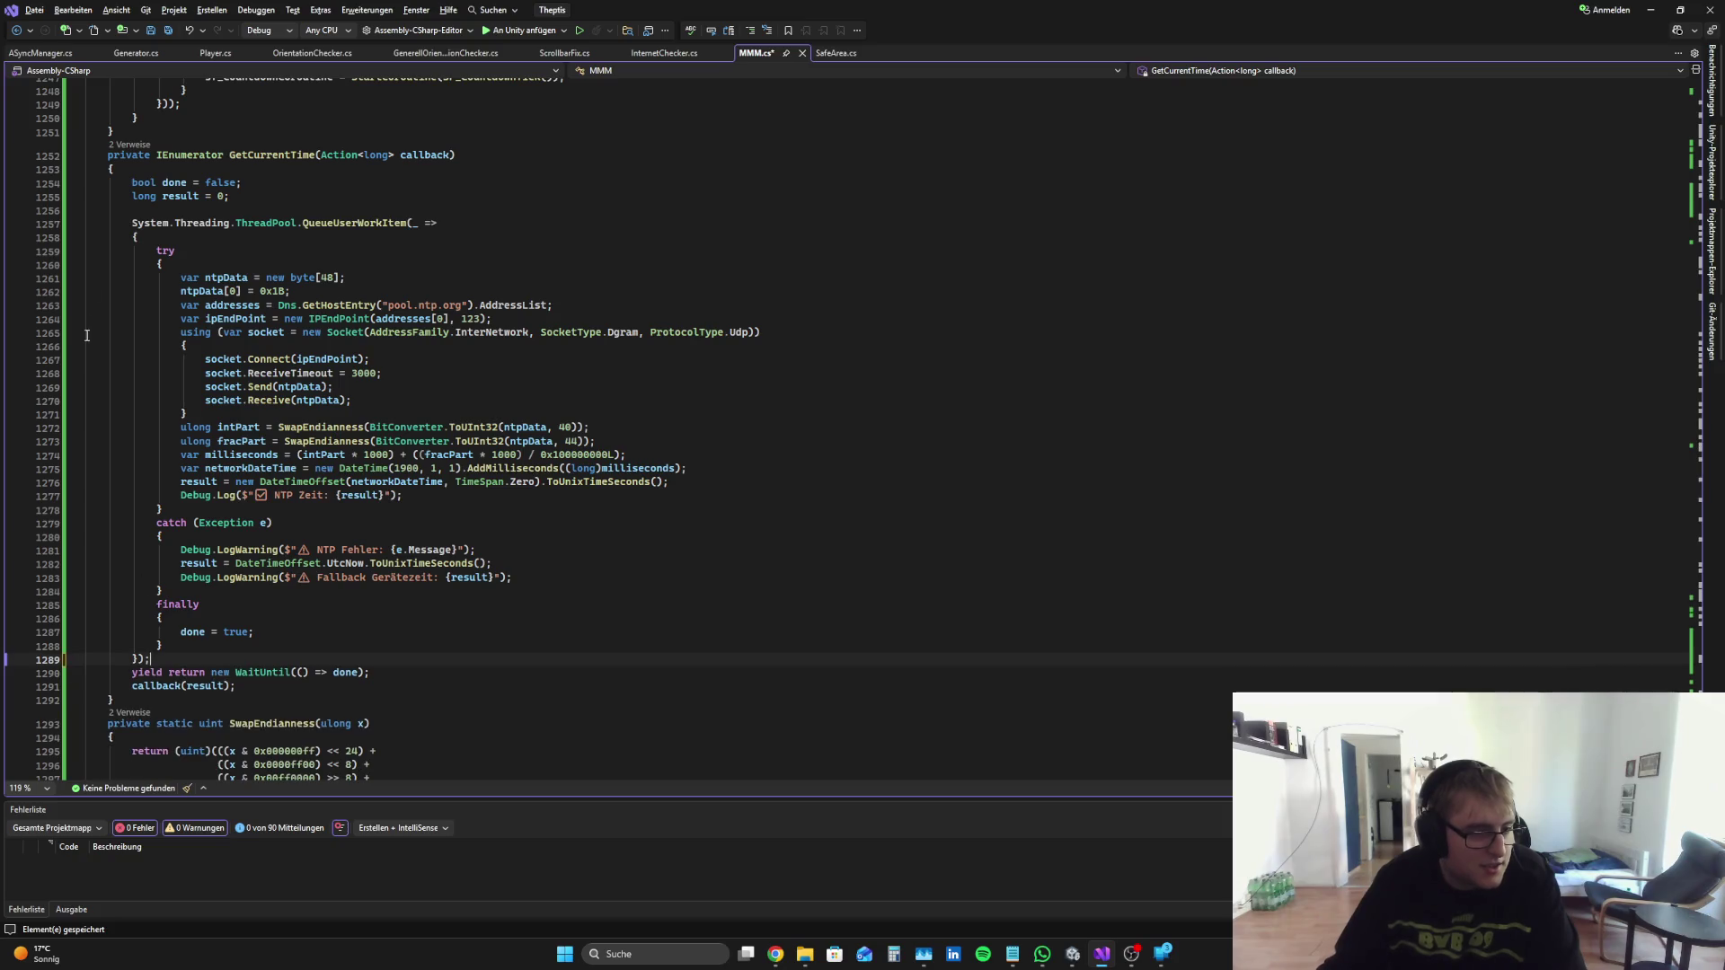
key("BackSpace")
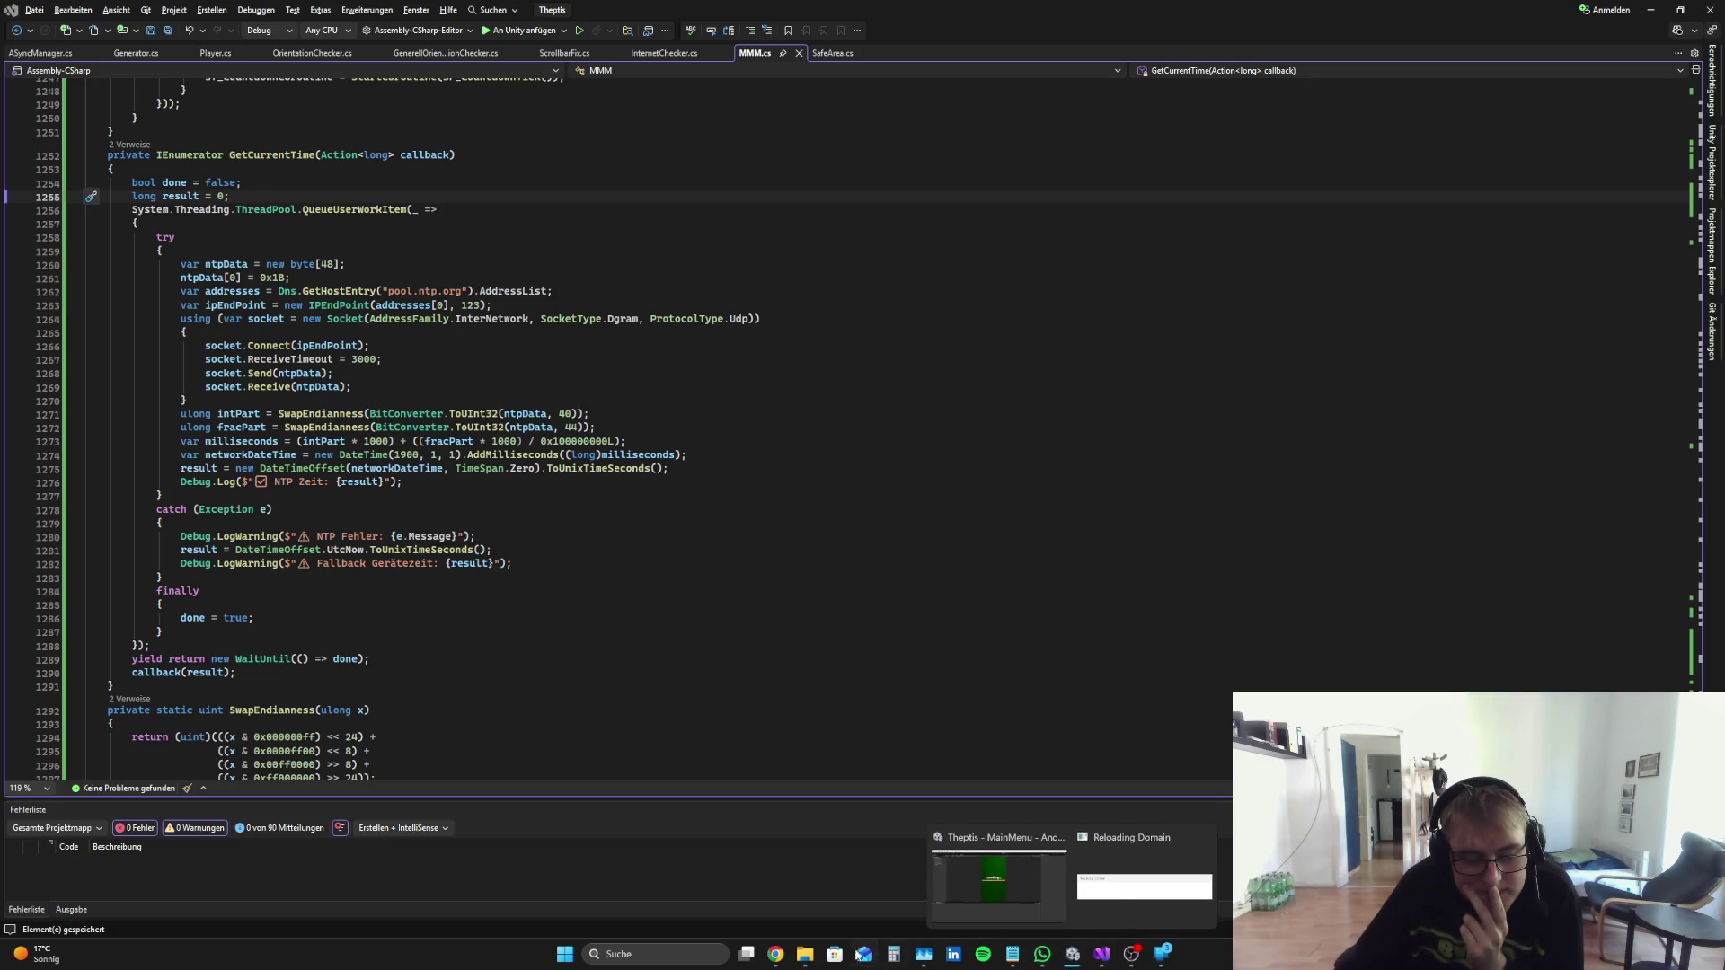
left_click(775, 954)
left_click(225, 5)
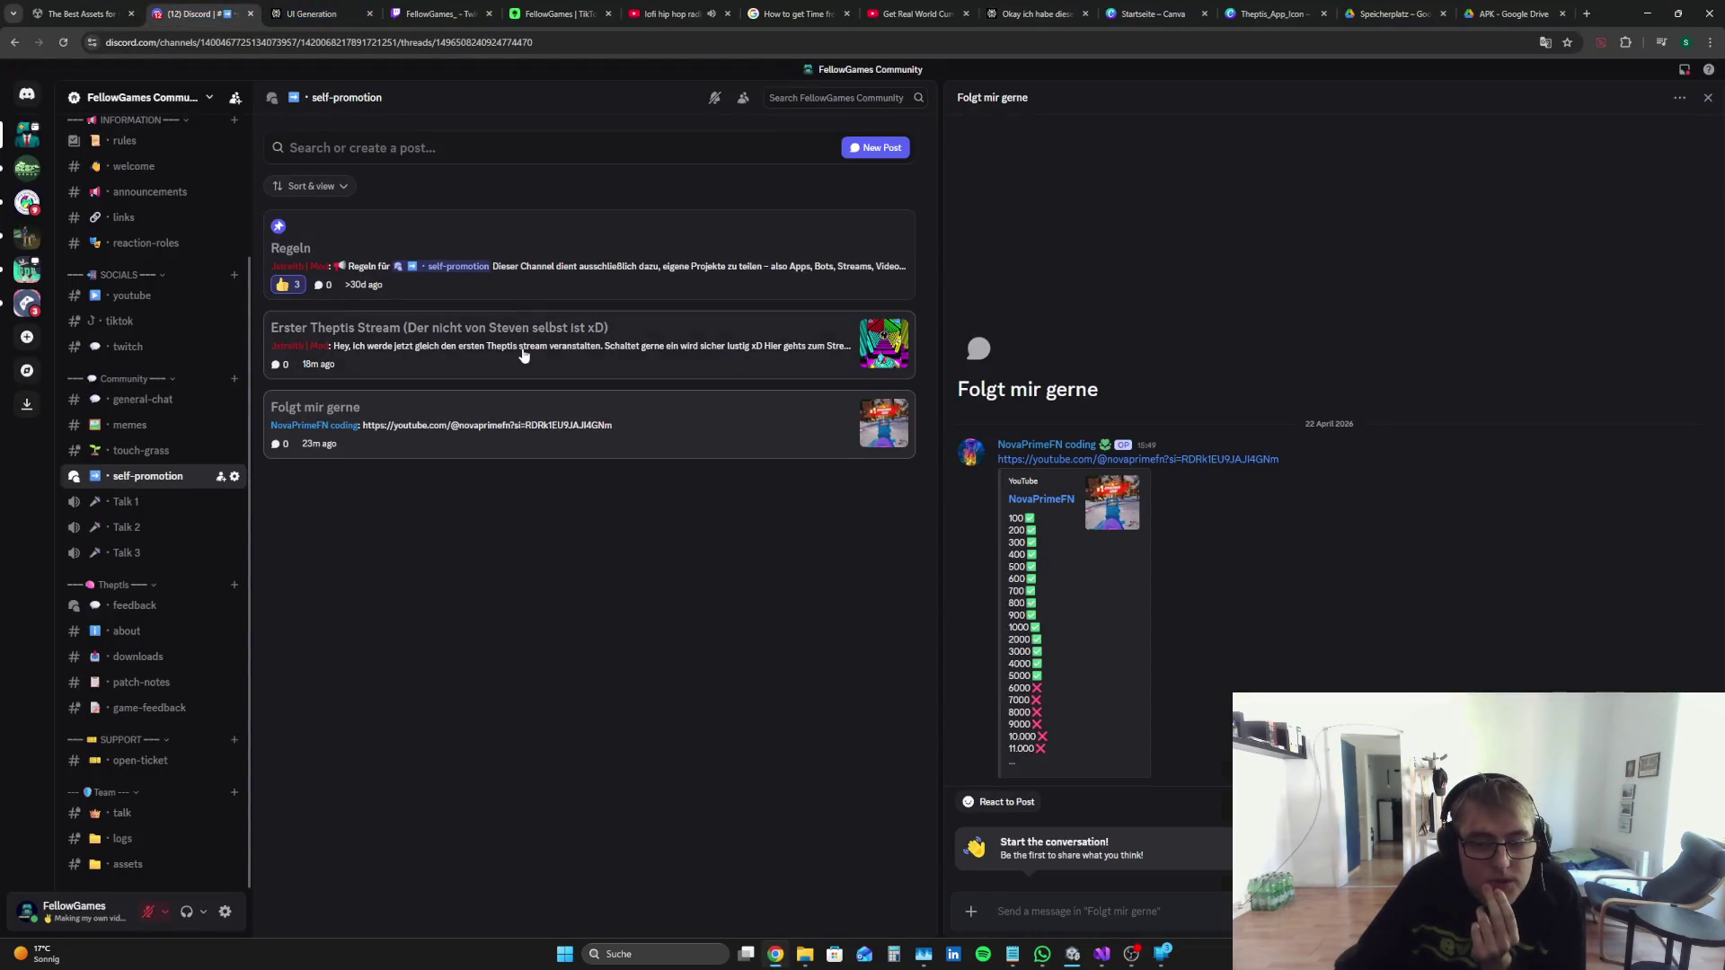
Step: Open the 'Erster Theptis Stream' YouTube link, unmute it, then head back to the code editor
left_click(532, 356)
left_click(1136, 538)
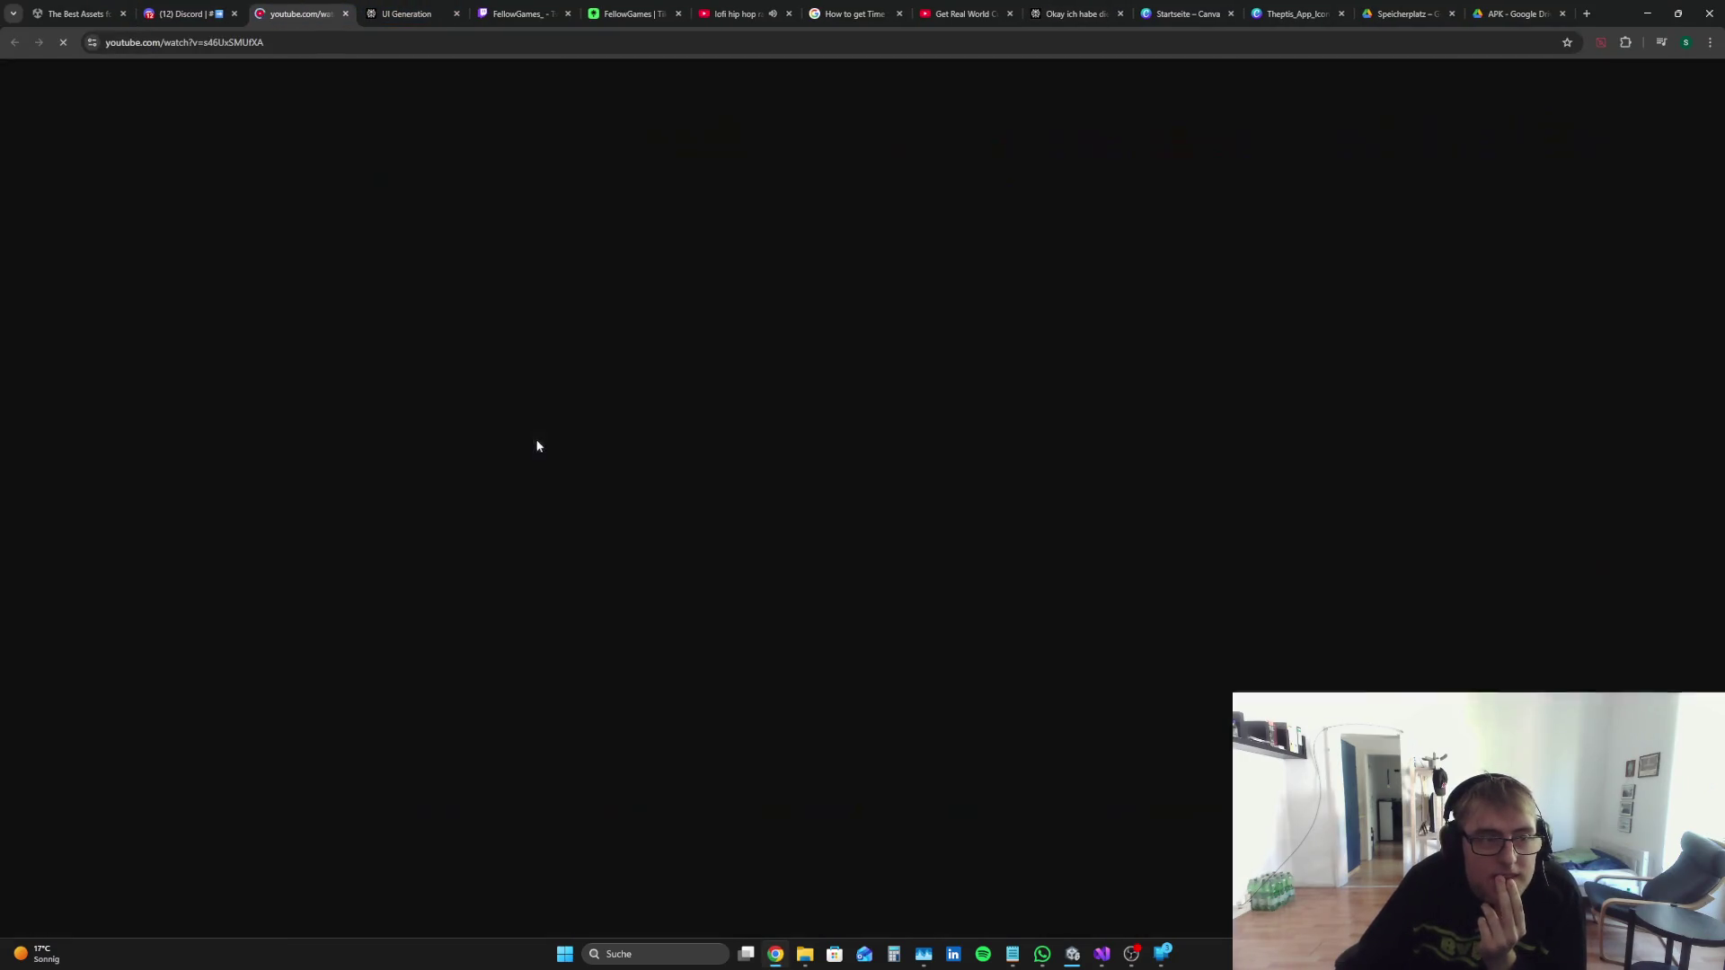
key("alt+Tab")
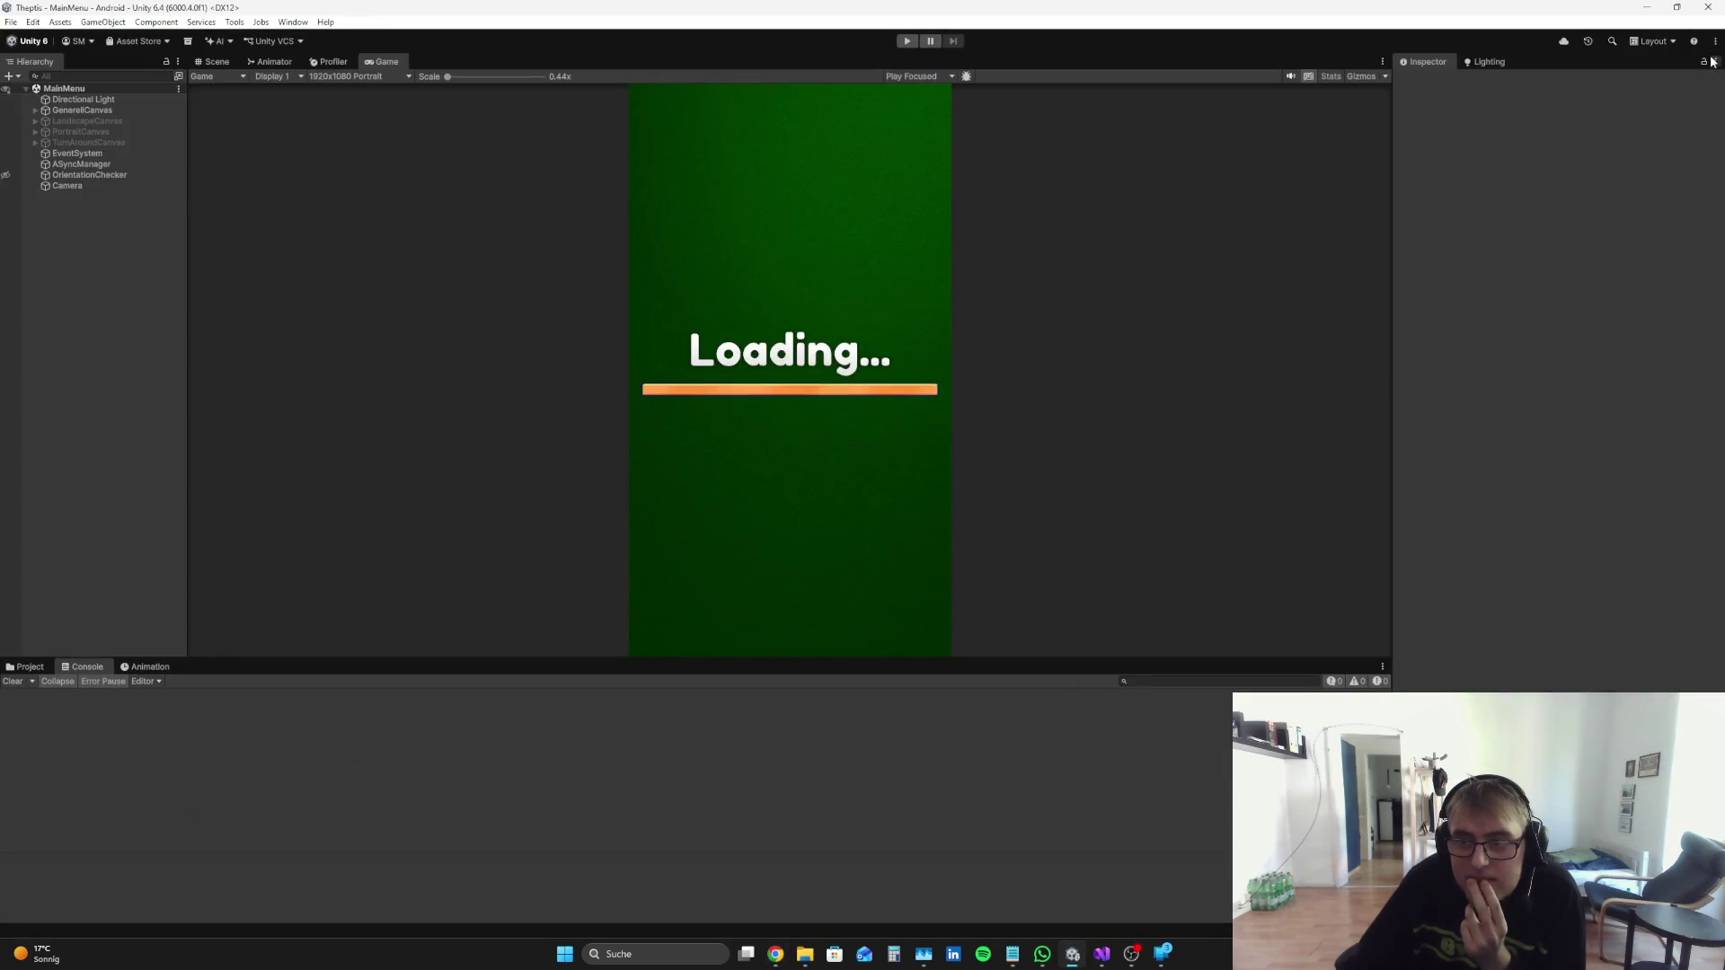
left_click(777, 950)
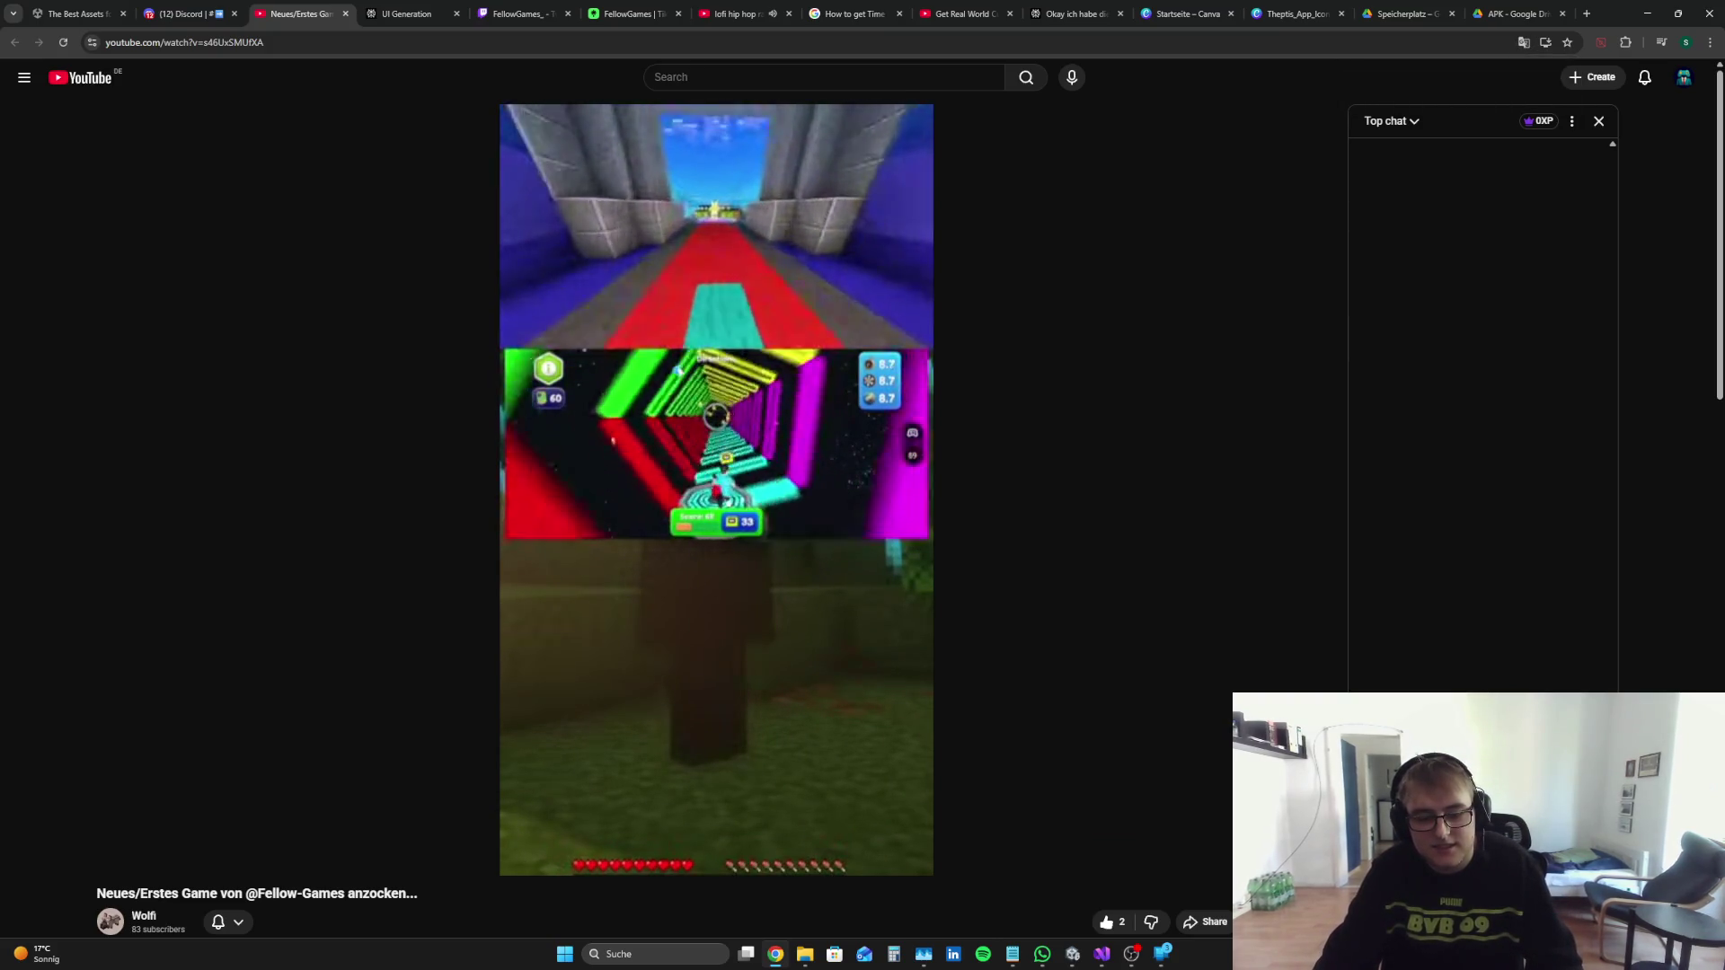
mouse_move(1177, 831)
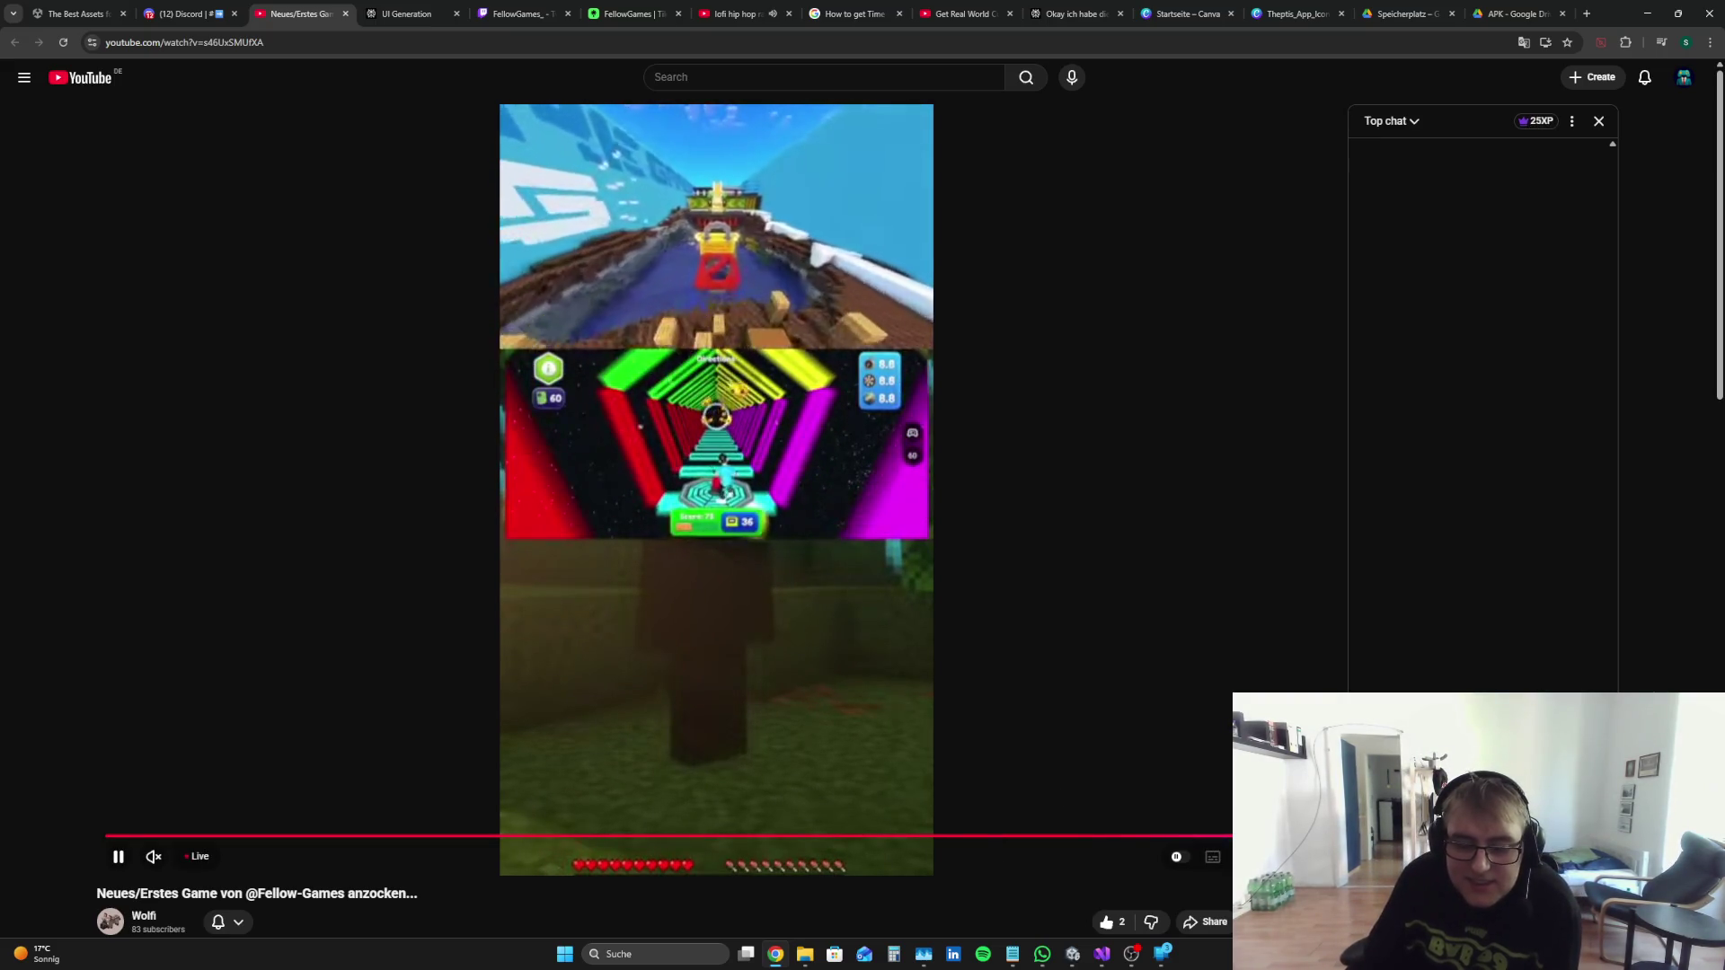
mouse_move(742, 554)
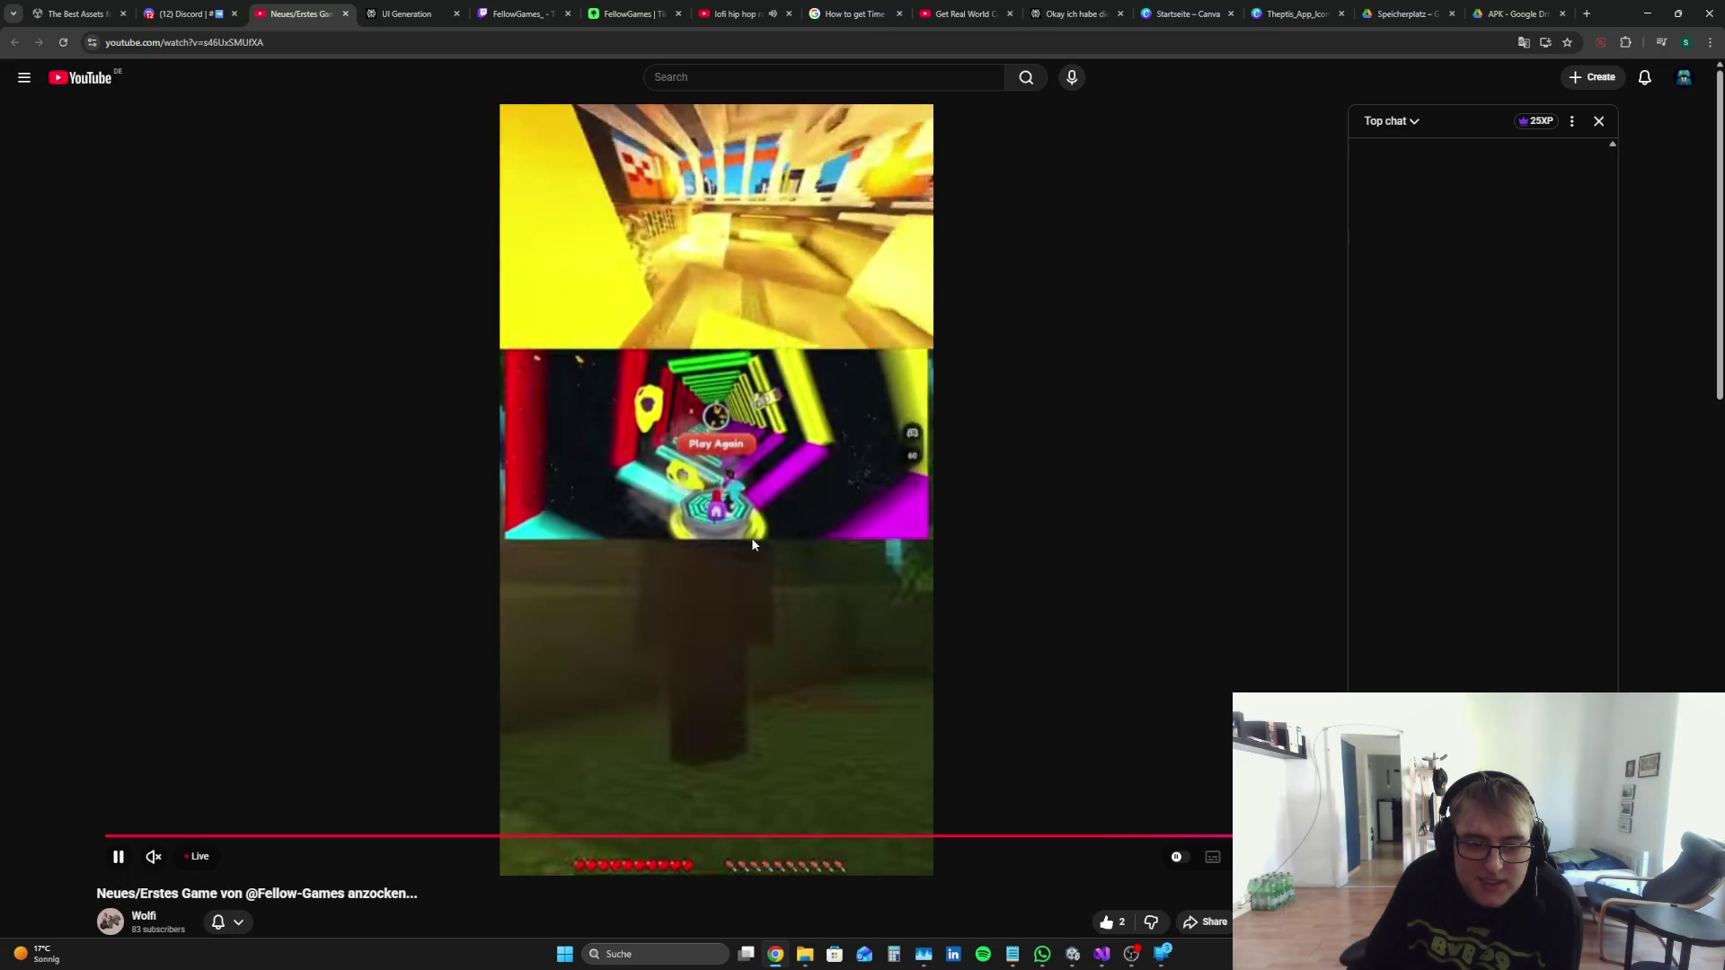
left_click(154, 856)
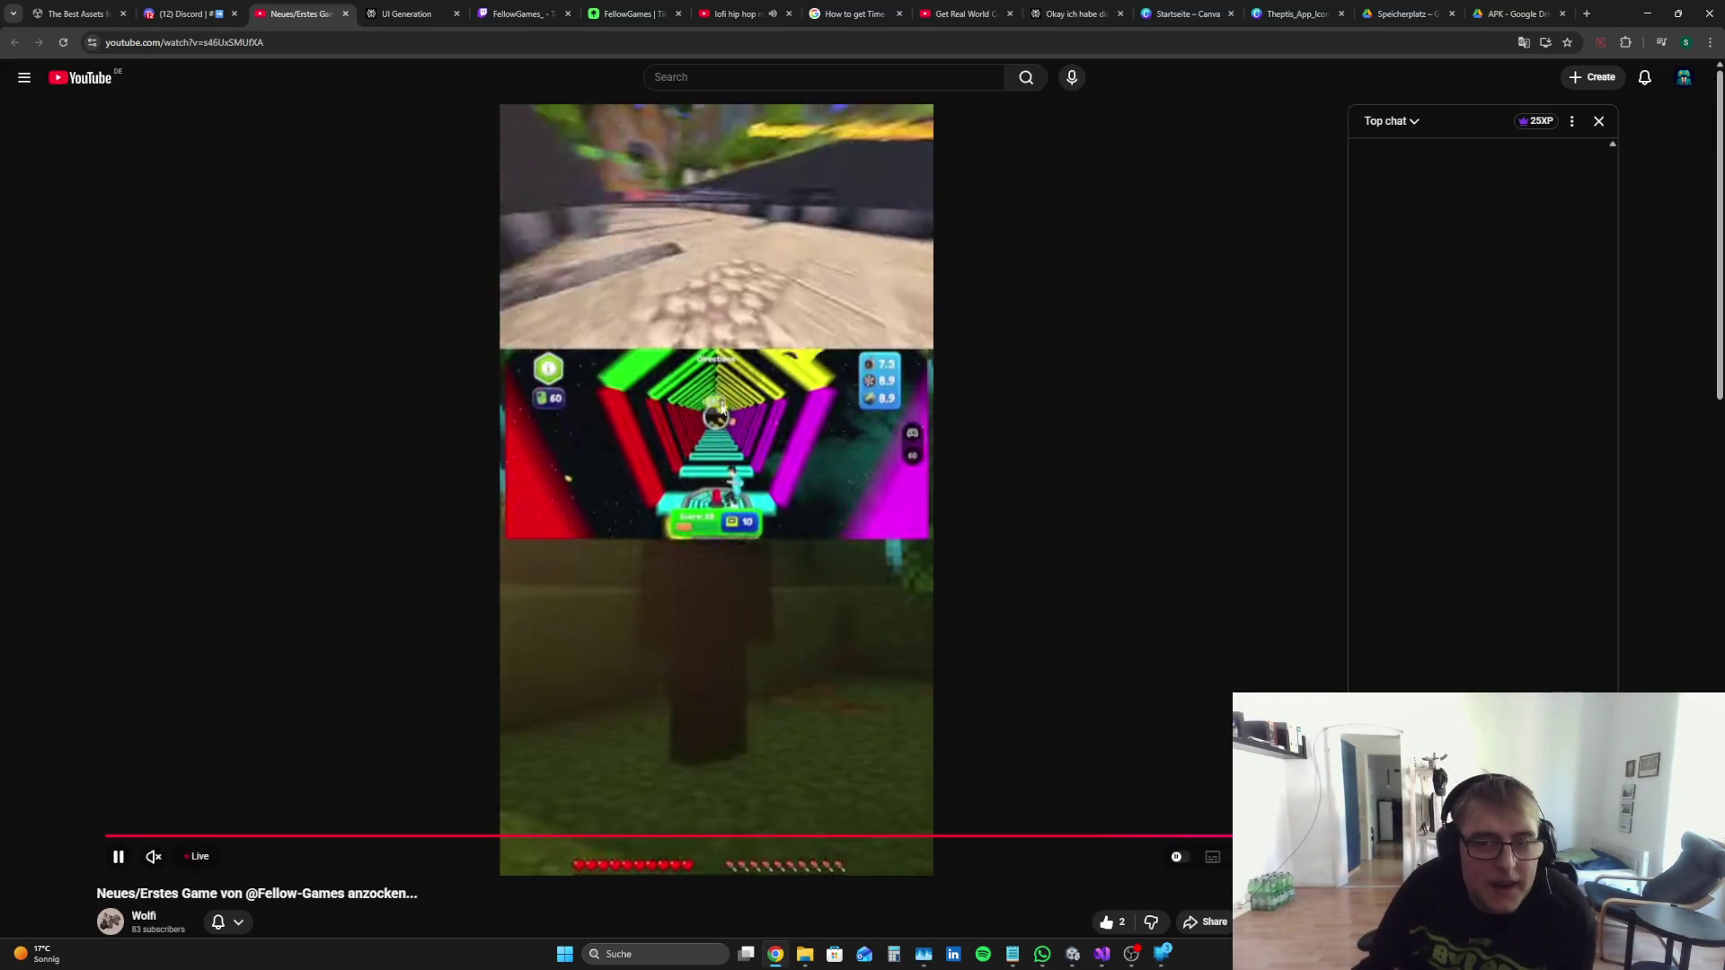
left_click(1088, 7)
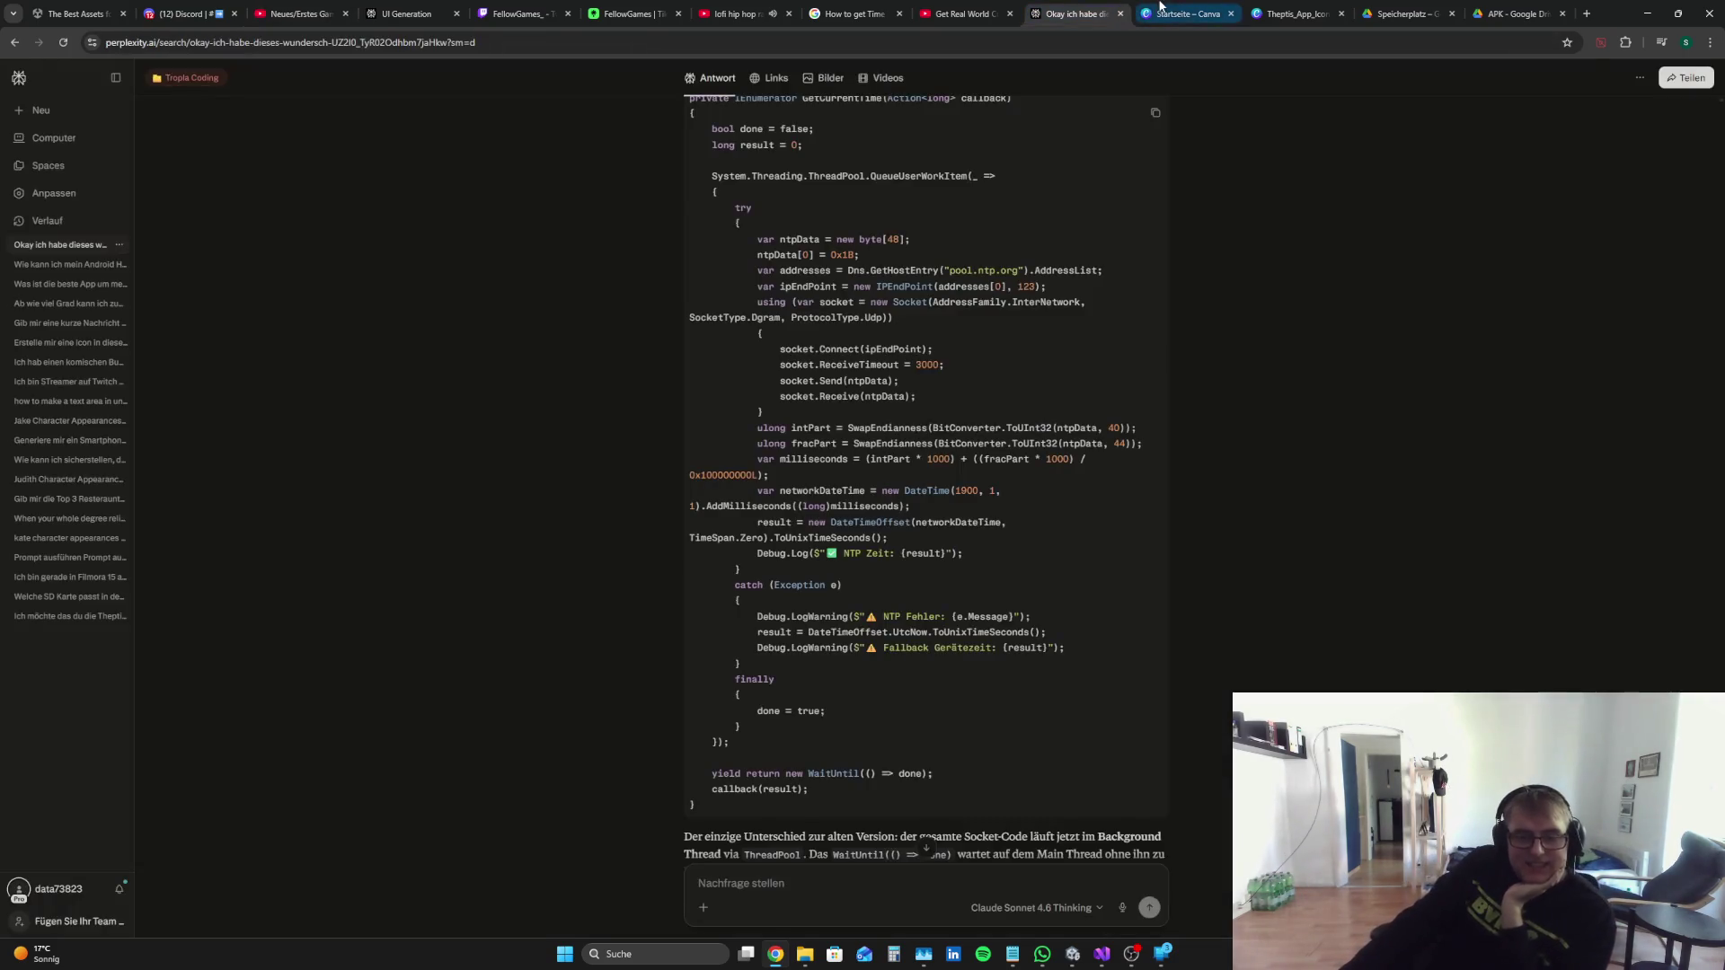
left_click(1078, 959)
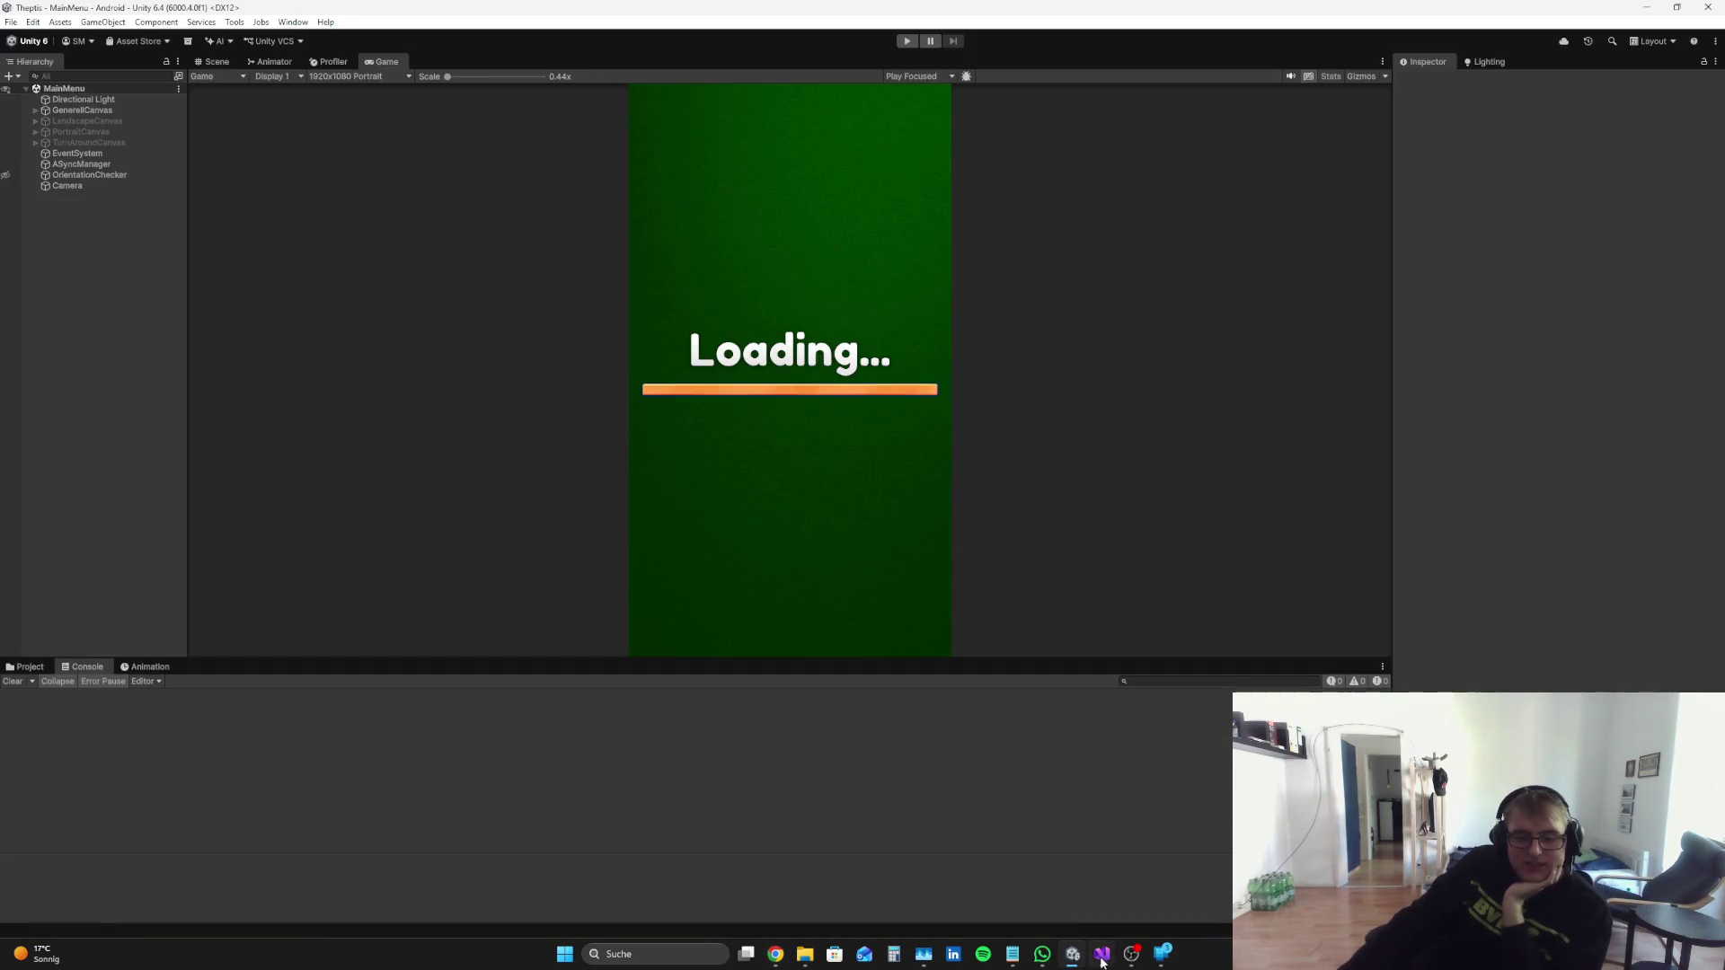
Step: Run the game in Play mode to check the countdown and NTP time log, then stop it
left_click(1099, 961)
left_click(1073, 954)
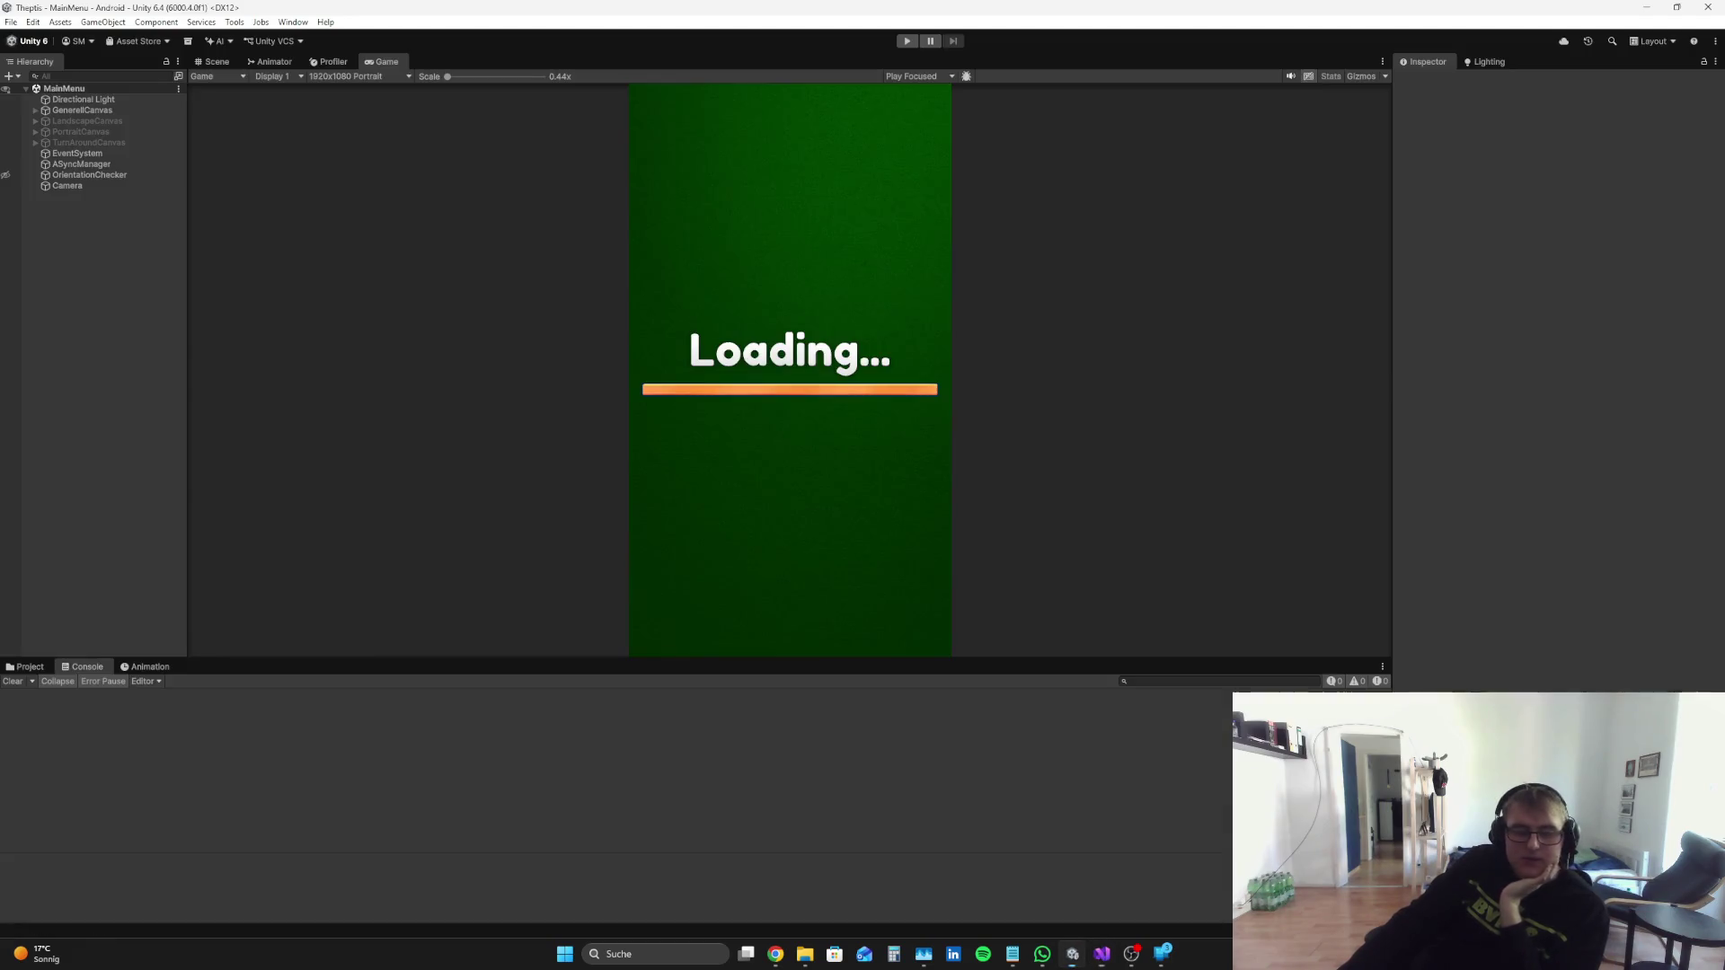
left_click(917, 46)
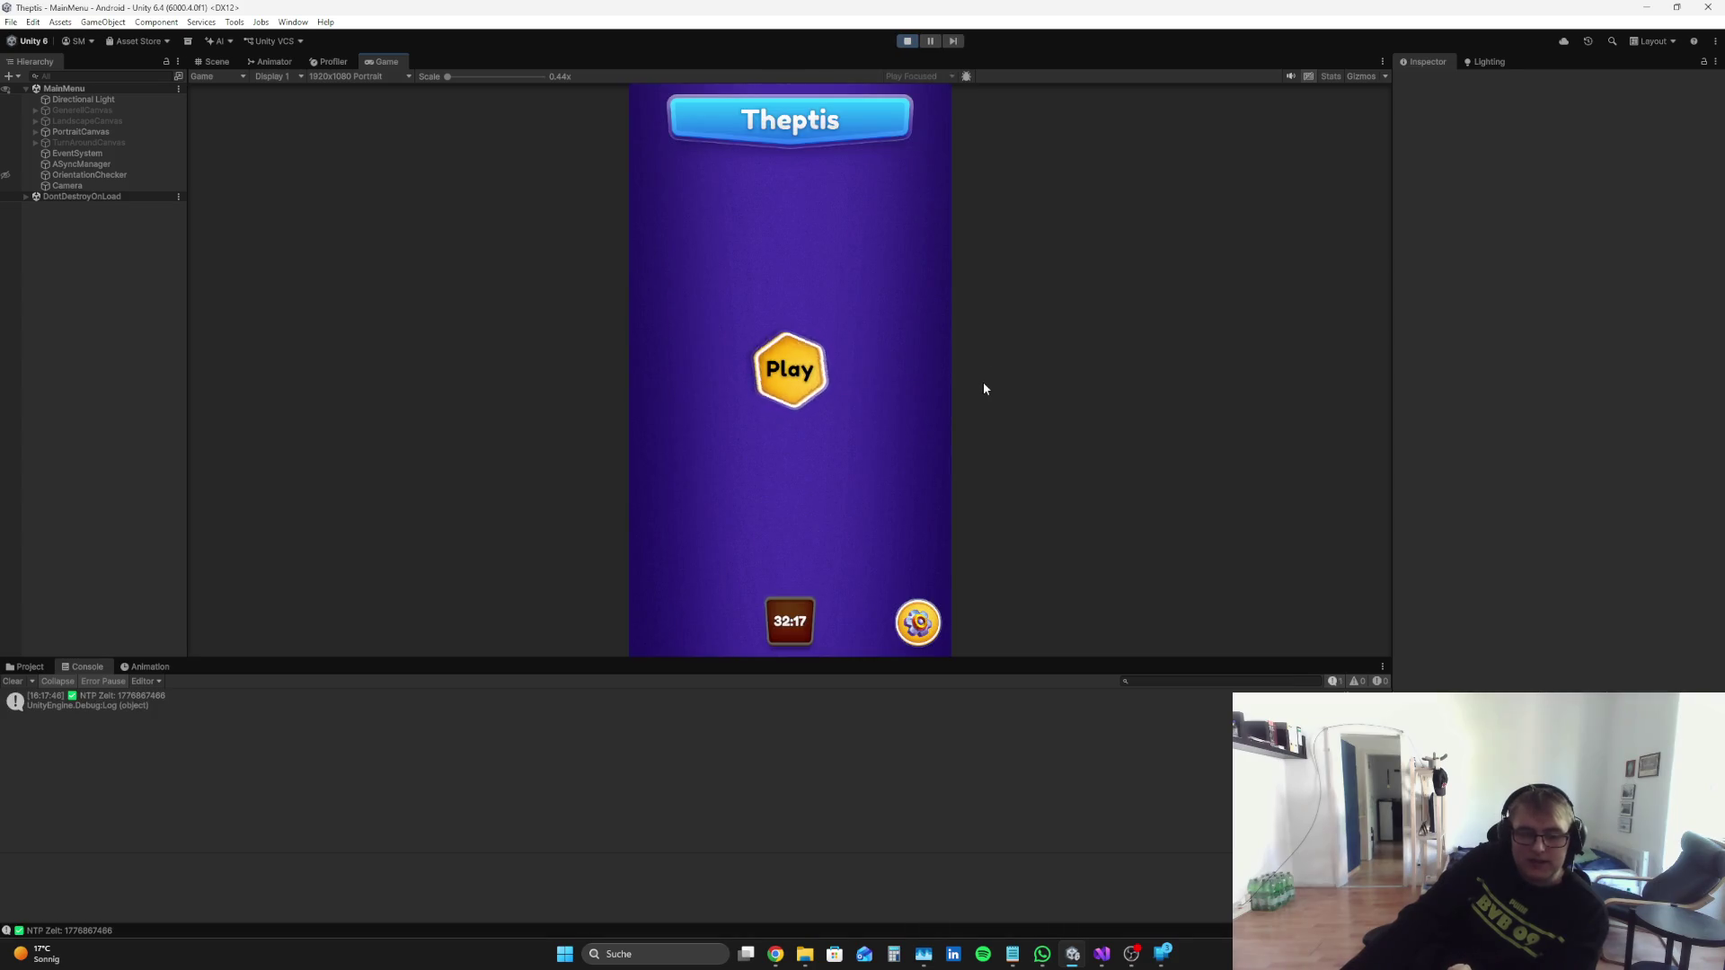
left_click(908, 41)
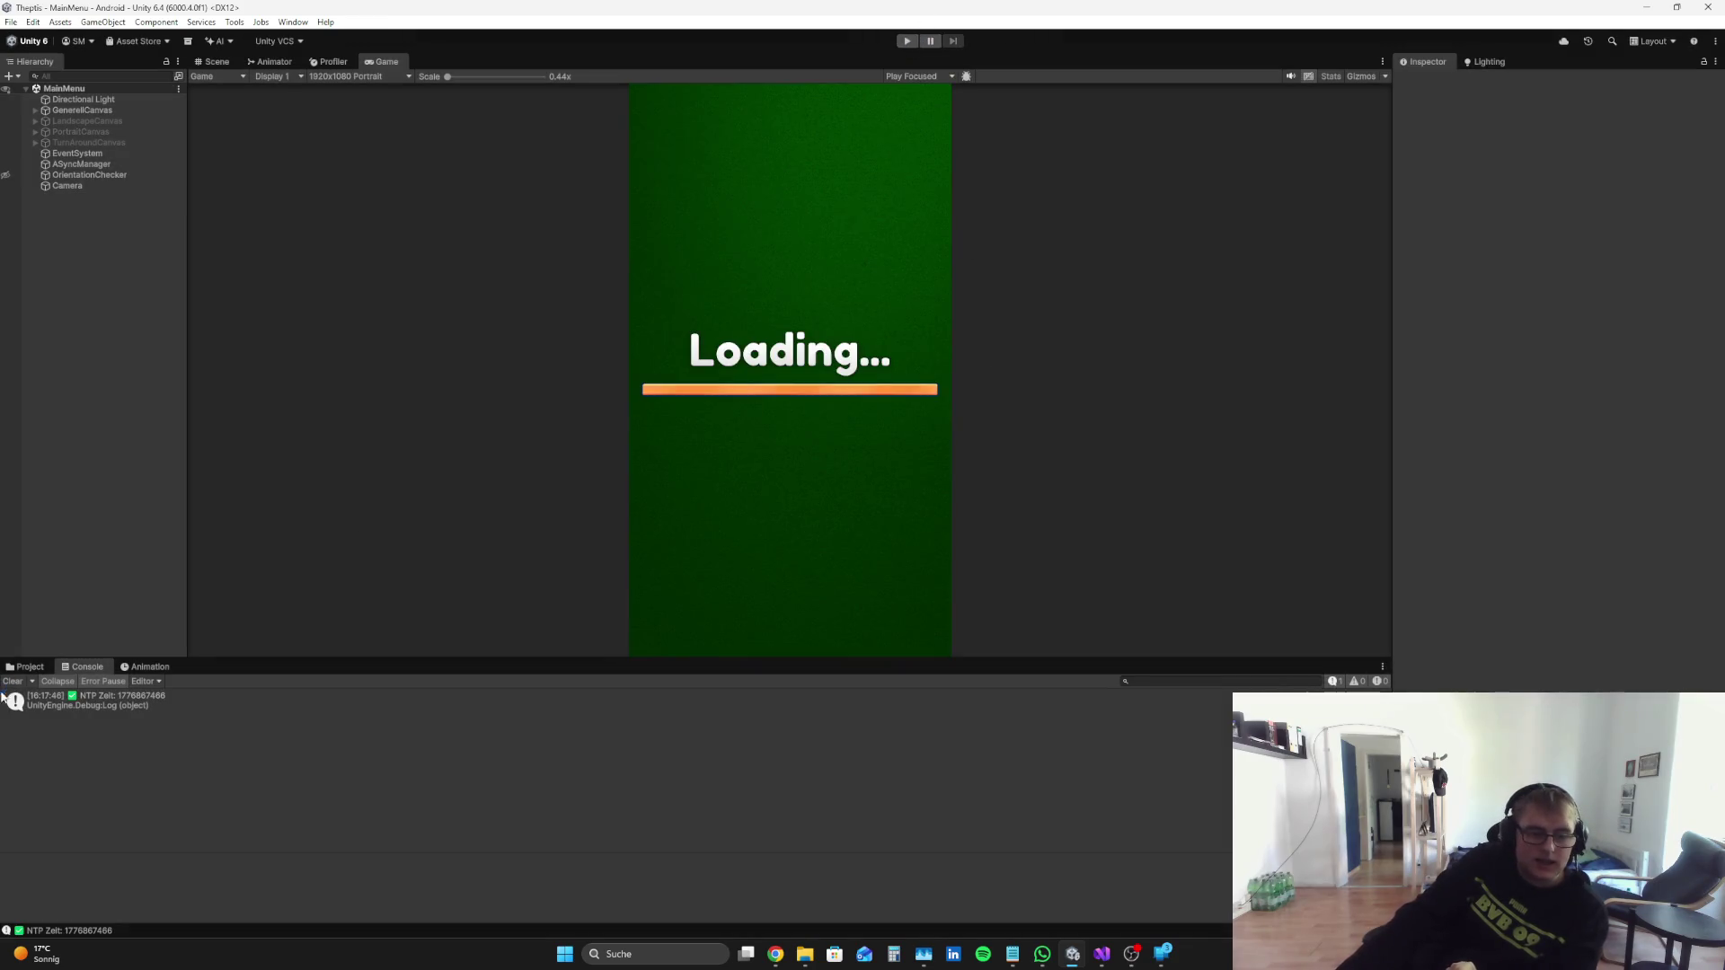
left_click(25, 668)
left_click(1102, 954)
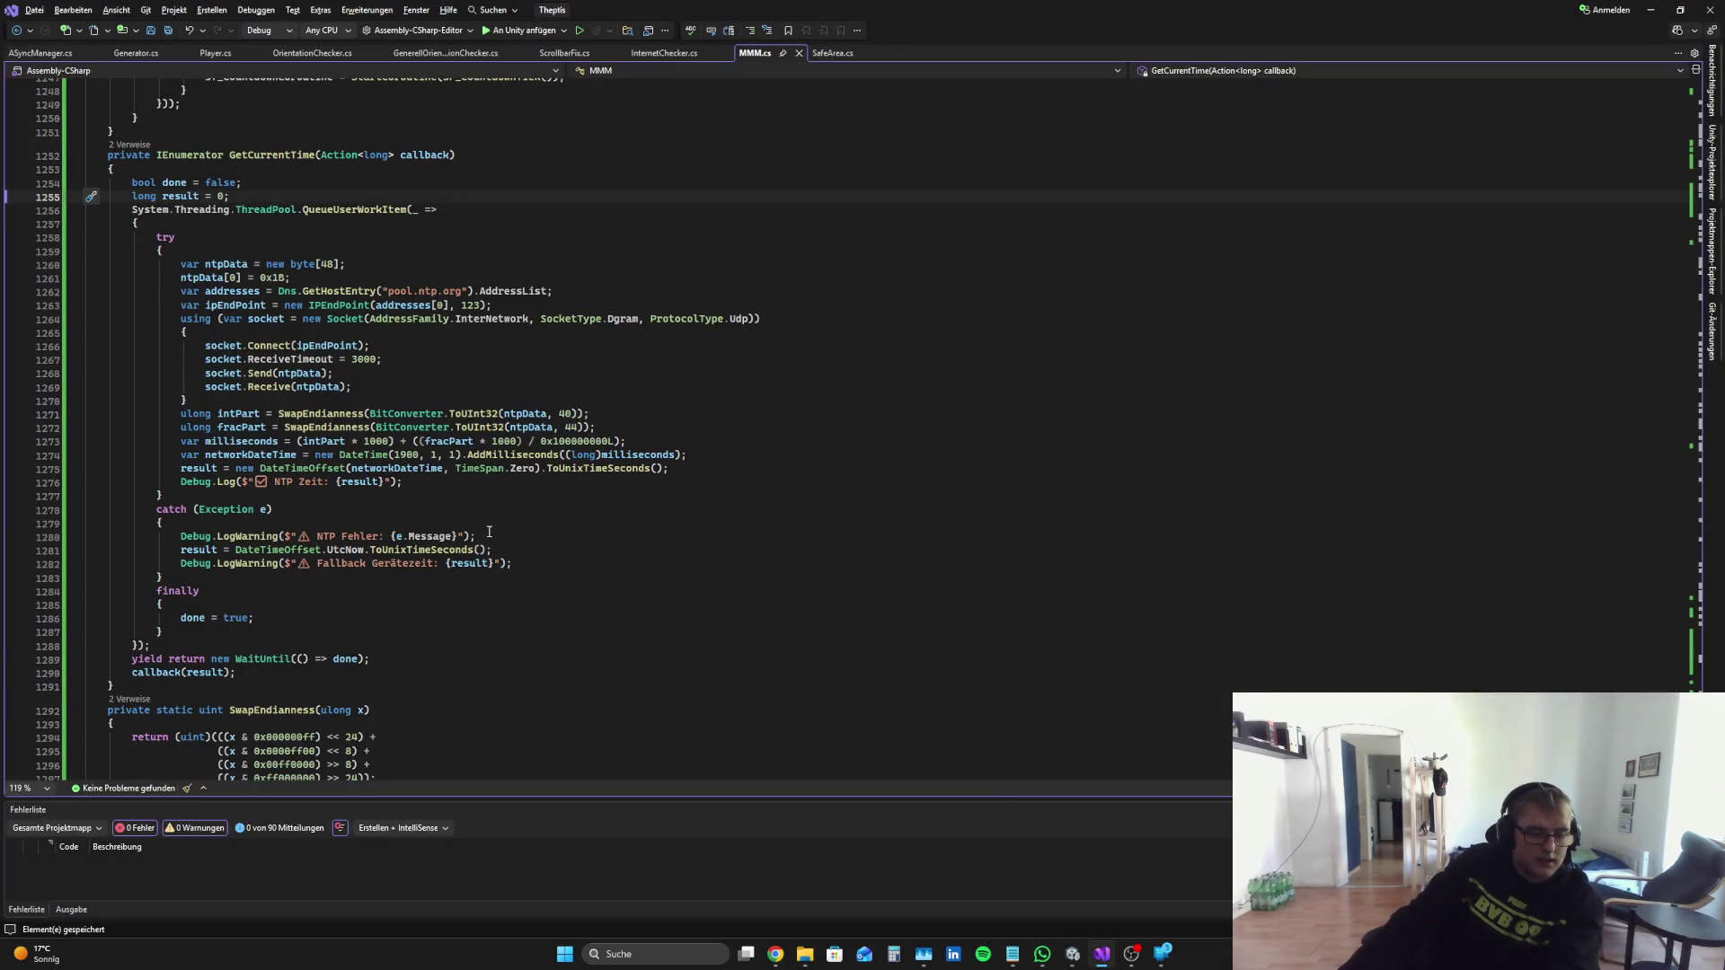
Step: Delete the 'NTP Zeit' Debug.Log line 1276, save MMM.cs, and switch to Unity
left_click_drag(84, 483, 405, 481)
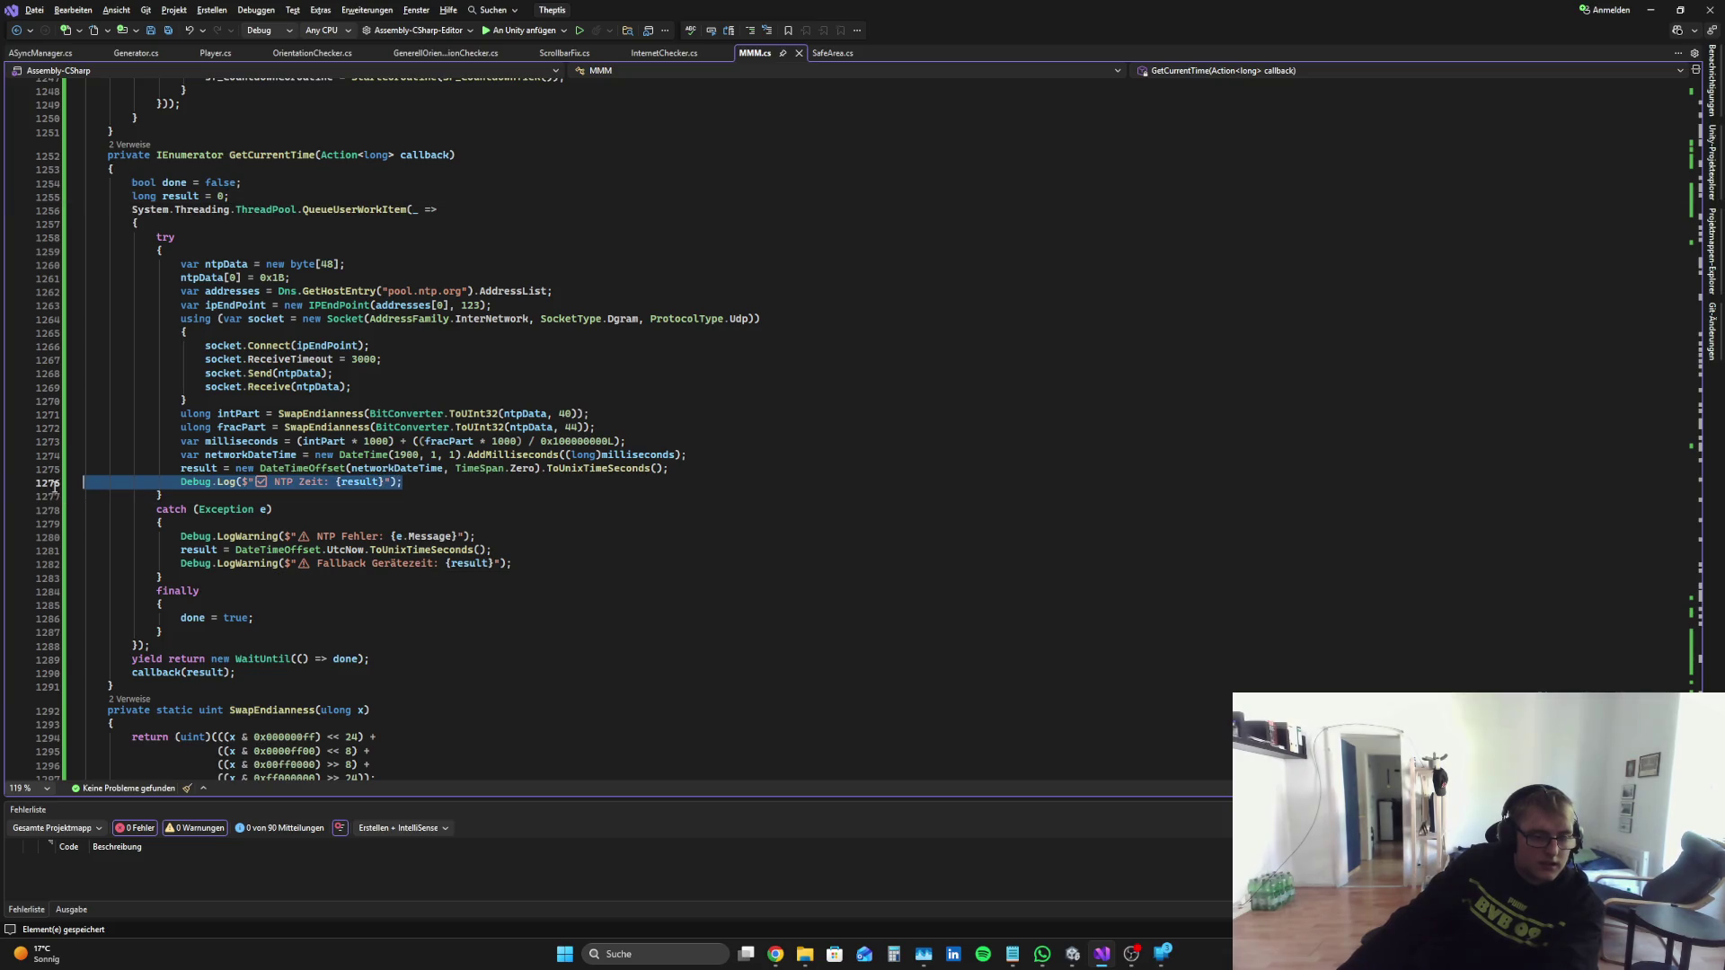
key("BackSpace")
key("BackSpace")
key("ctrl+s")
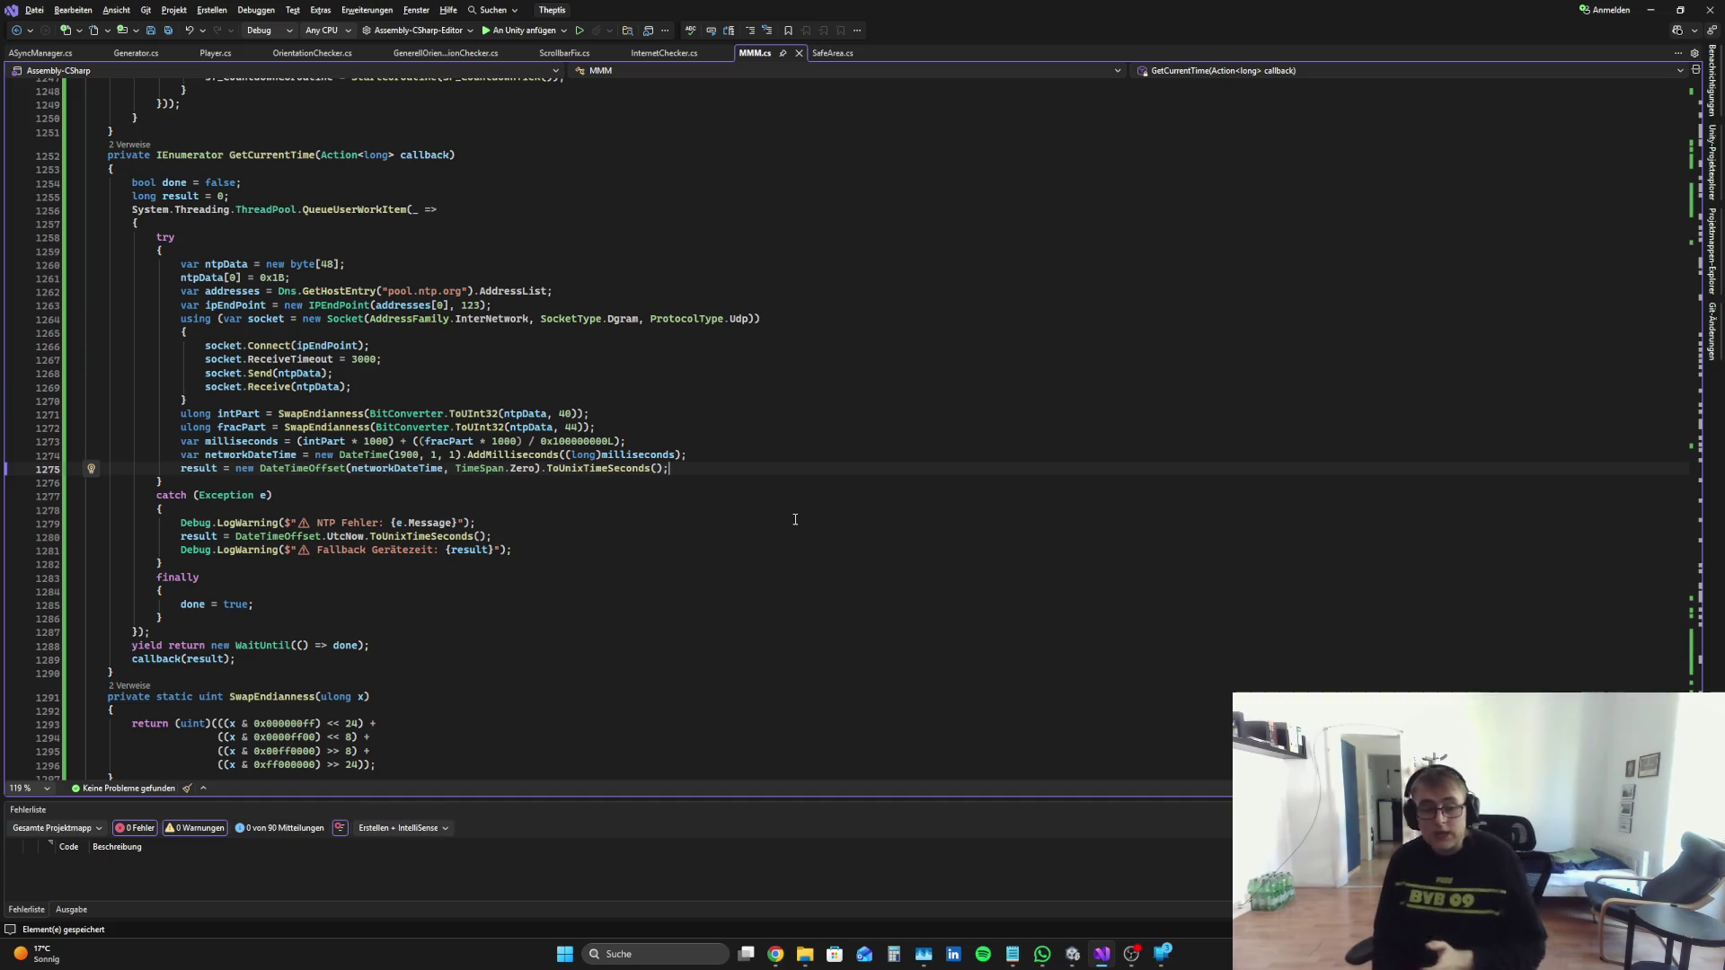
left_click(1072, 954)
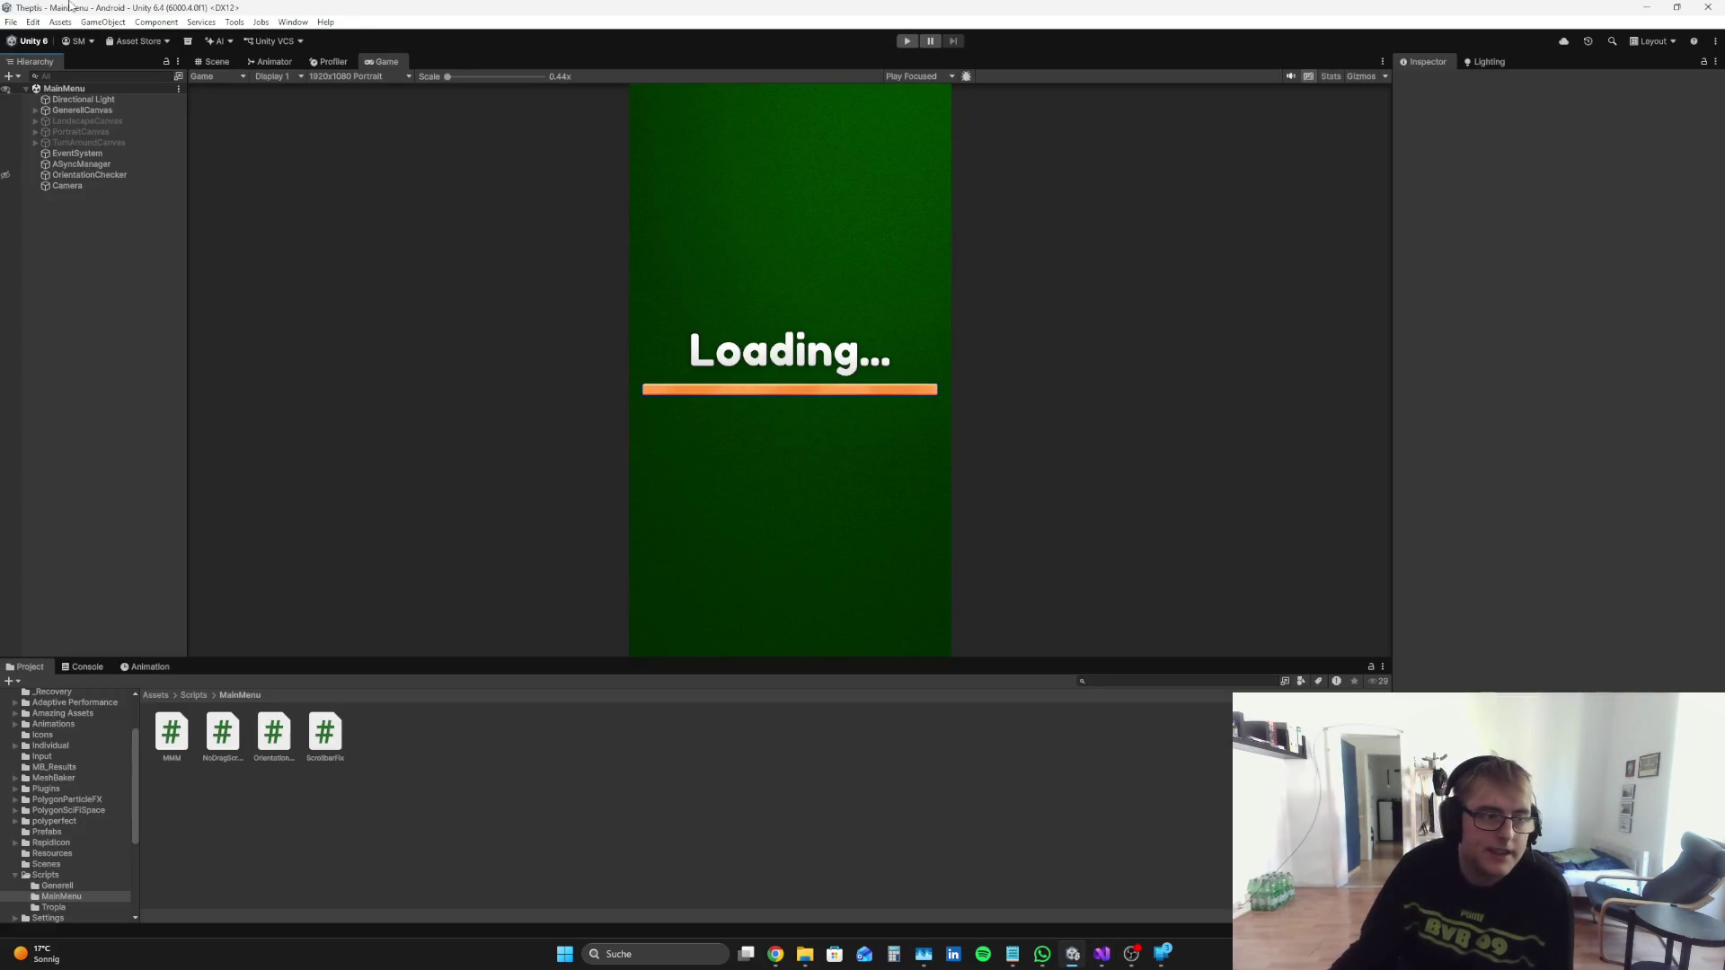
Step: Switch the stream to the webcam-only scene, then select SafeArea under LandscapeCanvas in Unity
left_click(9, 21)
mouse_move(60, 21)
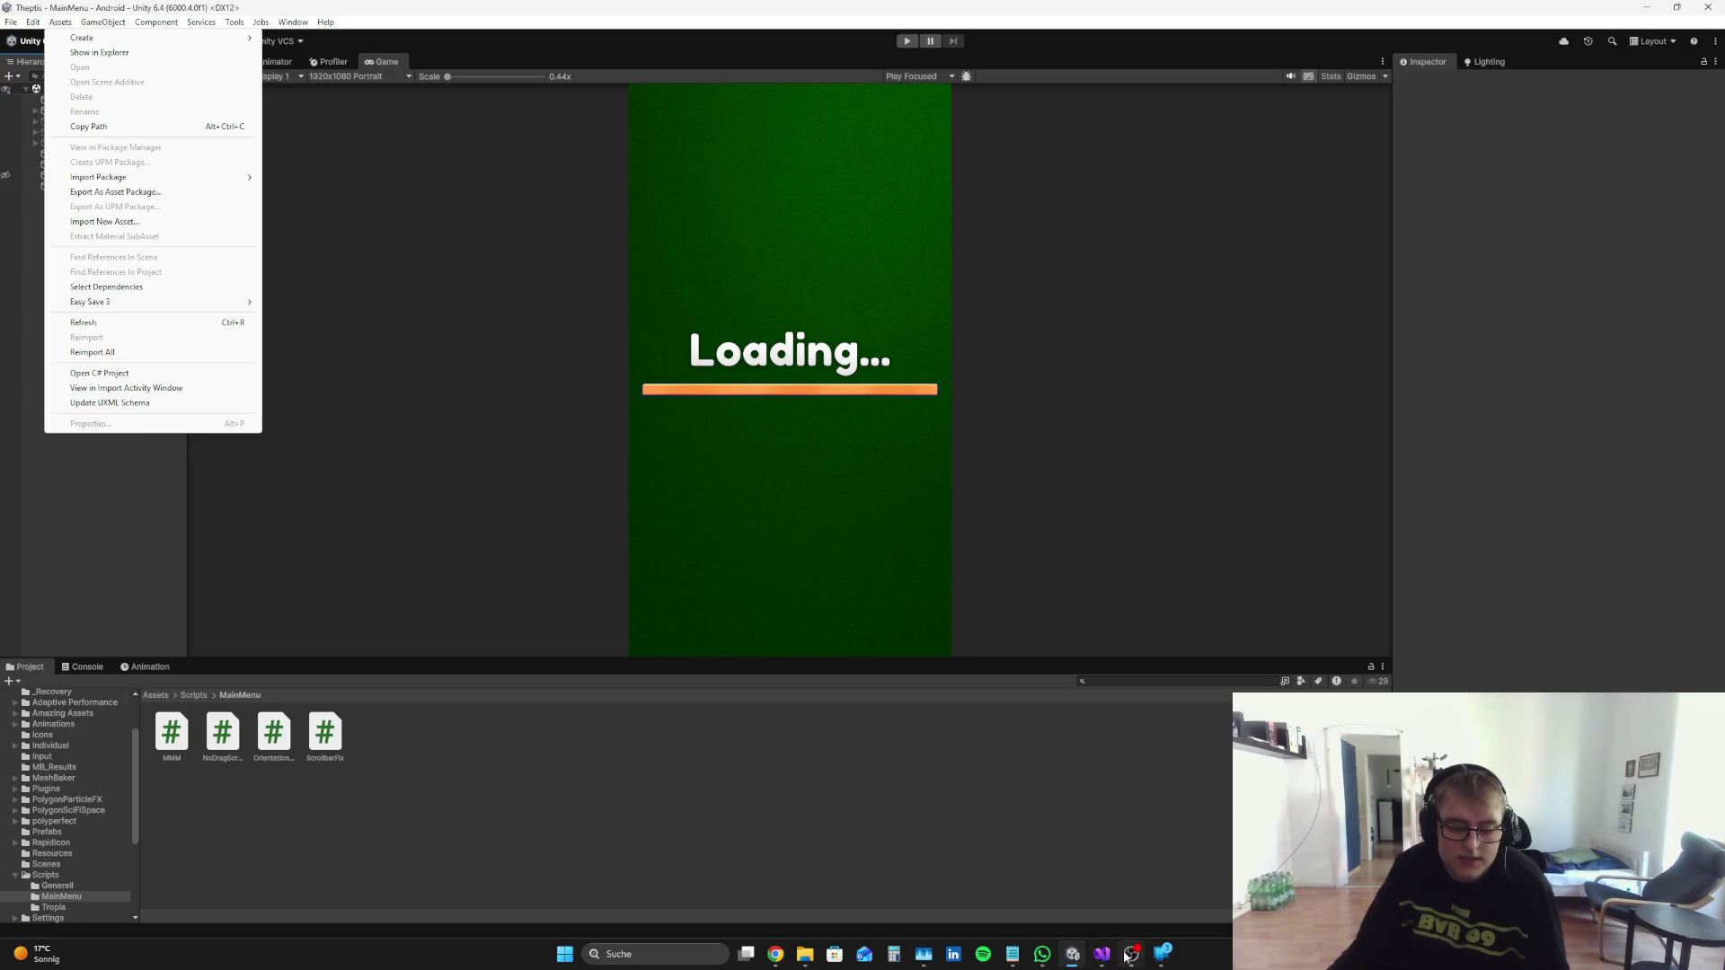
left_click(1130, 954)
left_click(35, 743)
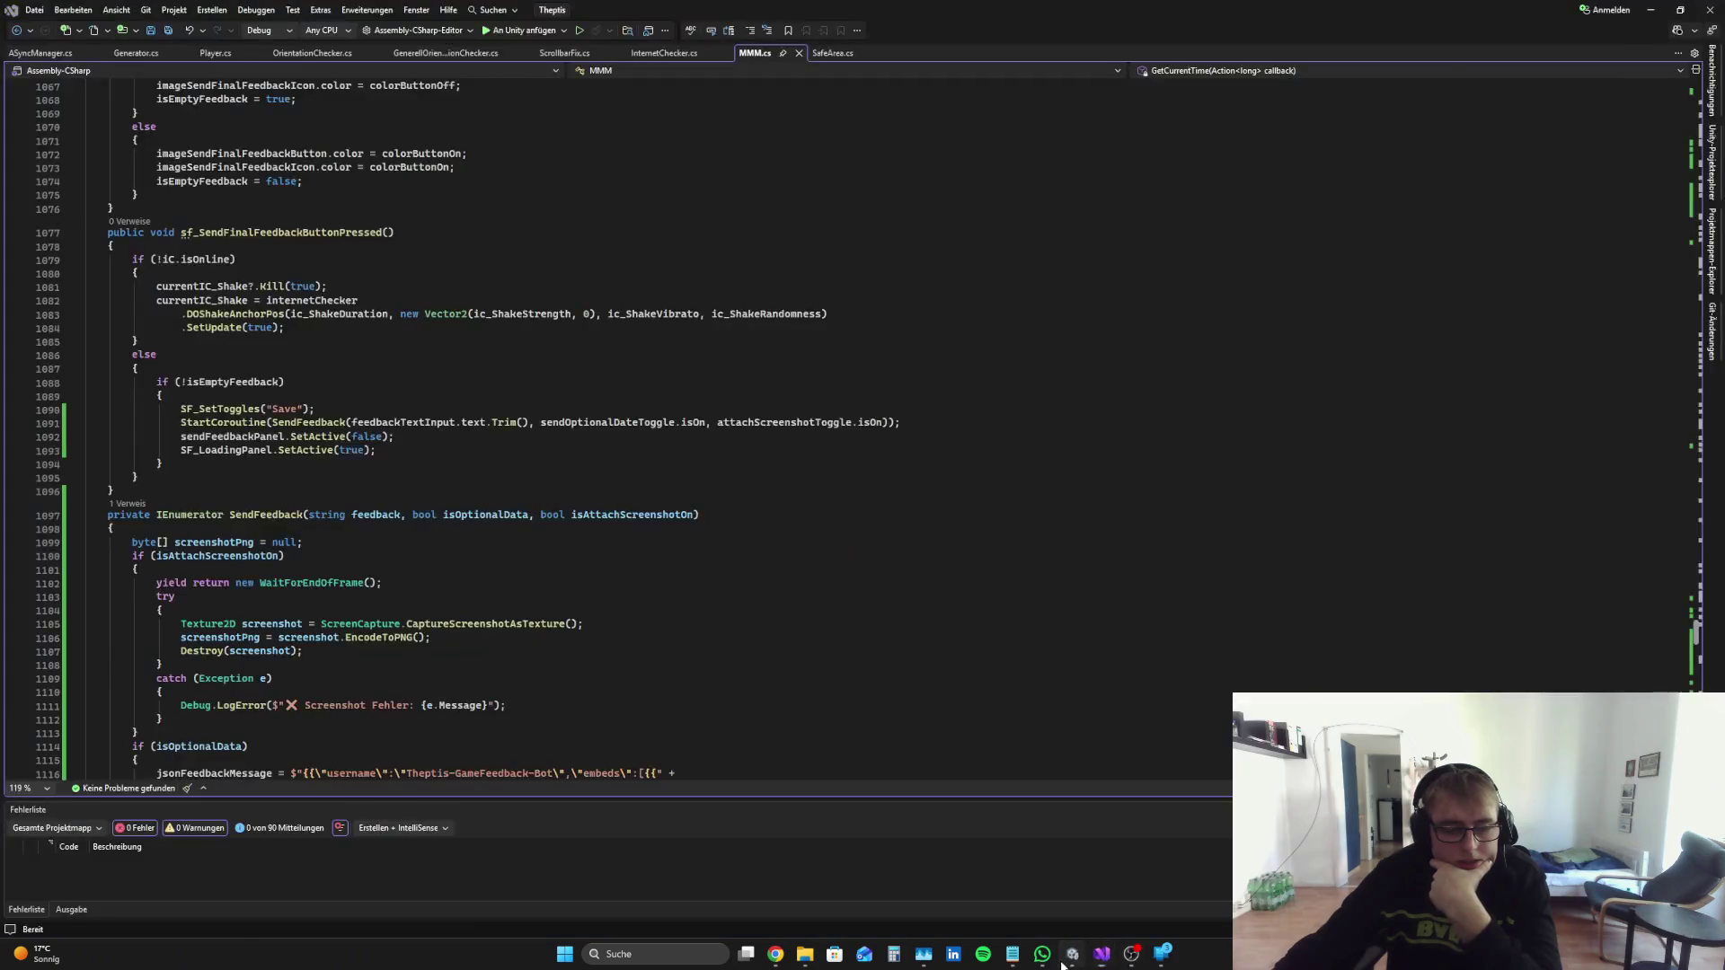
left_click(1070, 954)
left_click(63, 132)
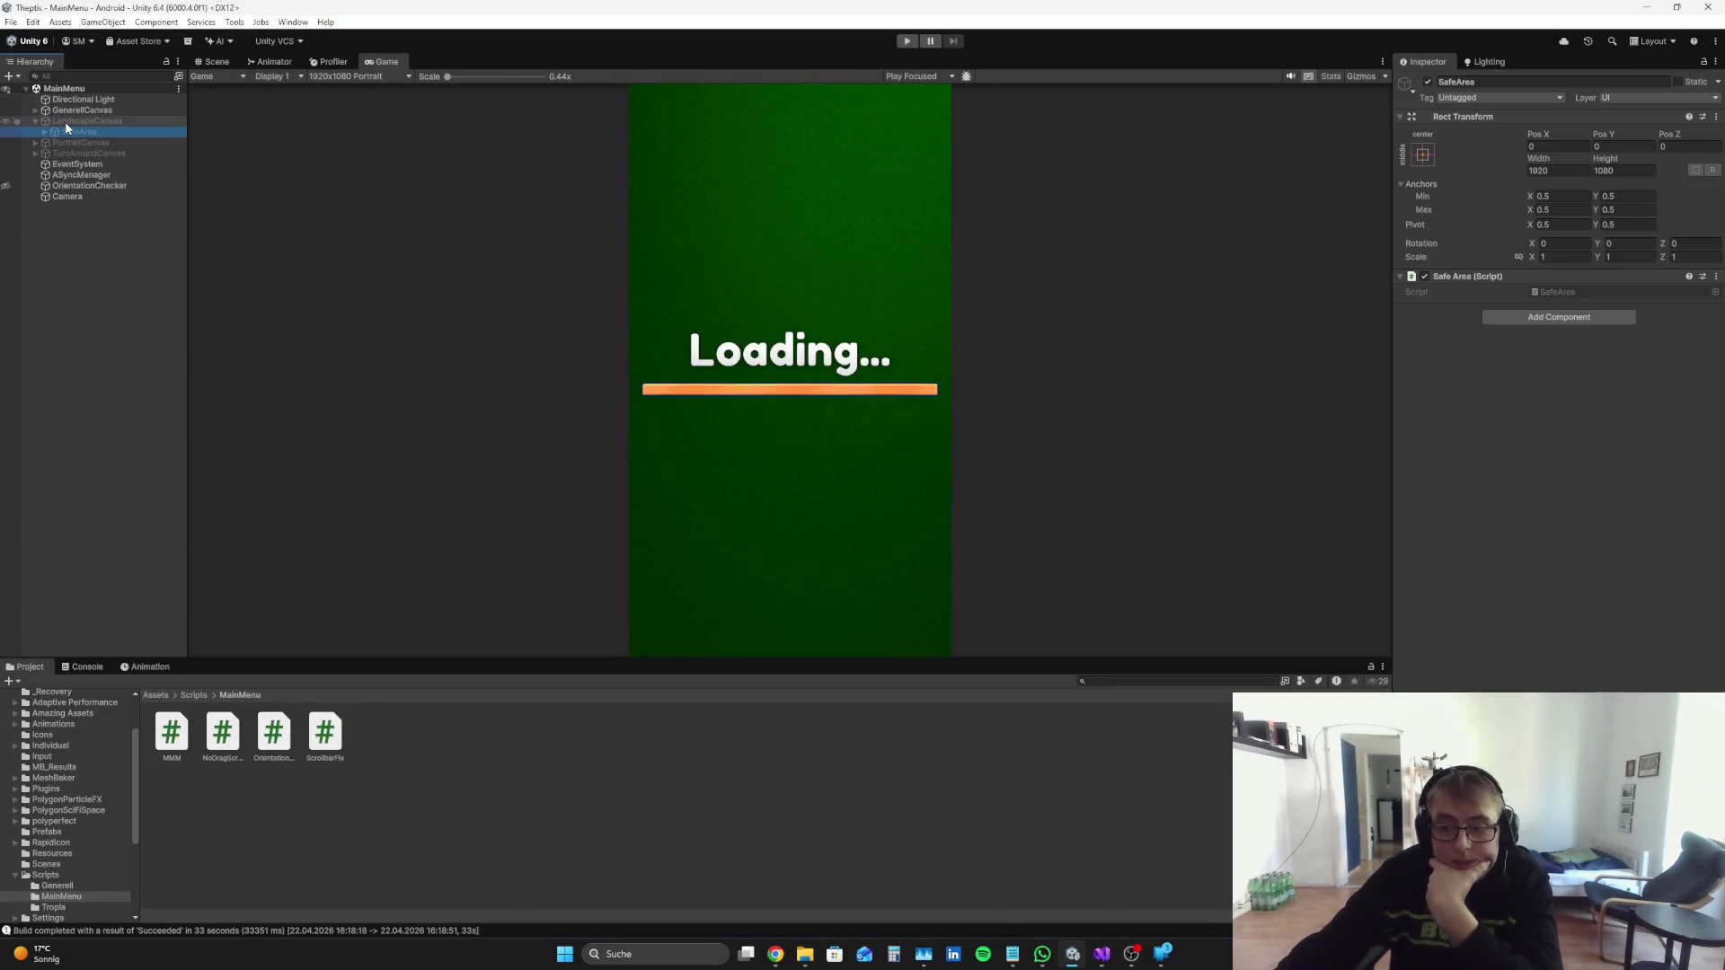
Step: Inspect the landscape SendFeedbackPanel's button and FeedbackText input field event hooks
left_click(43, 132)
left_click(139, 284)
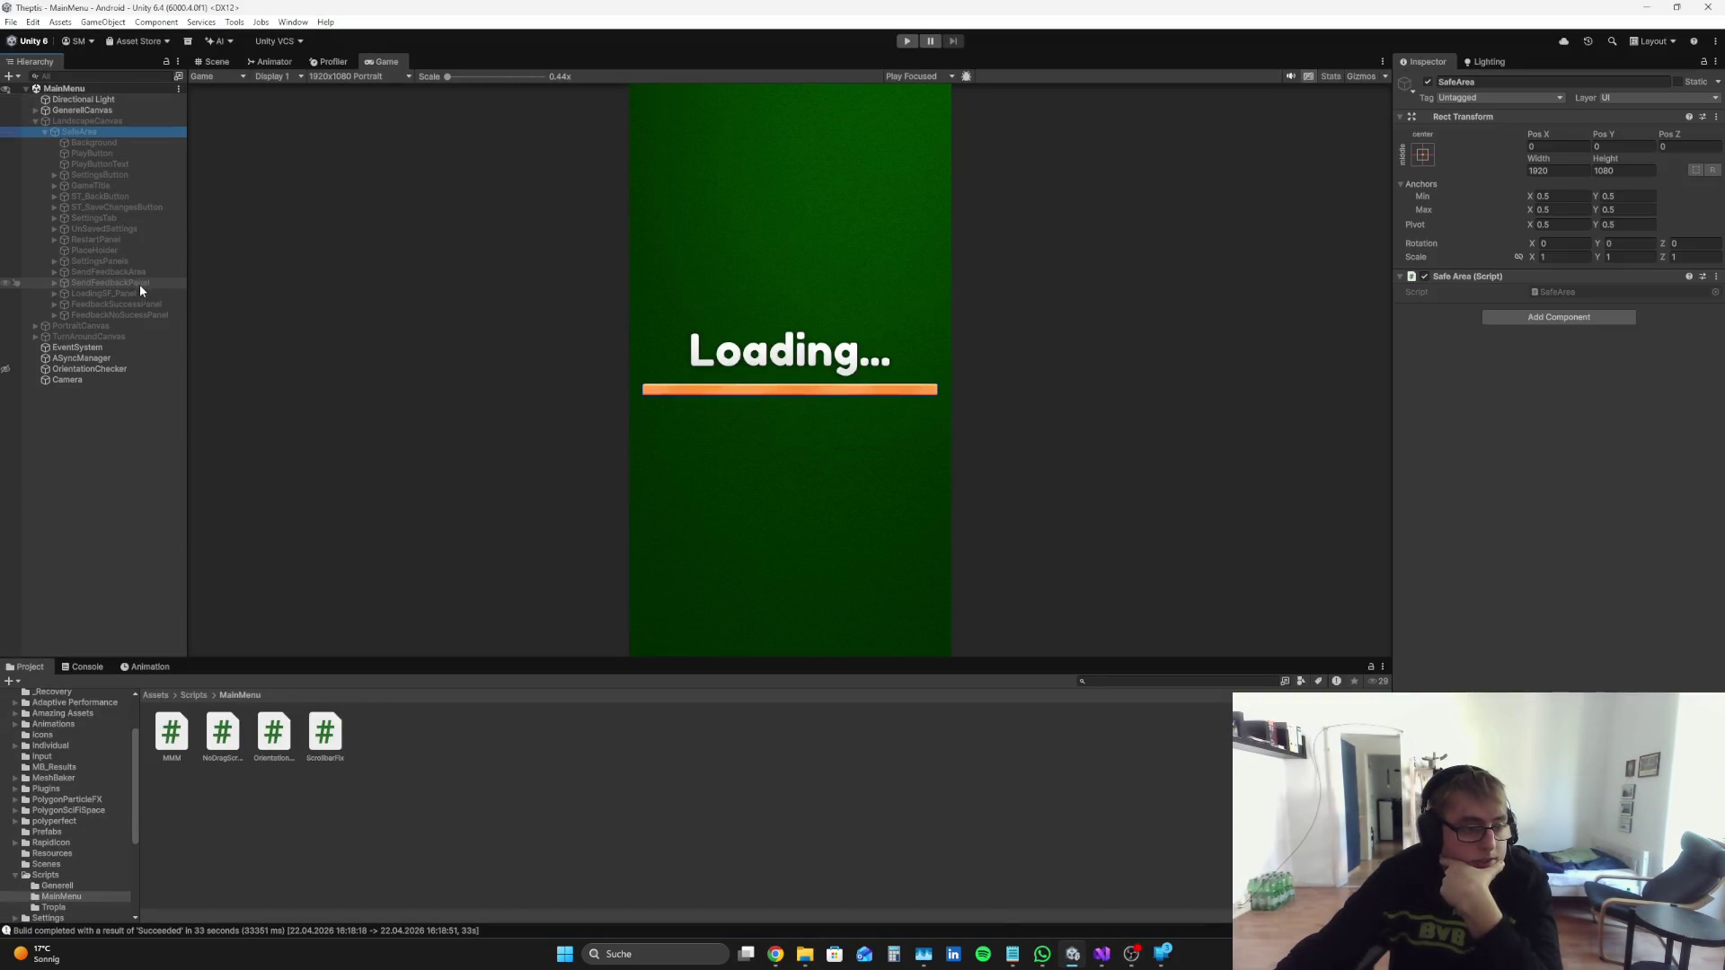
left_click(55, 282)
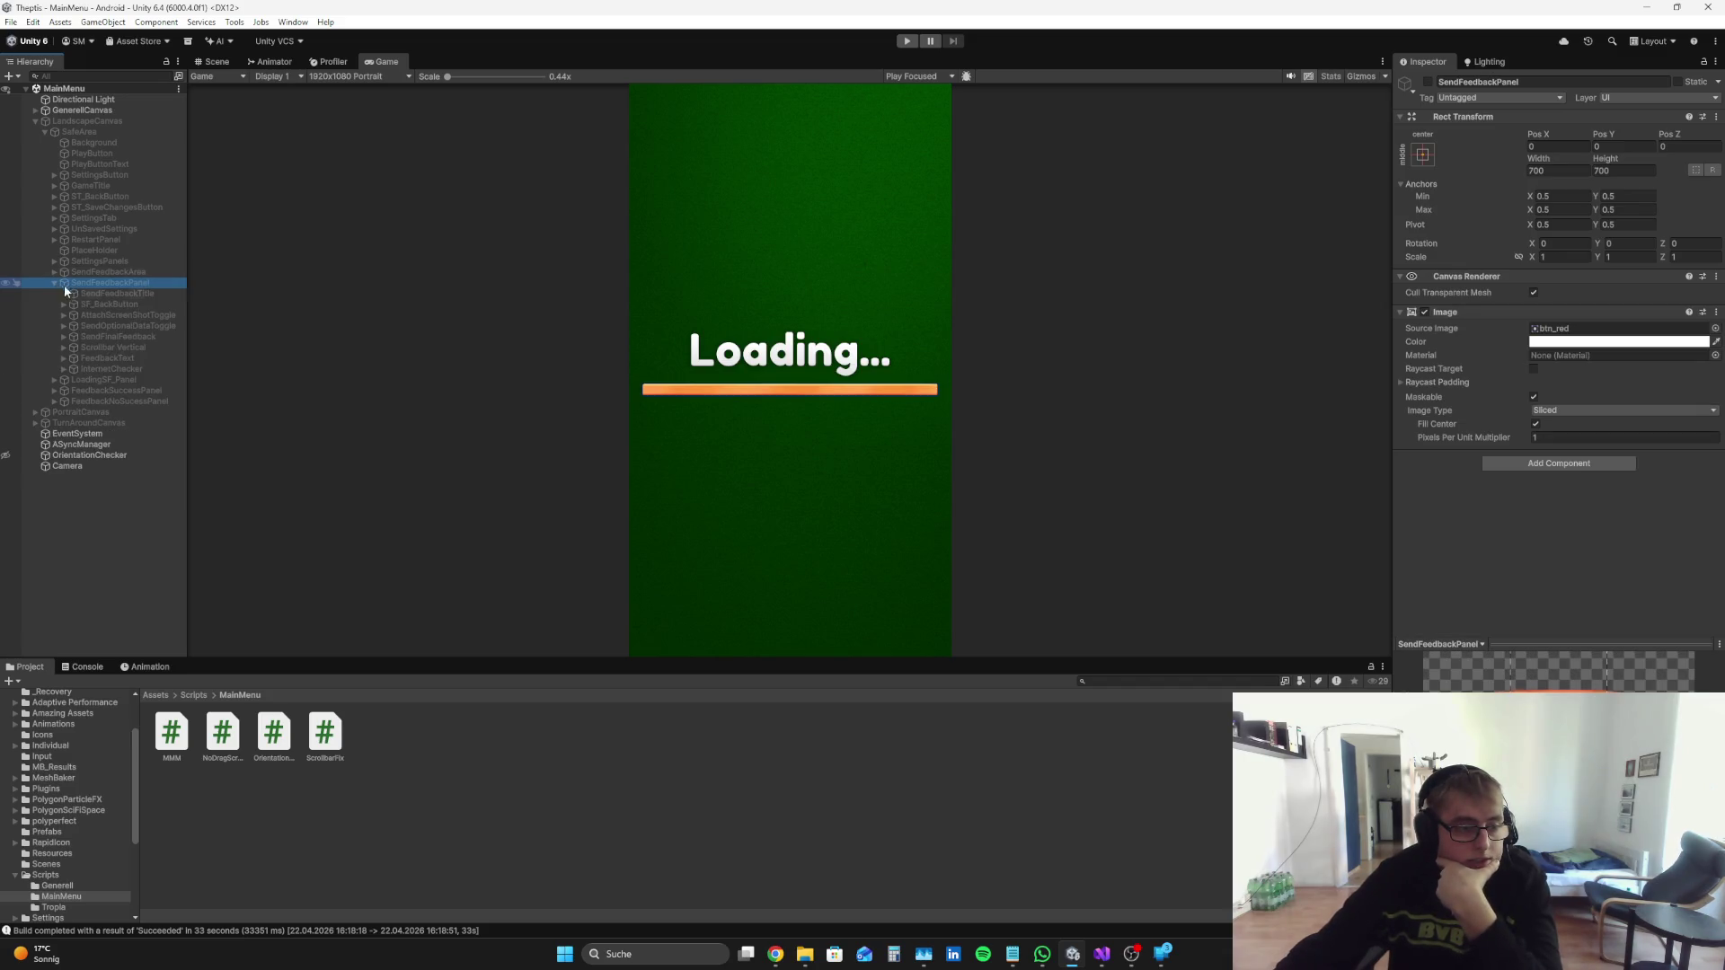
left_click(125, 338)
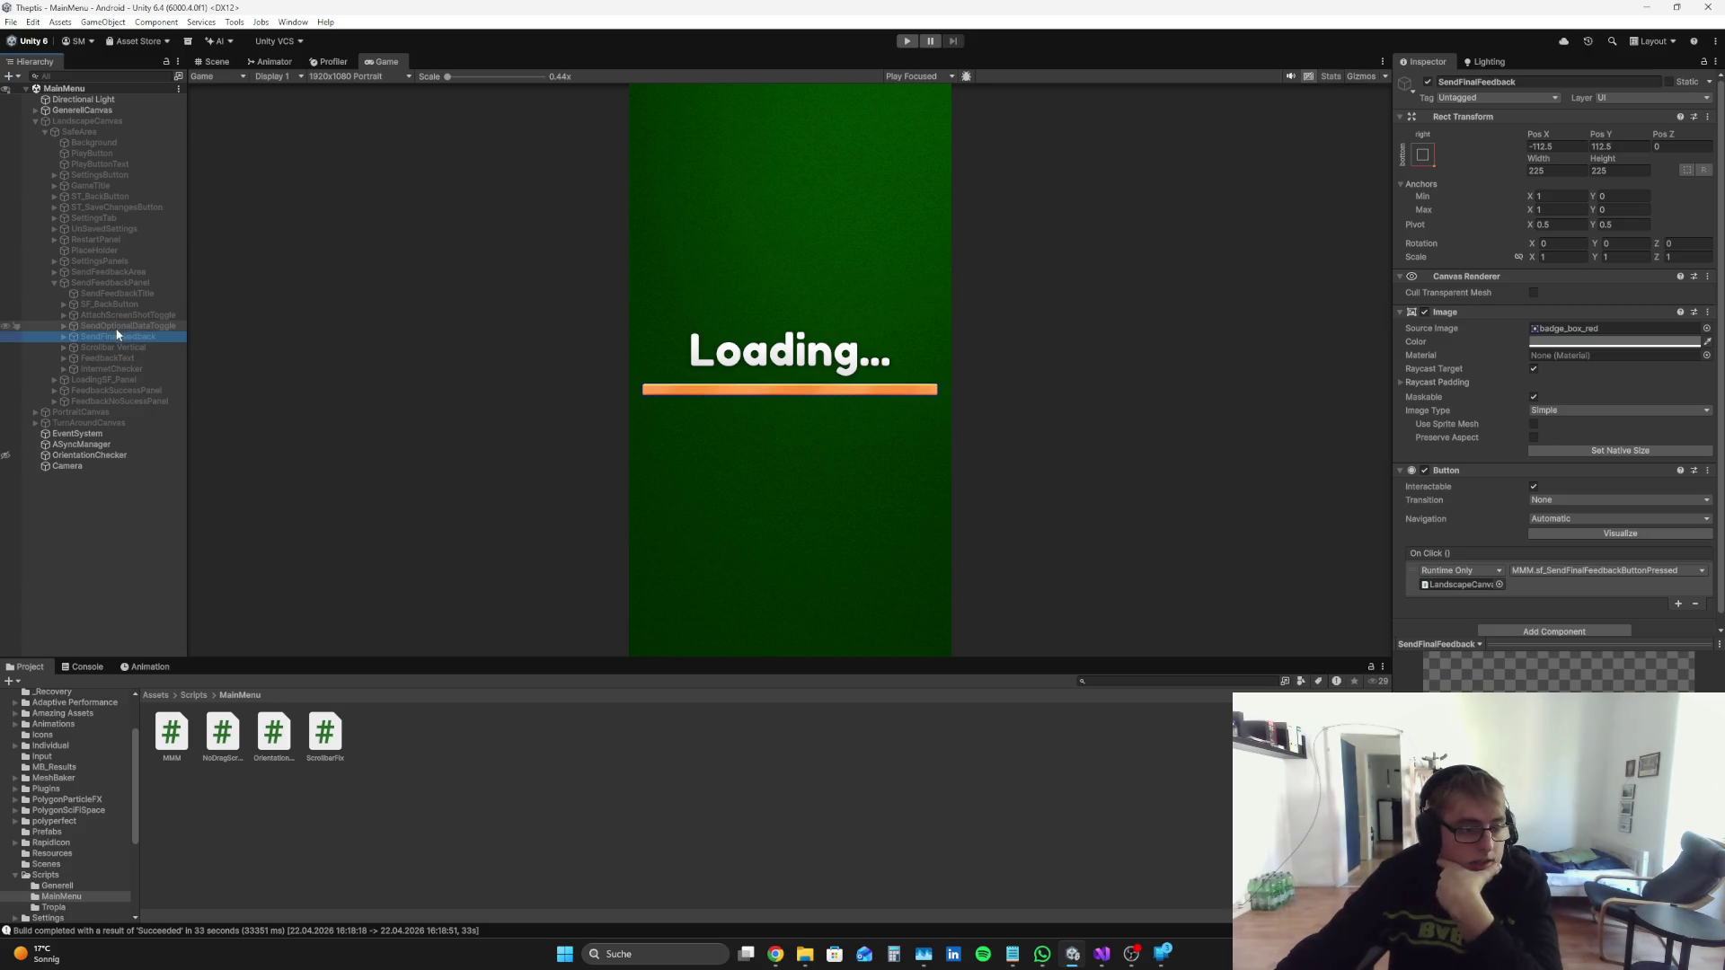
left_click(117, 356)
scroll(1597, 508, "down", 5)
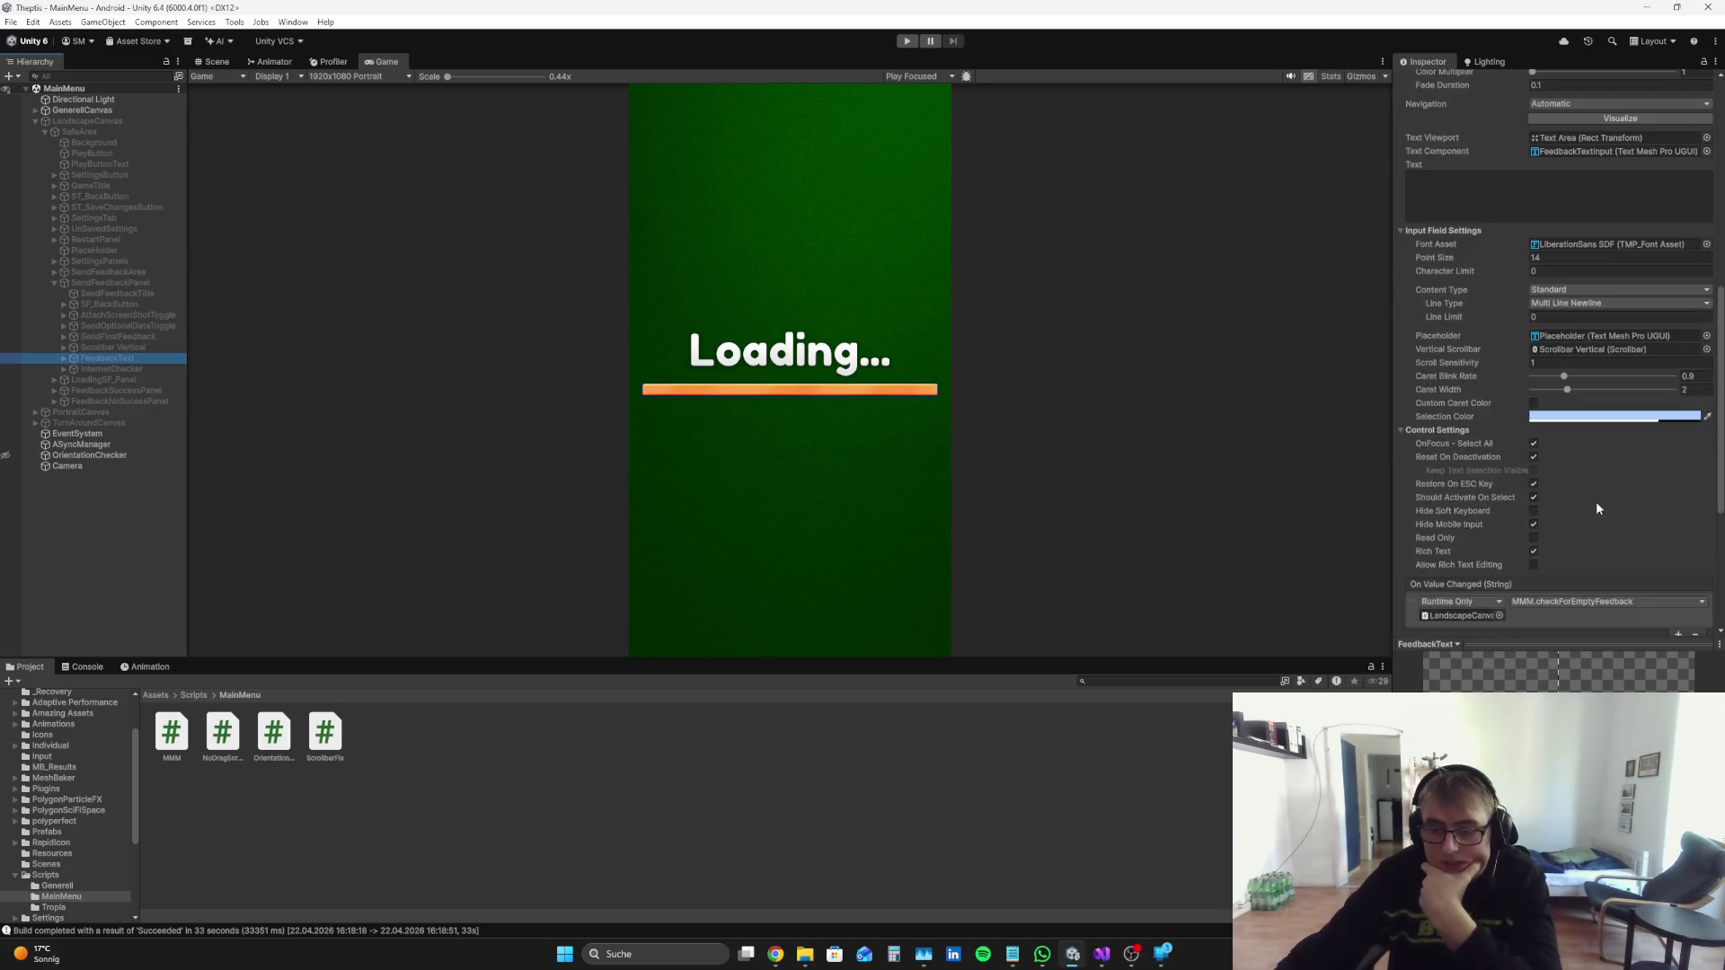
scroll(1597, 508, "down", 3)
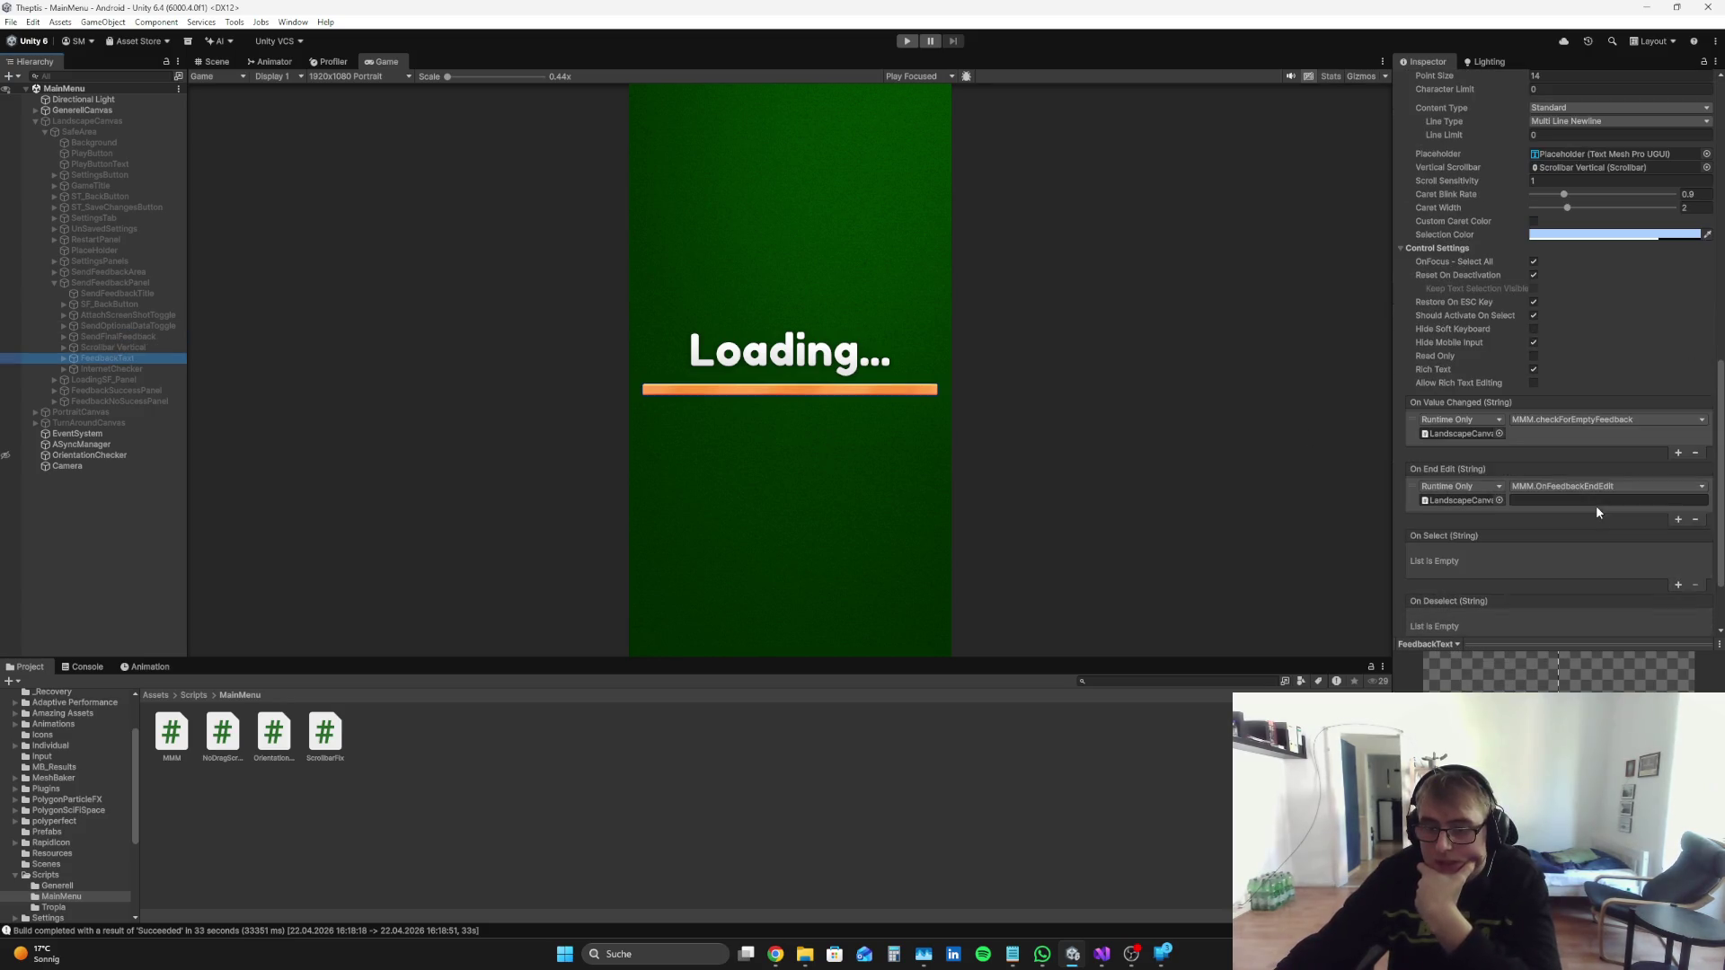
Step: Expand PortraitCanvas down to its SendFeedbackPanel and select the portrait FeedbackText
left_click(34, 411)
left_click(44, 422)
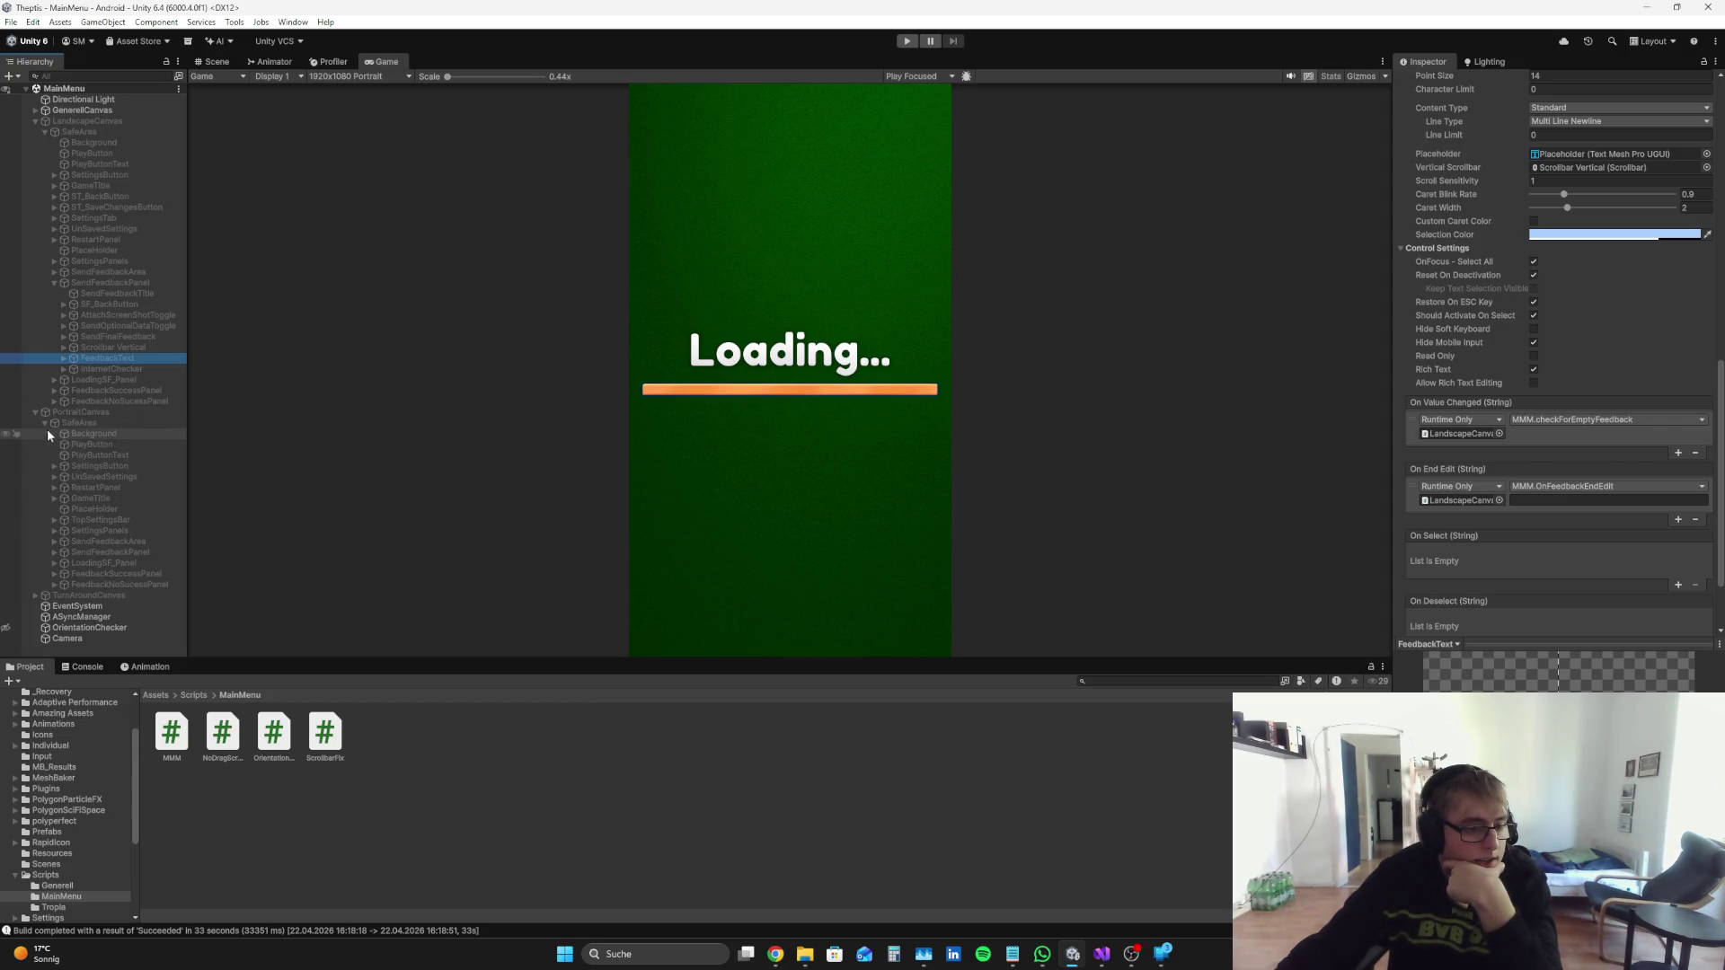
left_click(55, 551)
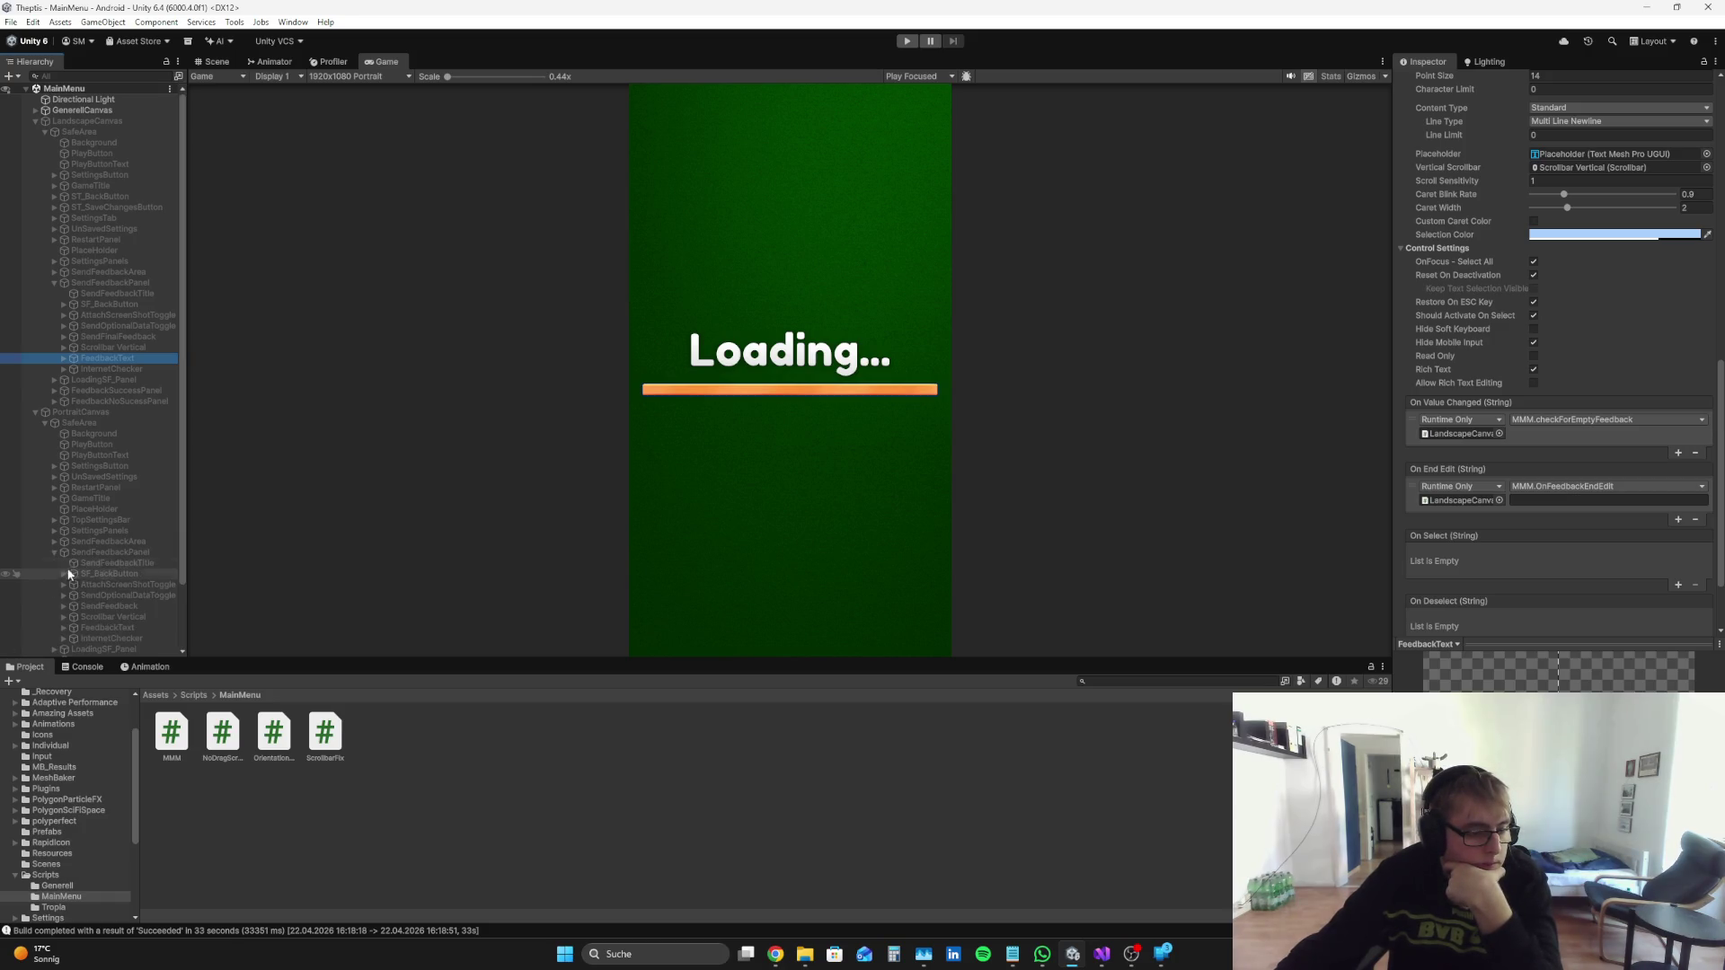
left_click(121, 627)
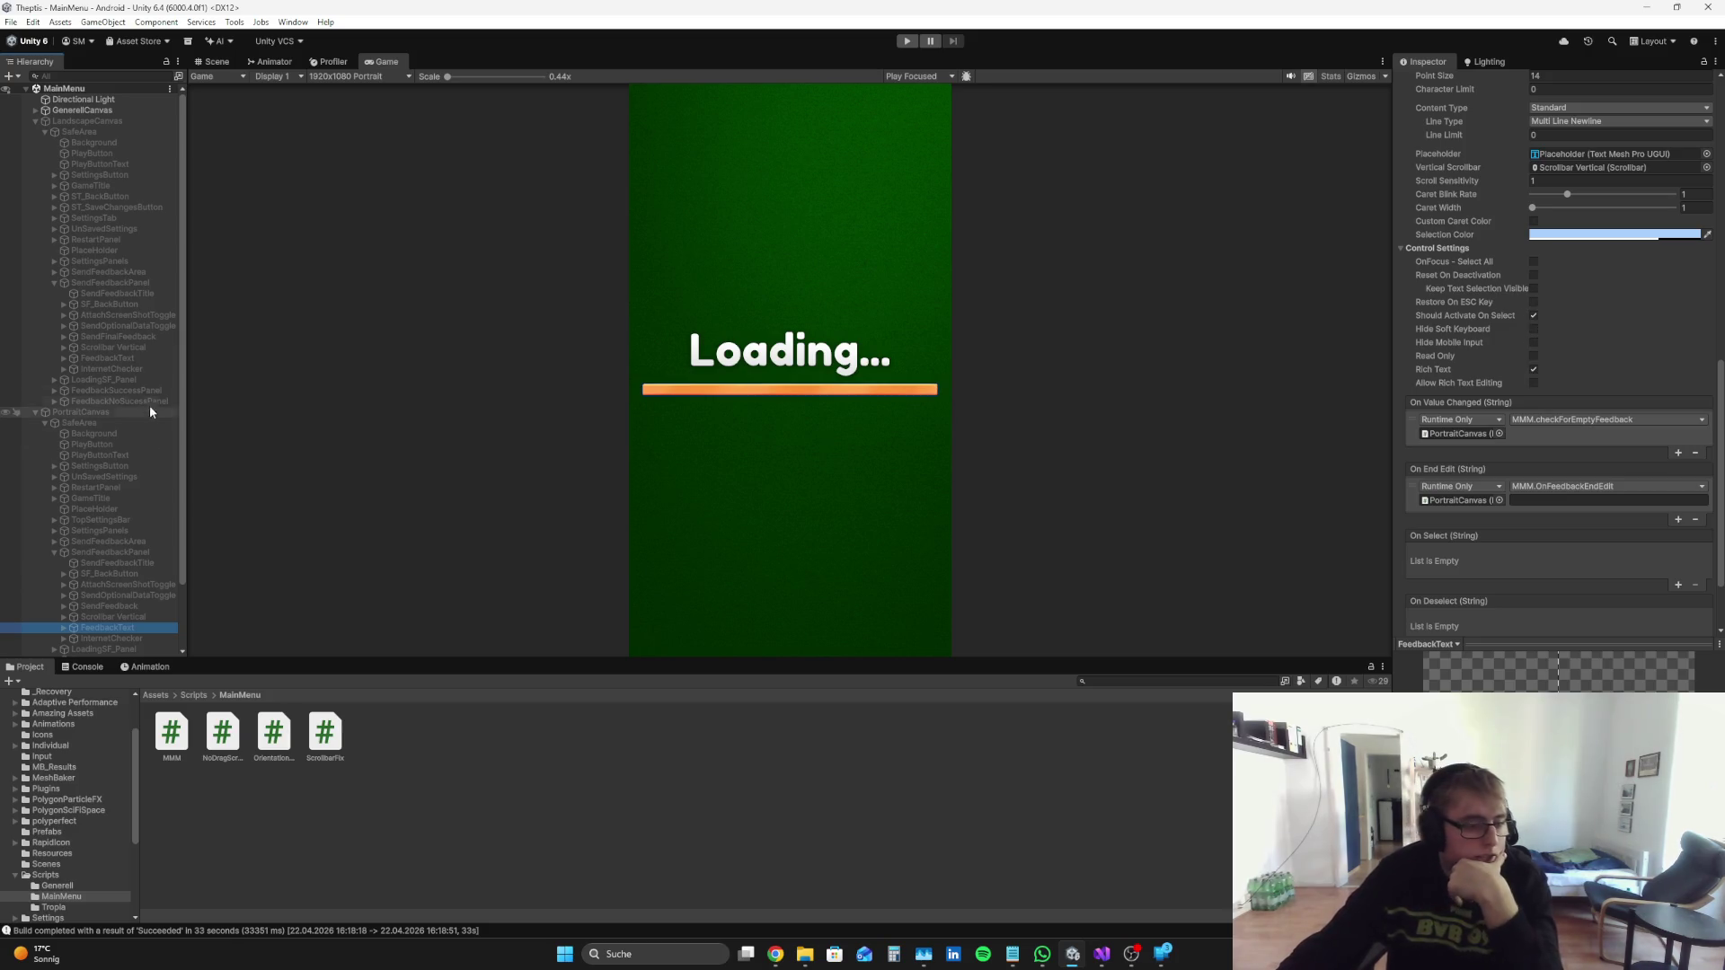
Step: On landscape FeedbackText, turn off Hide Mobile Input, OnFocus - Select All, Reset On Deactivation, Restore On ESC Key
left_click(138, 357)
left_click(1533, 342)
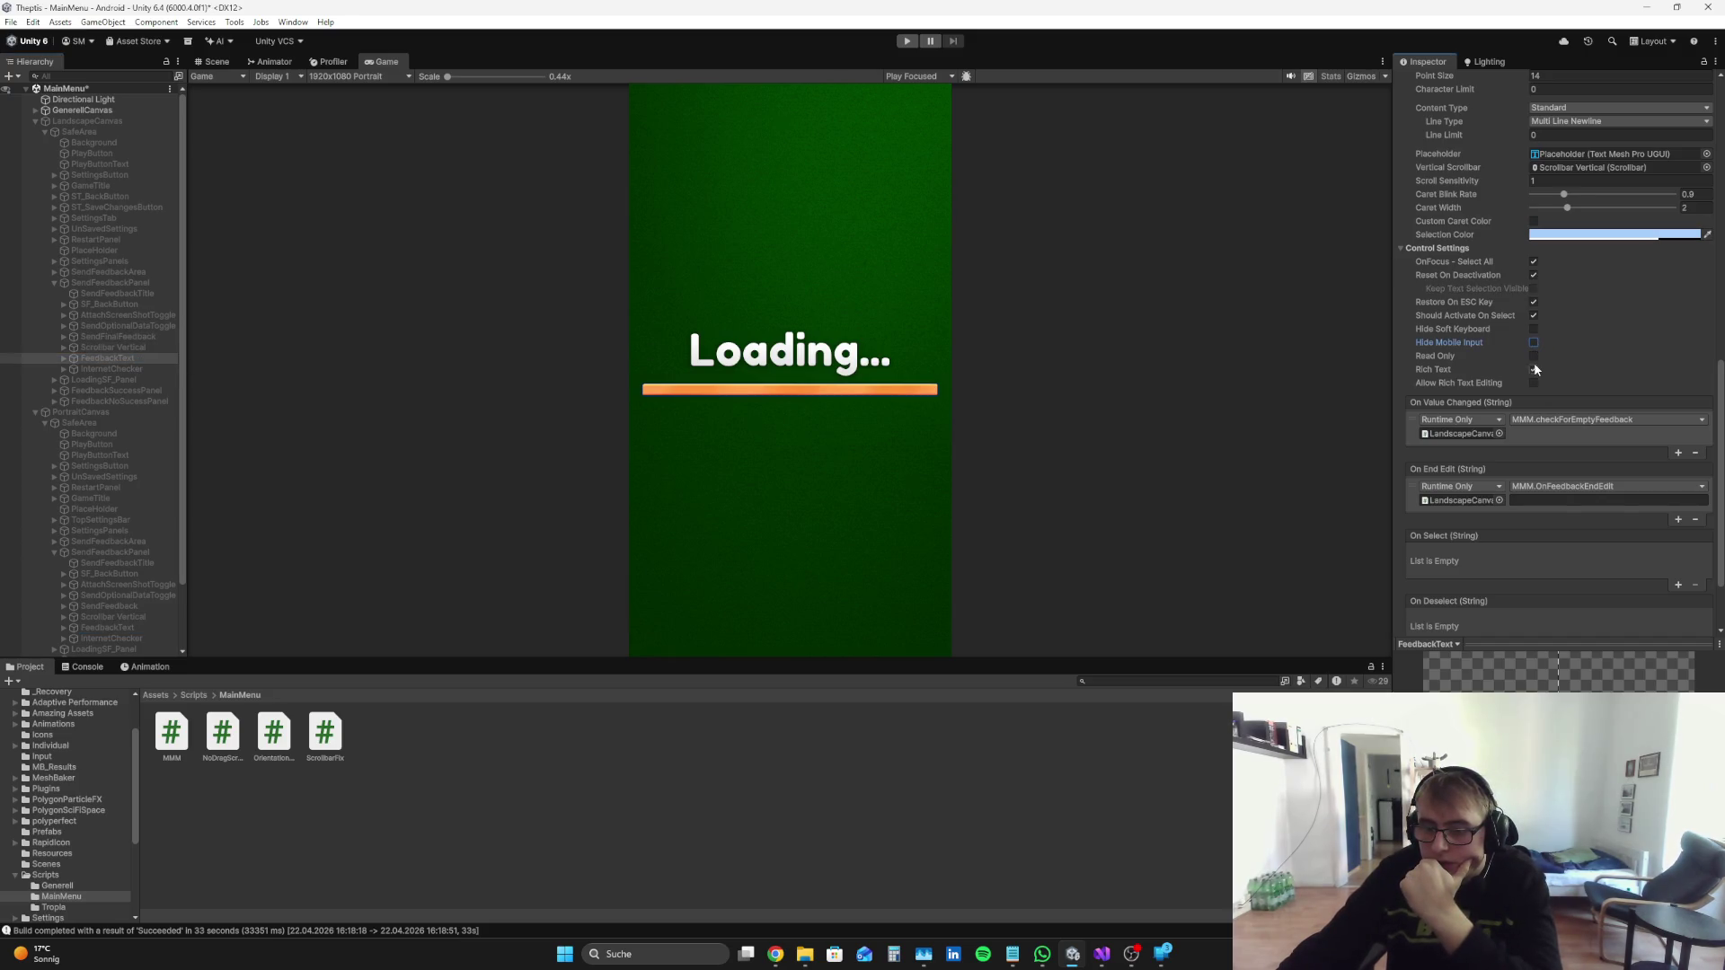
left_click(1533, 302)
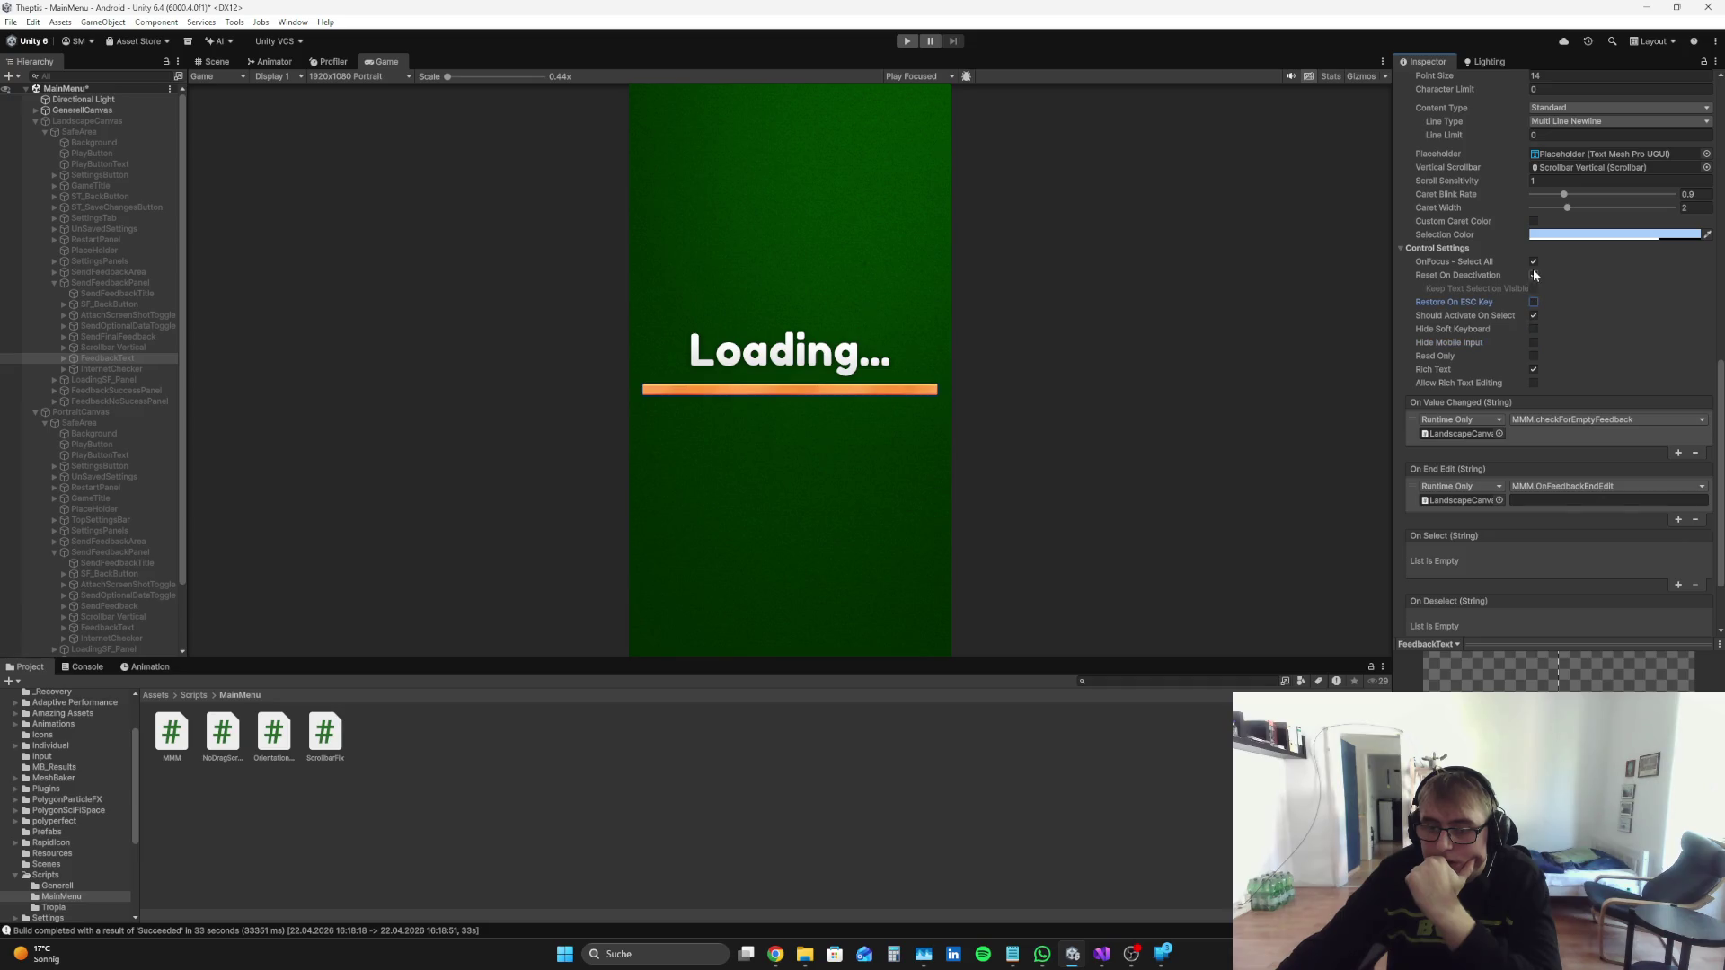
left_click(1533, 275)
left_click(1533, 262)
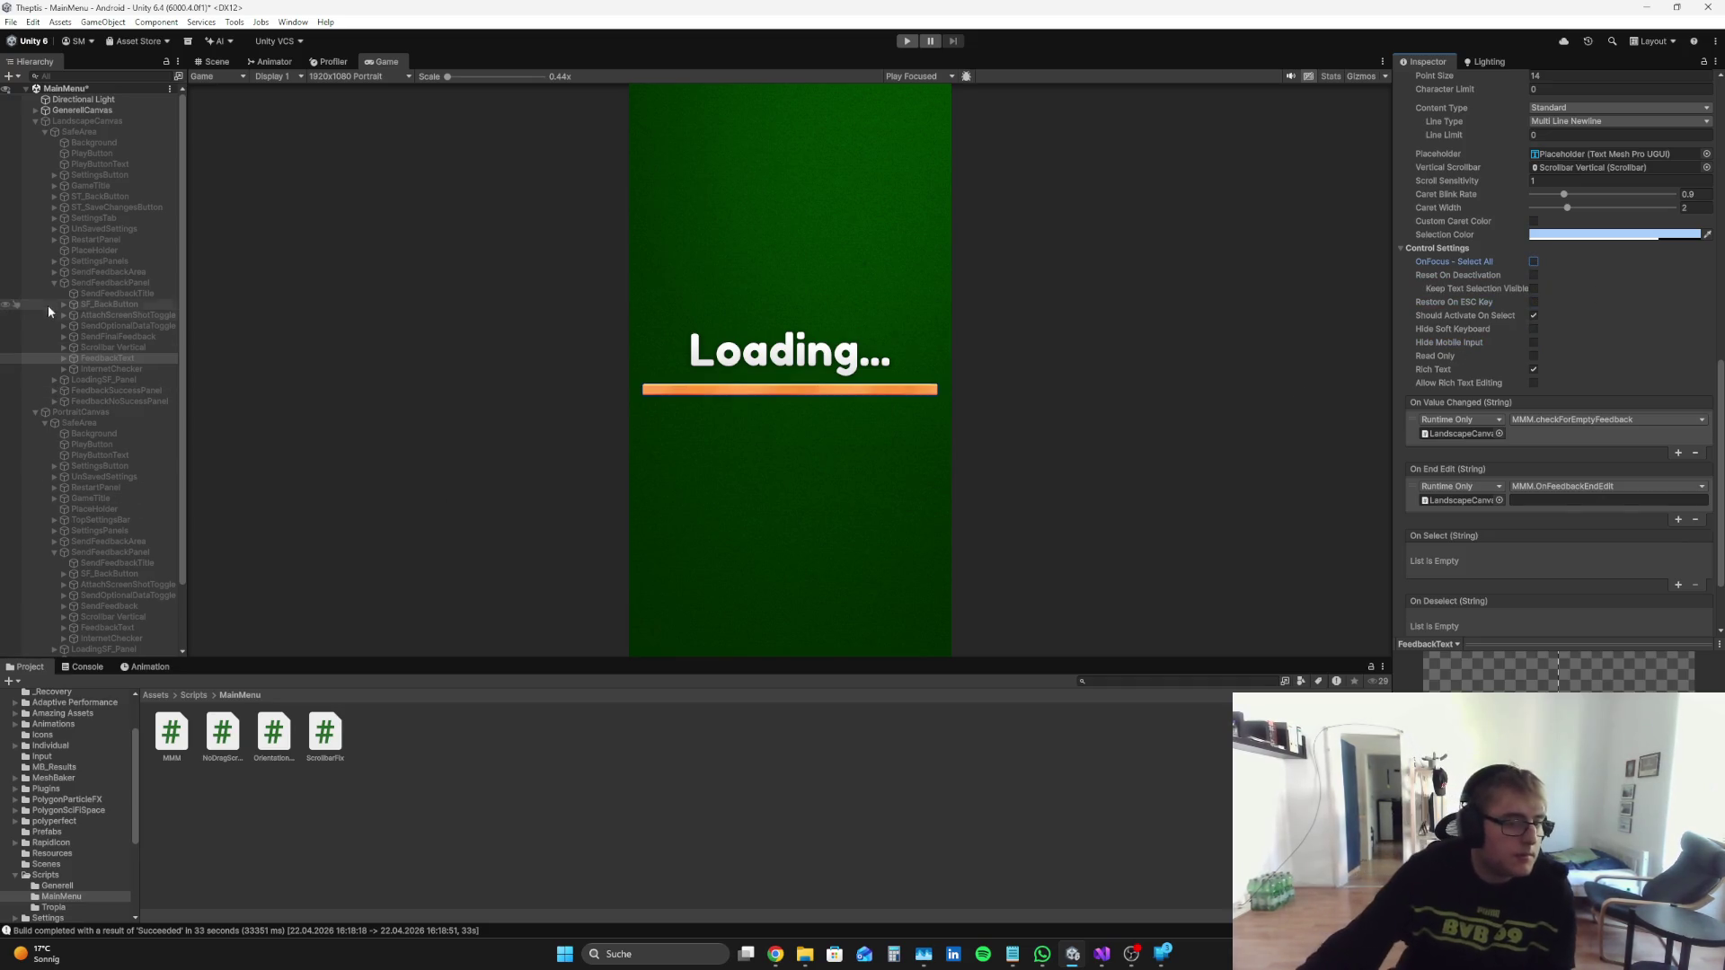
Step: Set the portrait FeedbackText input field's Caret Width to 2
left_click(136, 628)
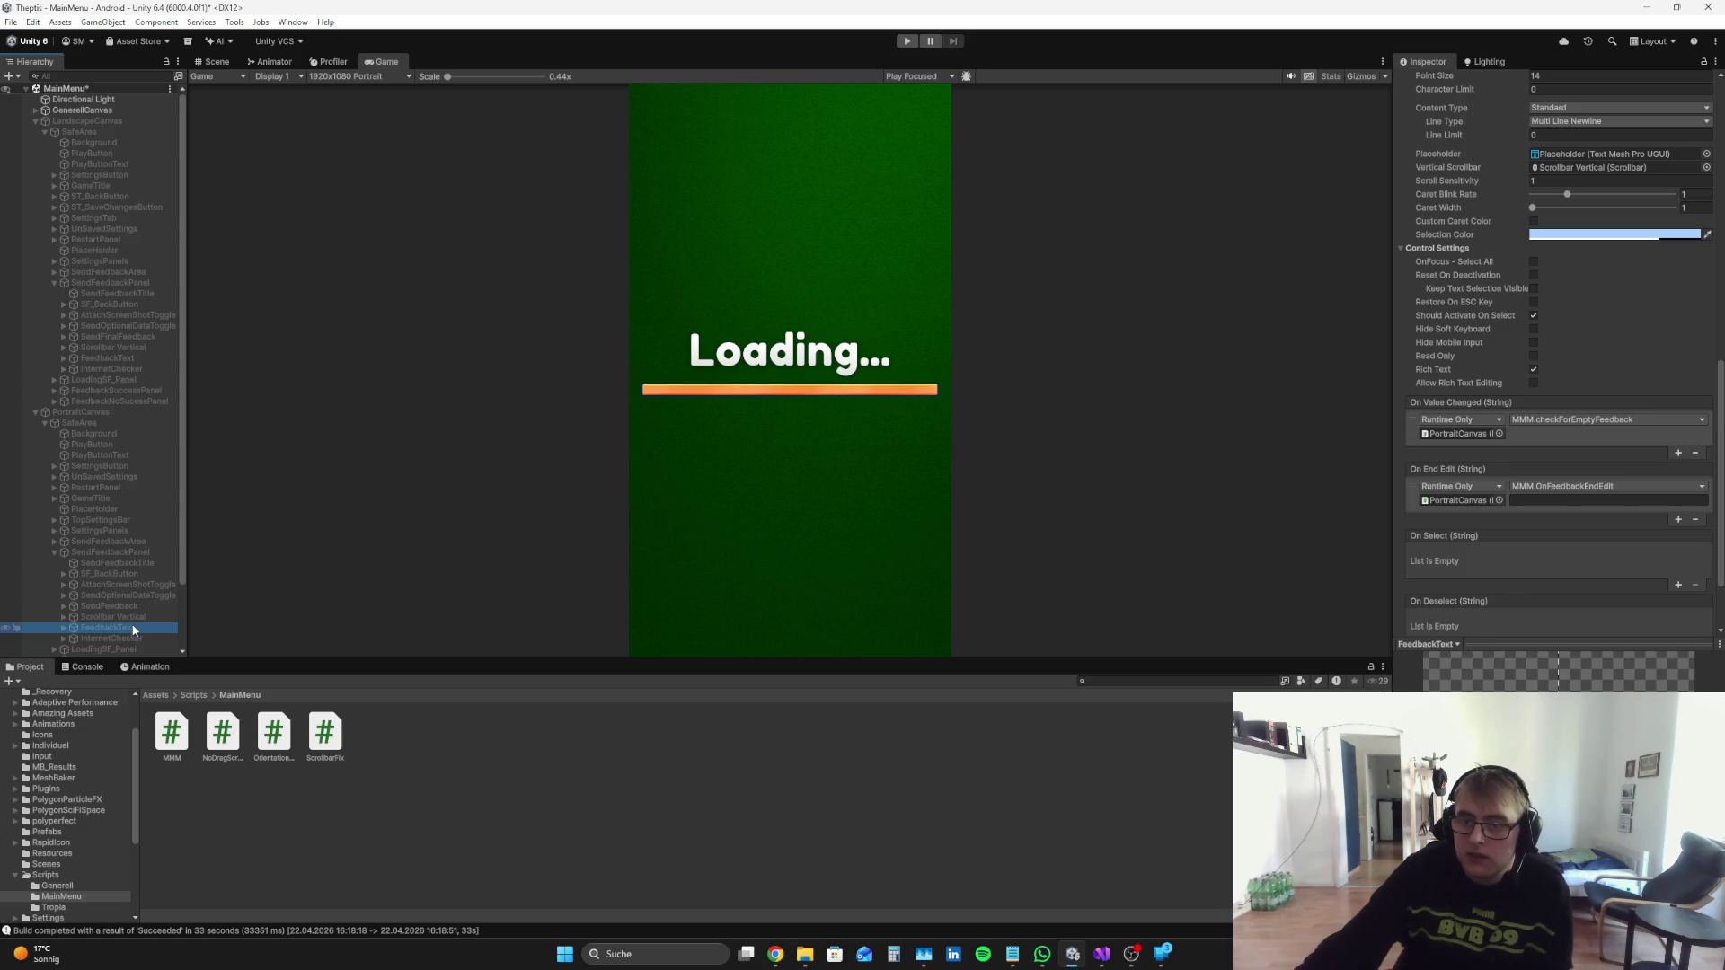
left_click(139, 357)
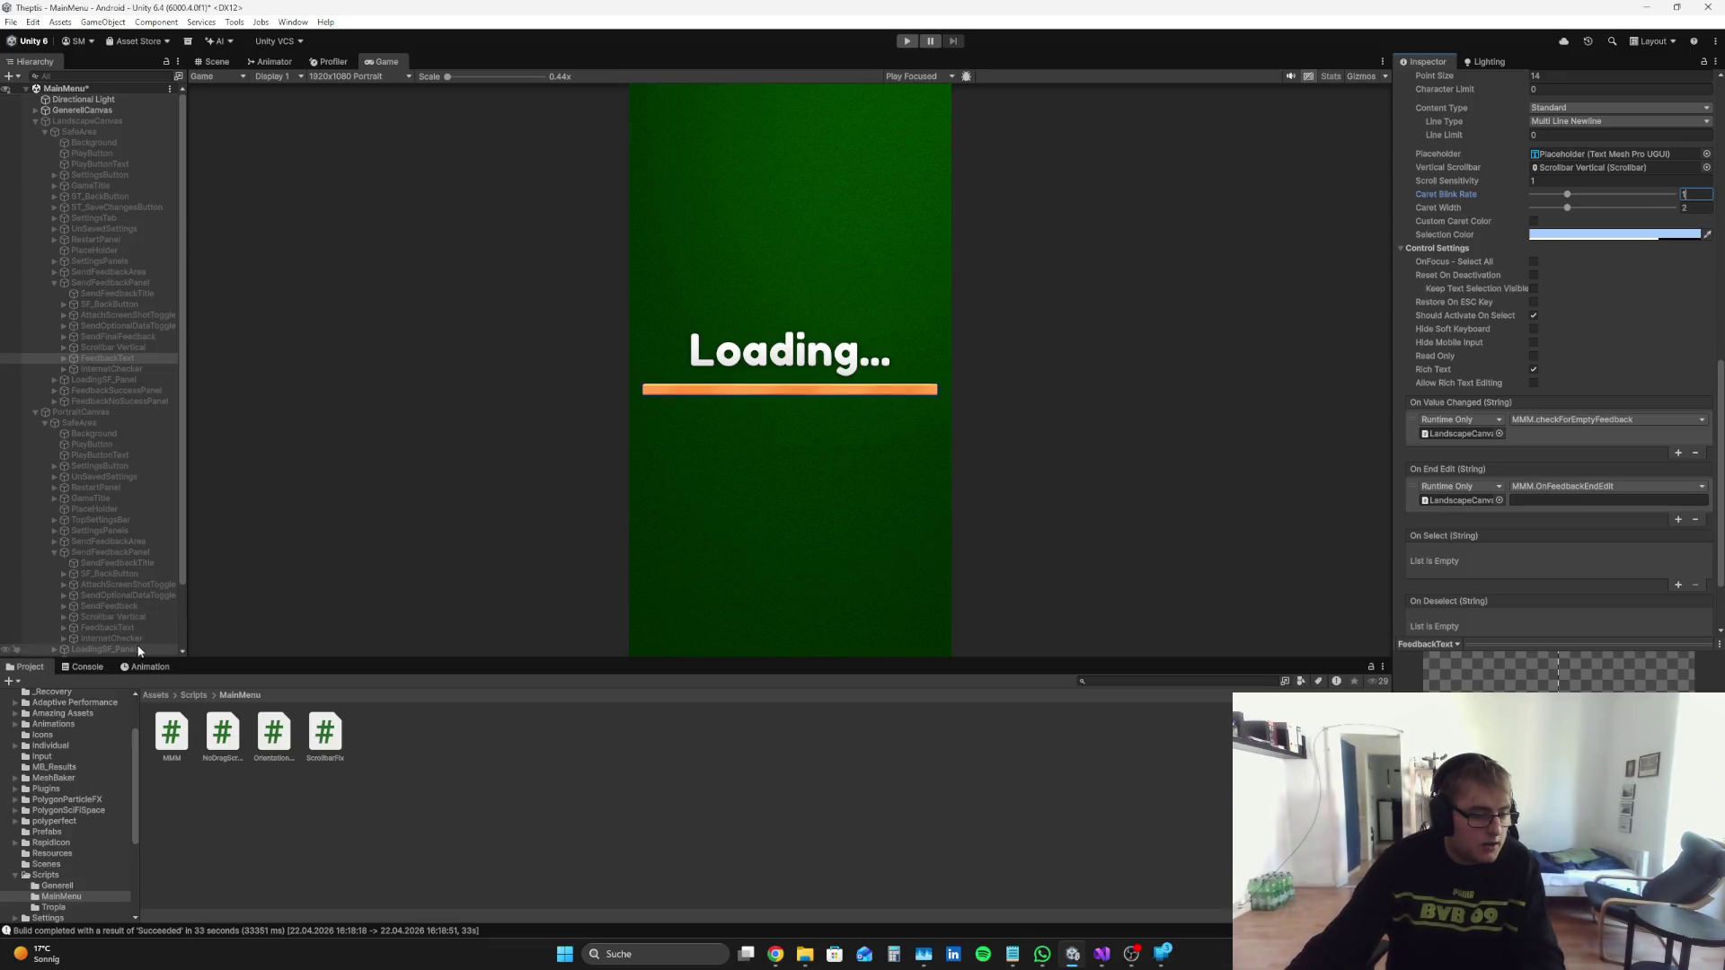
left_click(144, 617)
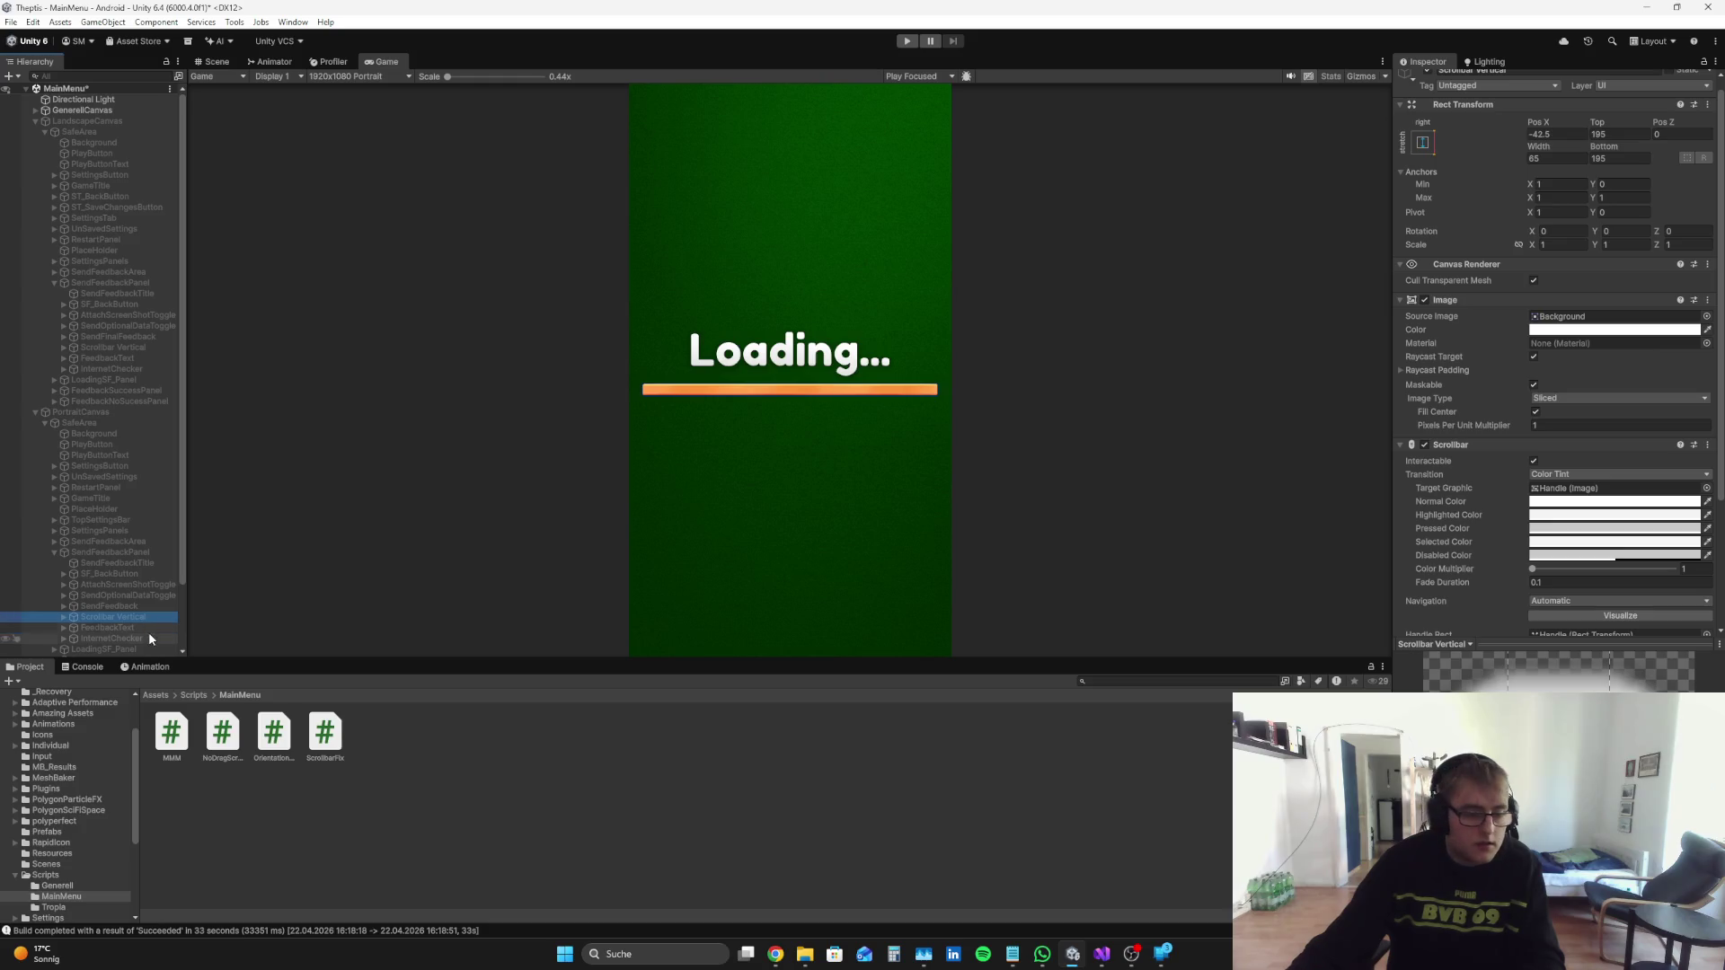
left_click(145, 628)
scroll(1683, 369, "down", 10)
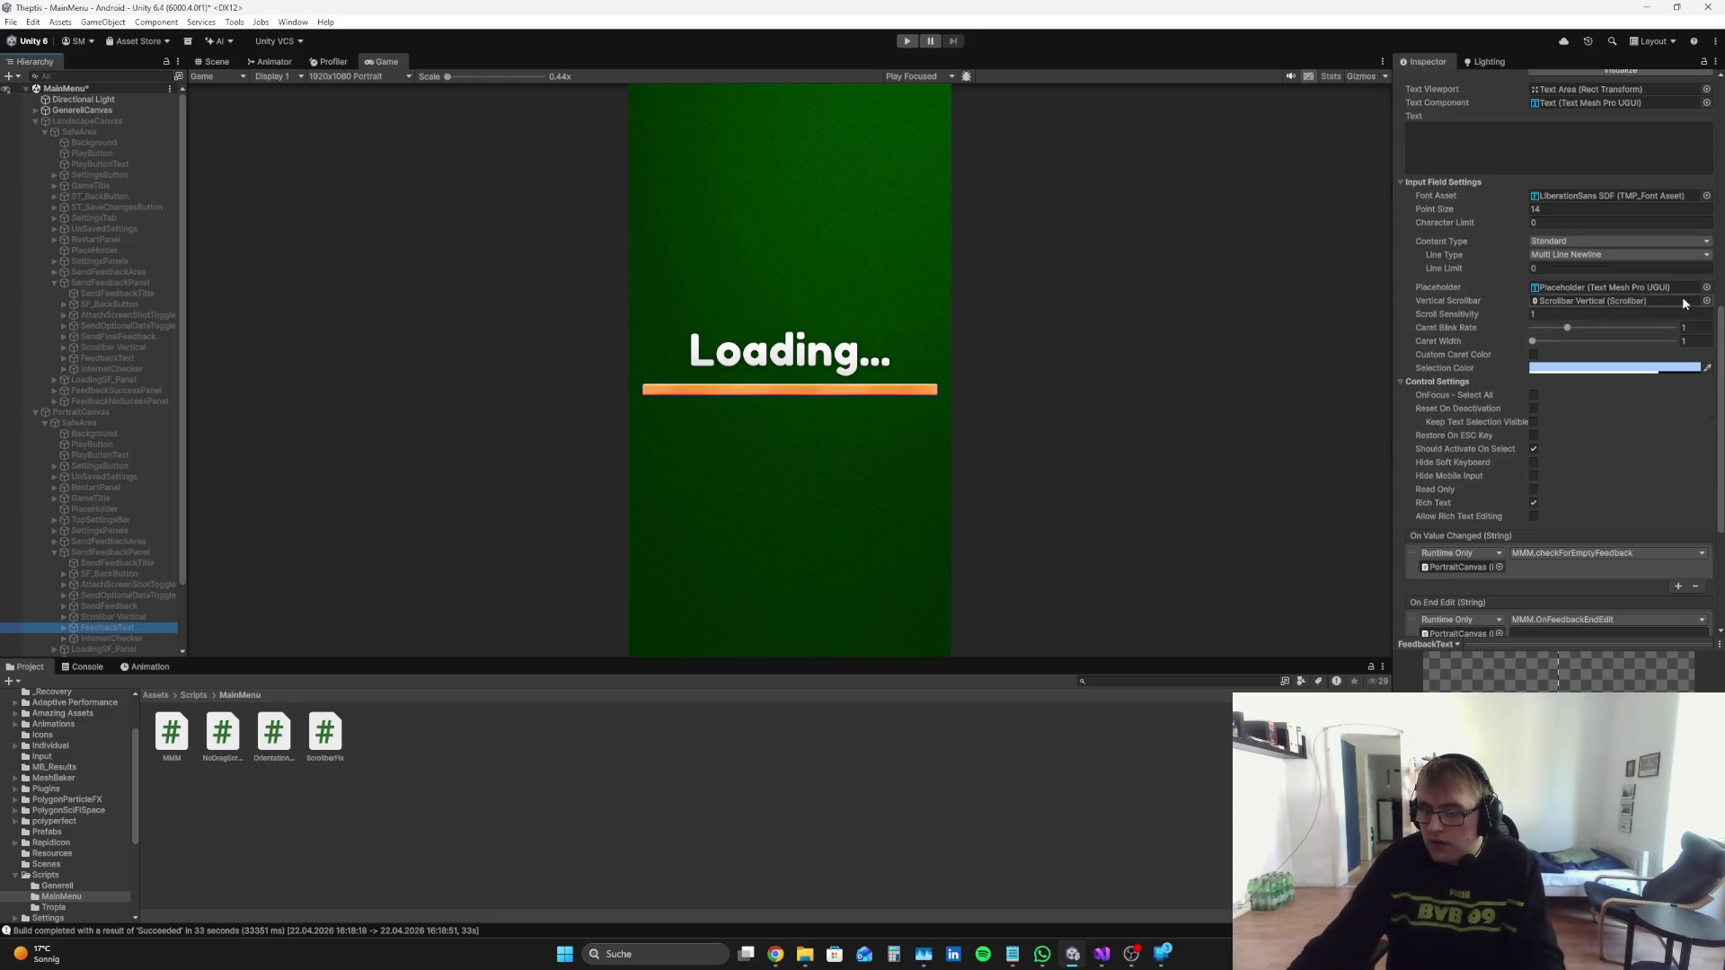
left_click(1696, 343)
type("2")
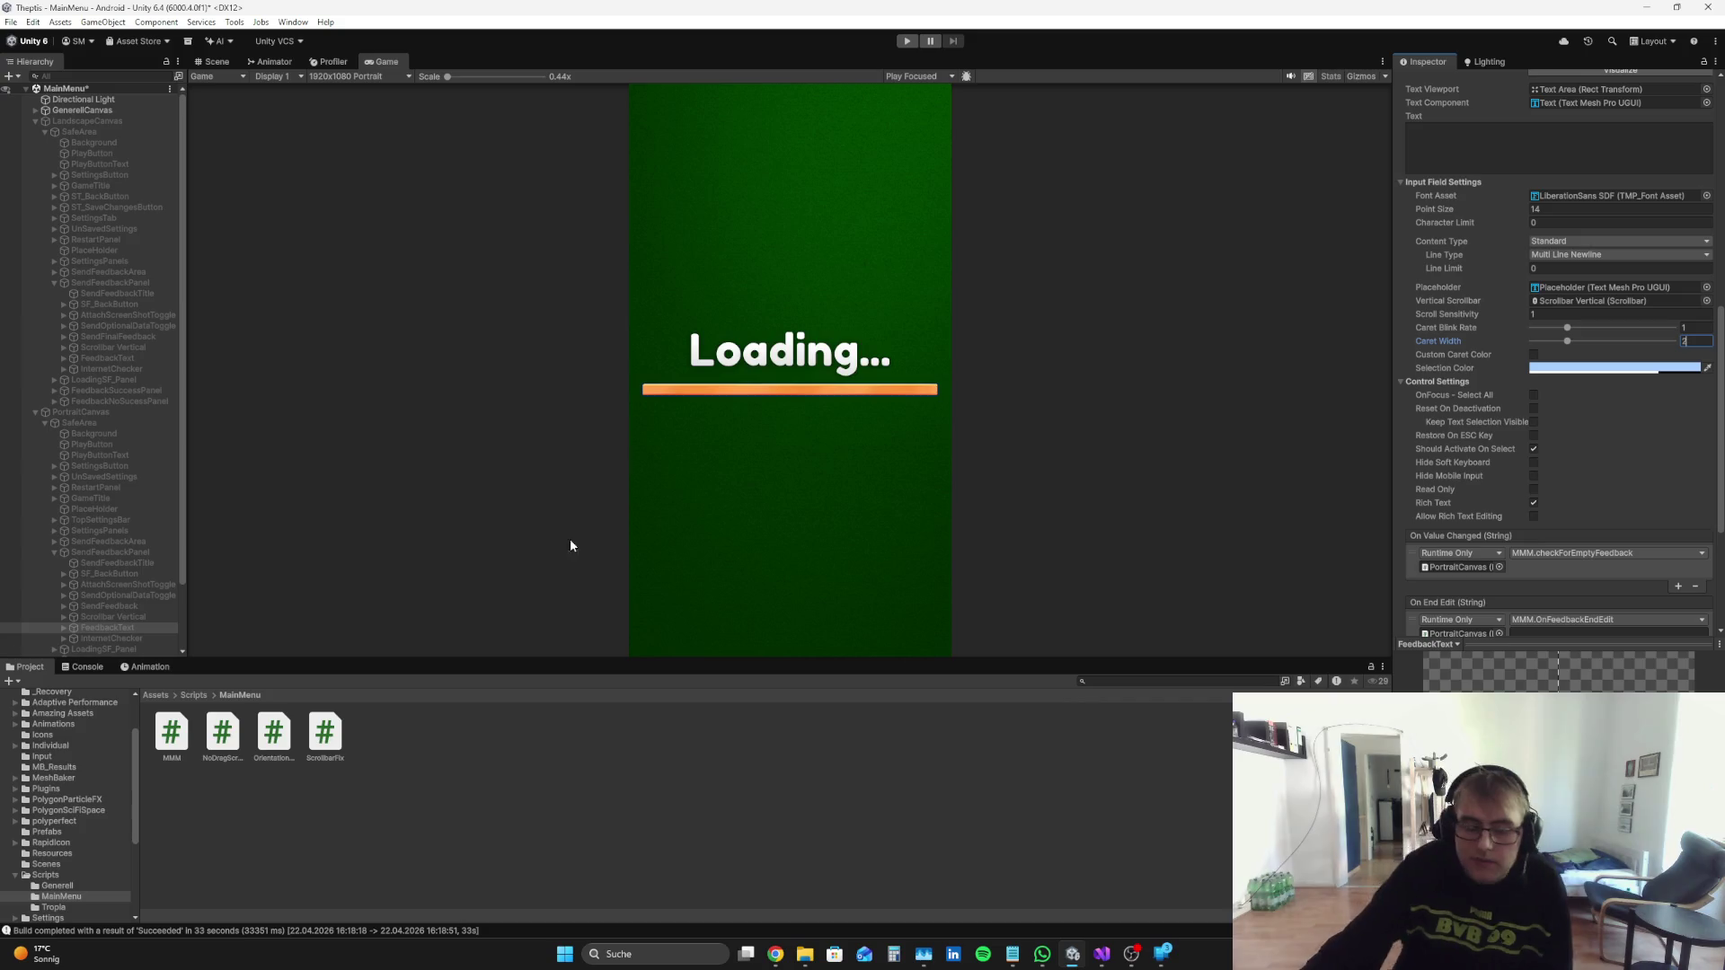
Step: Compare the landscape and portrait FeedbackText settings again, ending on the portrait field
left_click(144, 359)
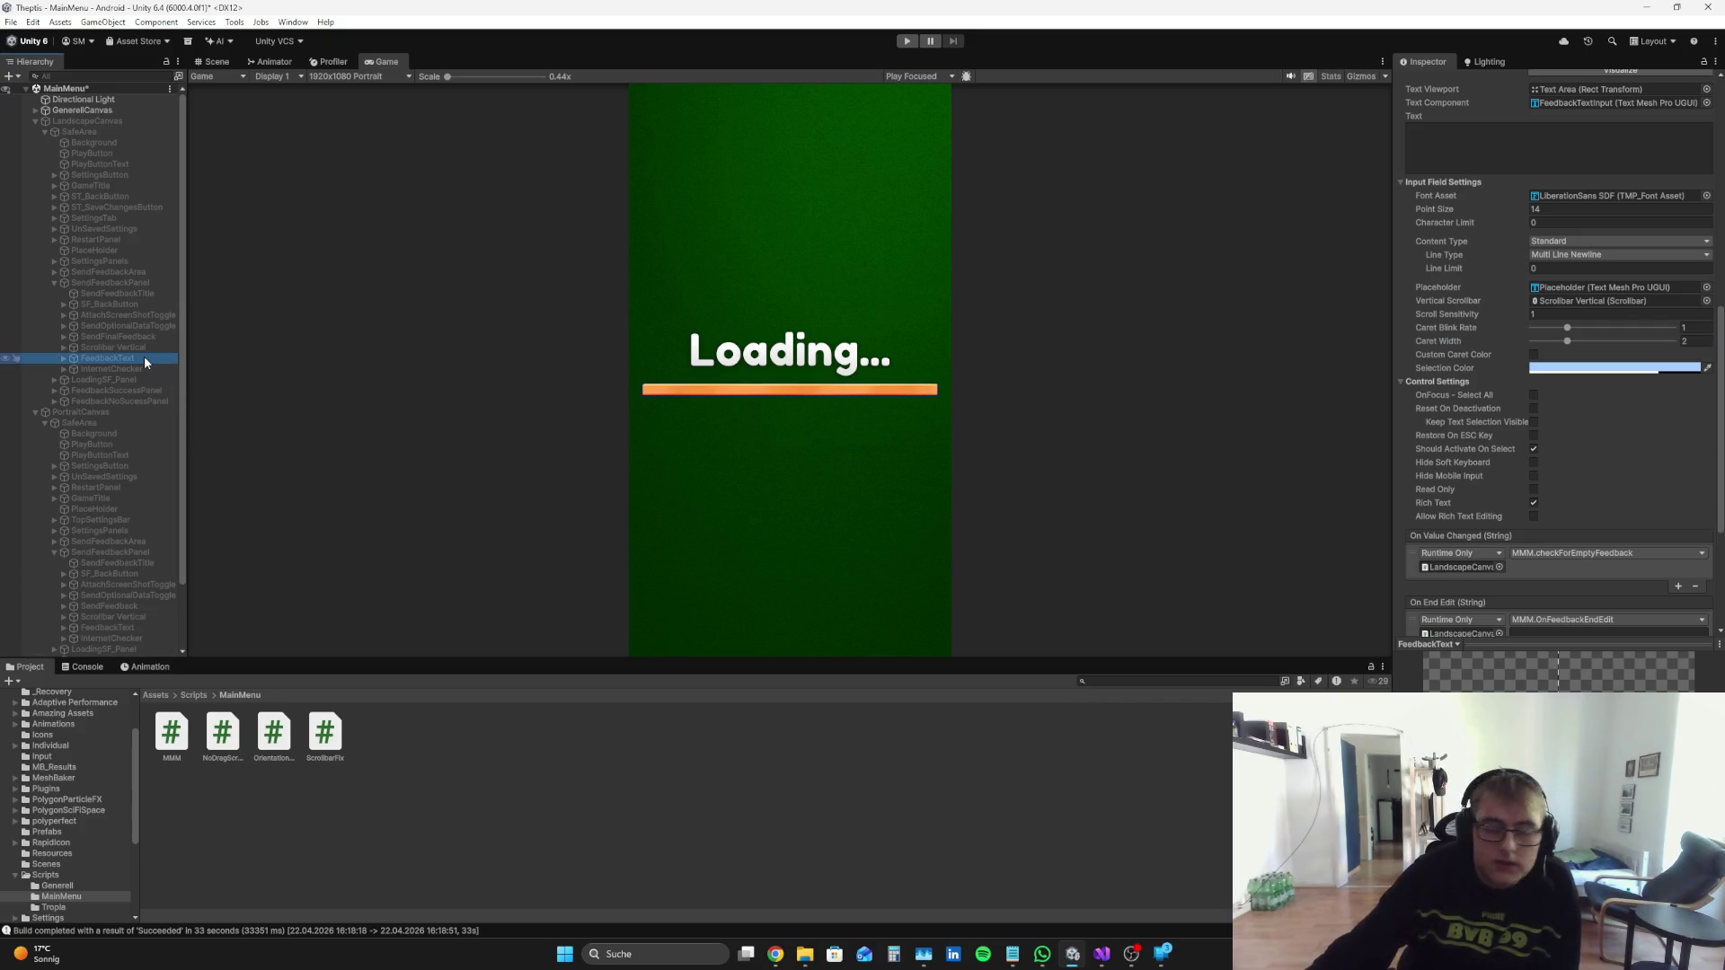
left_click(131, 628)
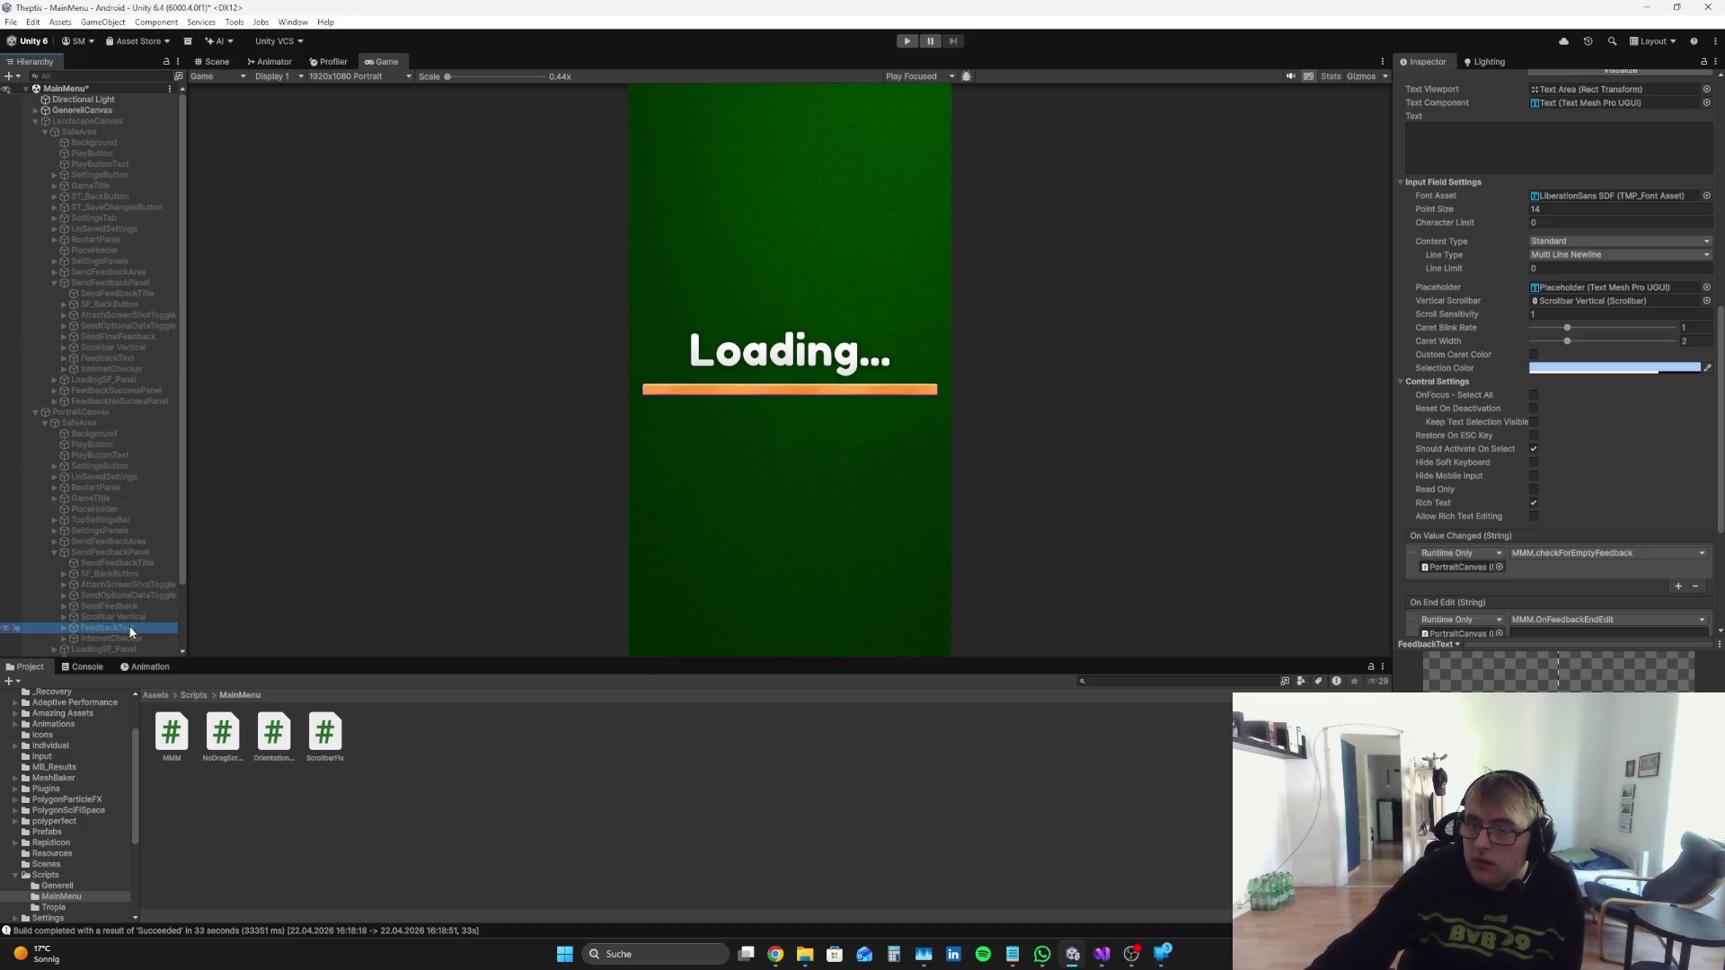
left_click(138, 360)
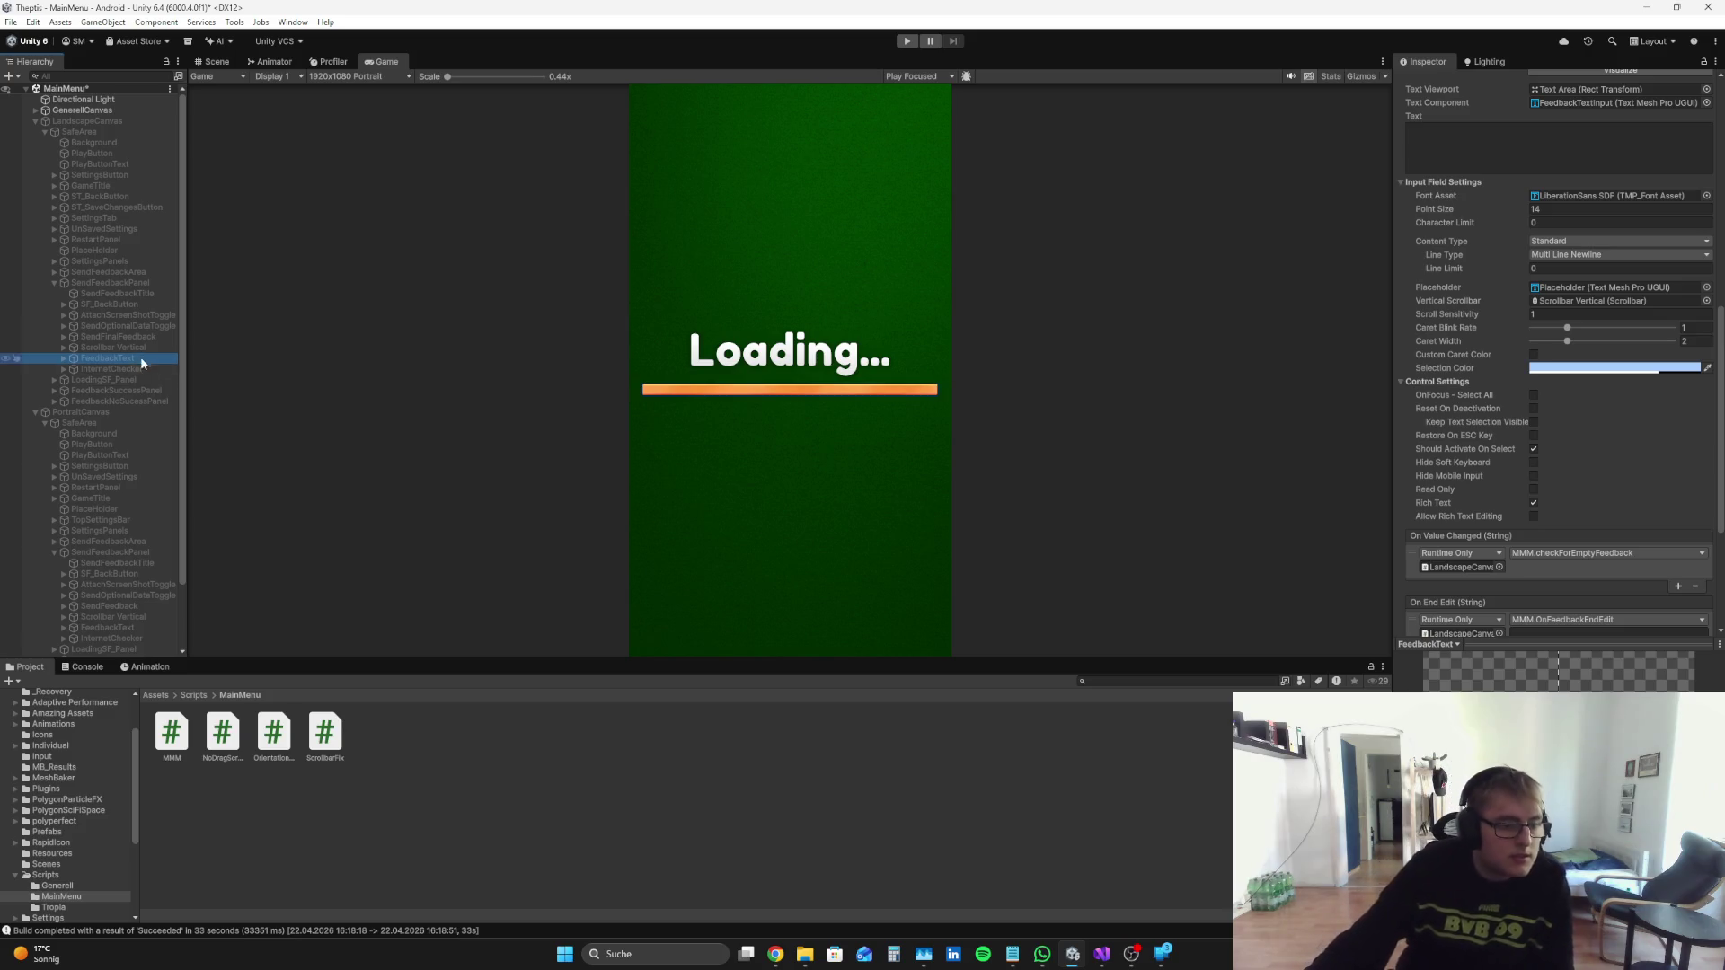
left_click(133, 626)
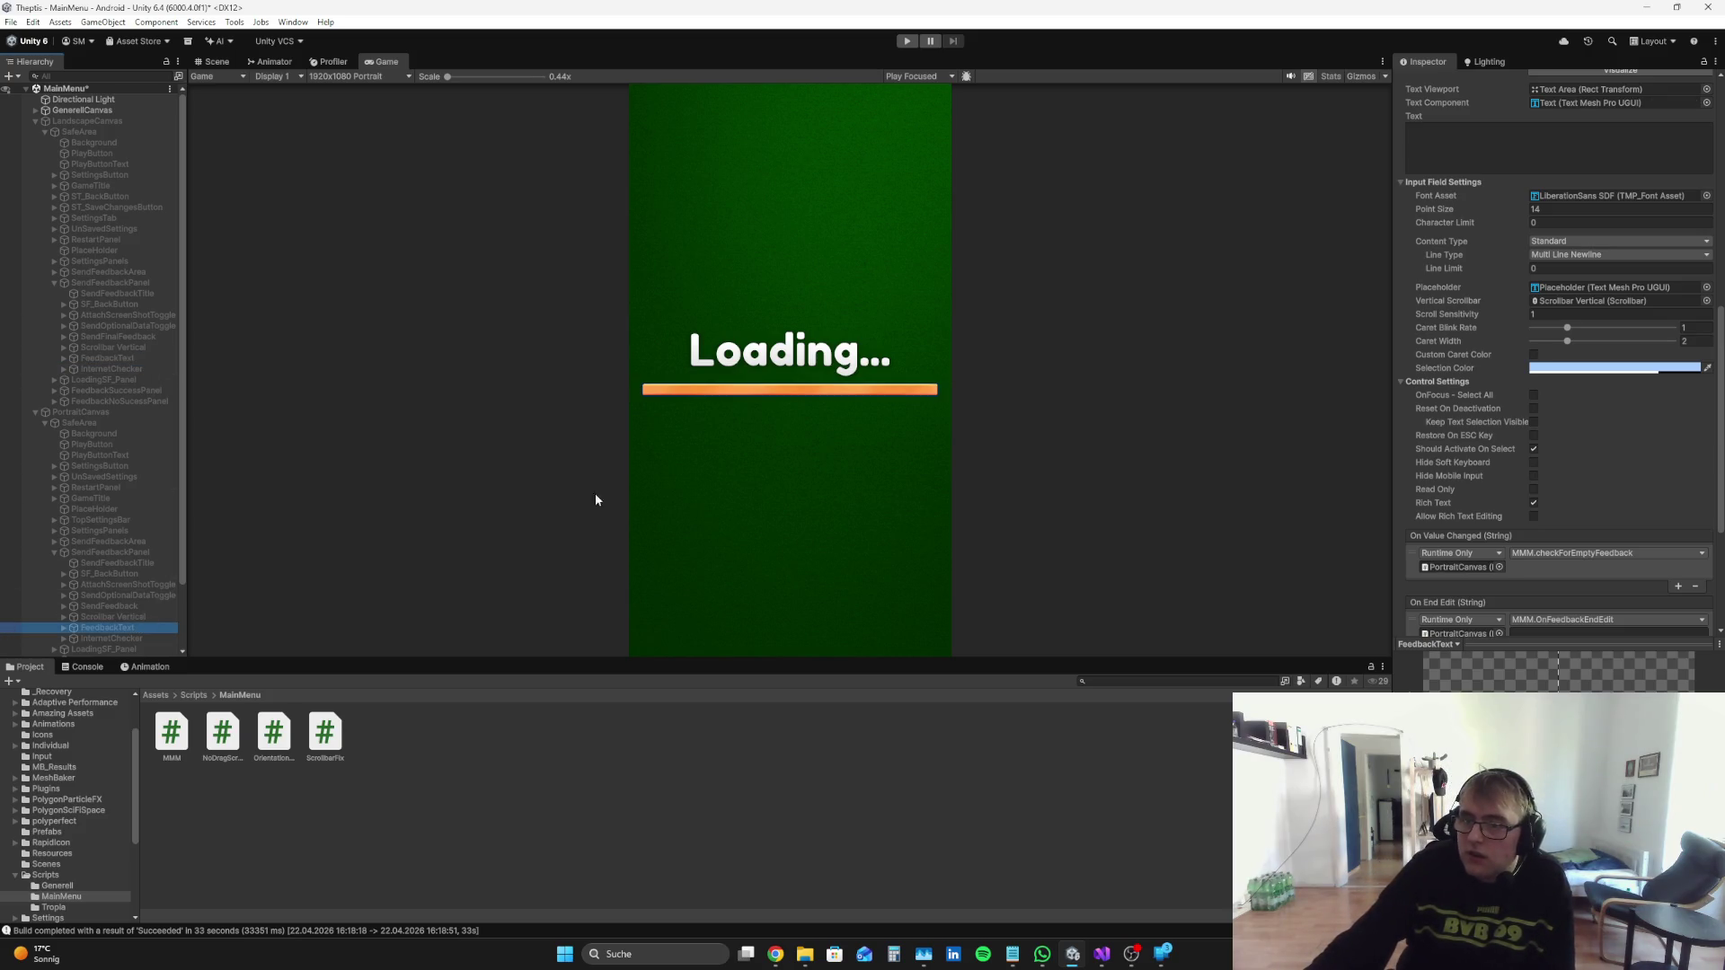
Step: Expand both feedback fields' Text Areas and rename the portrait Text object FeedbackTextInput
left_click(62, 627)
scroll(140, 612, "down", 2)
left_click(75, 553)
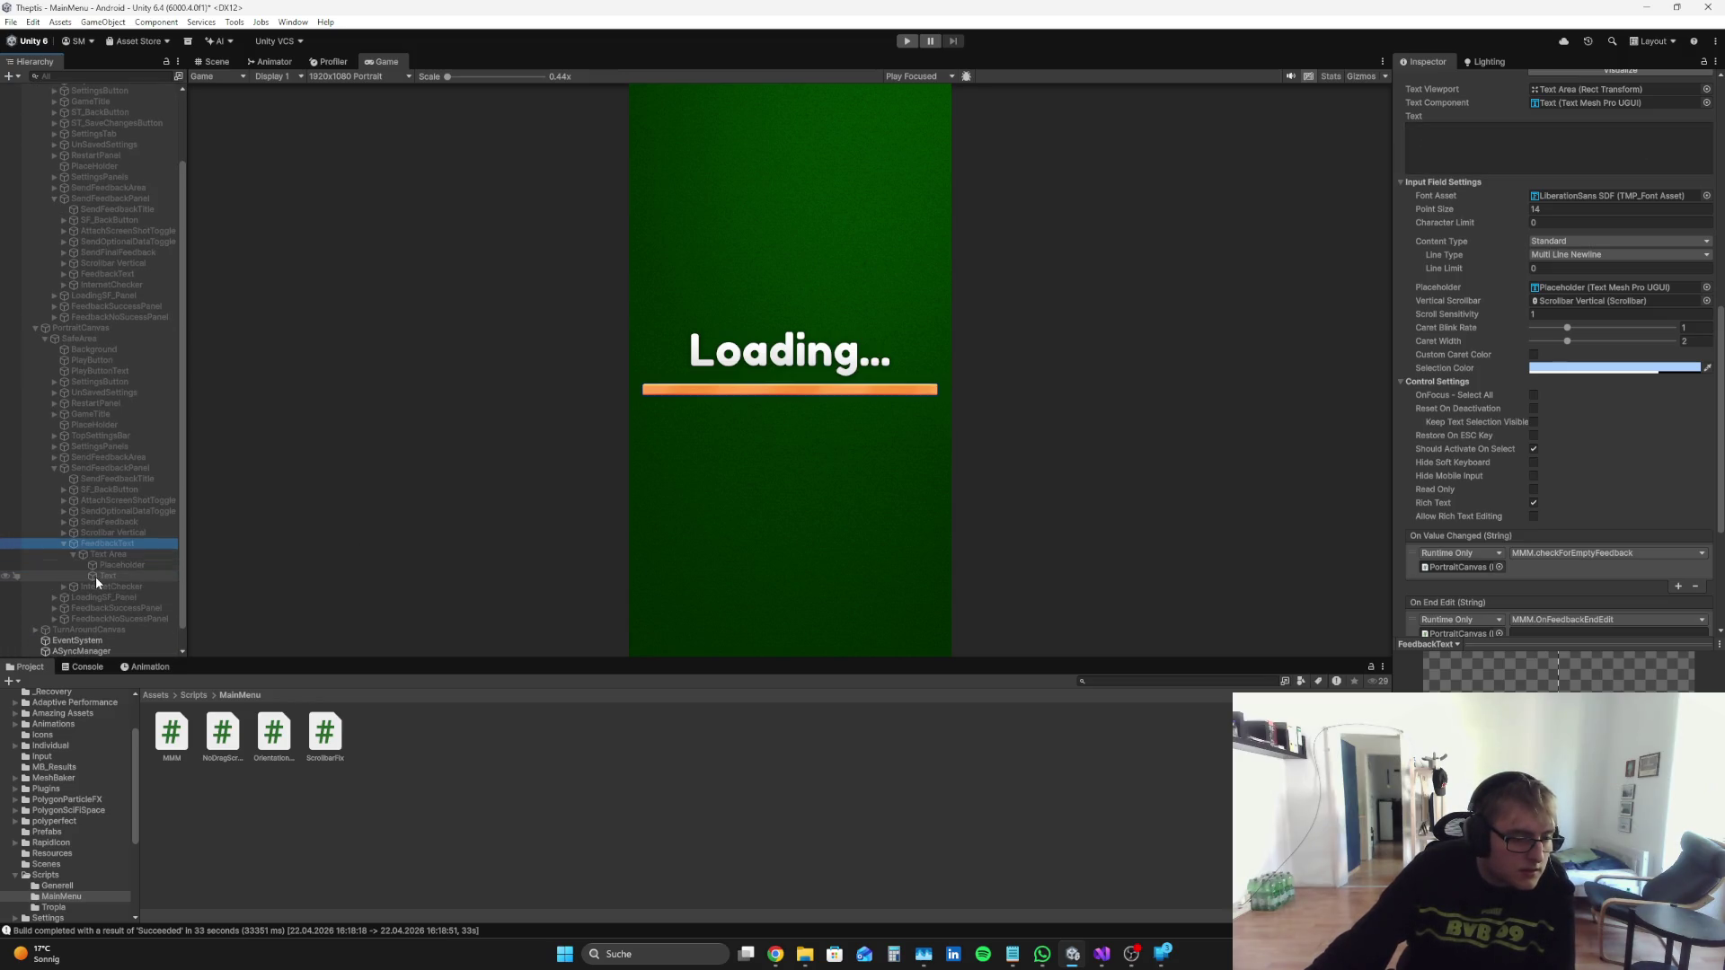
left_click(62, 273)
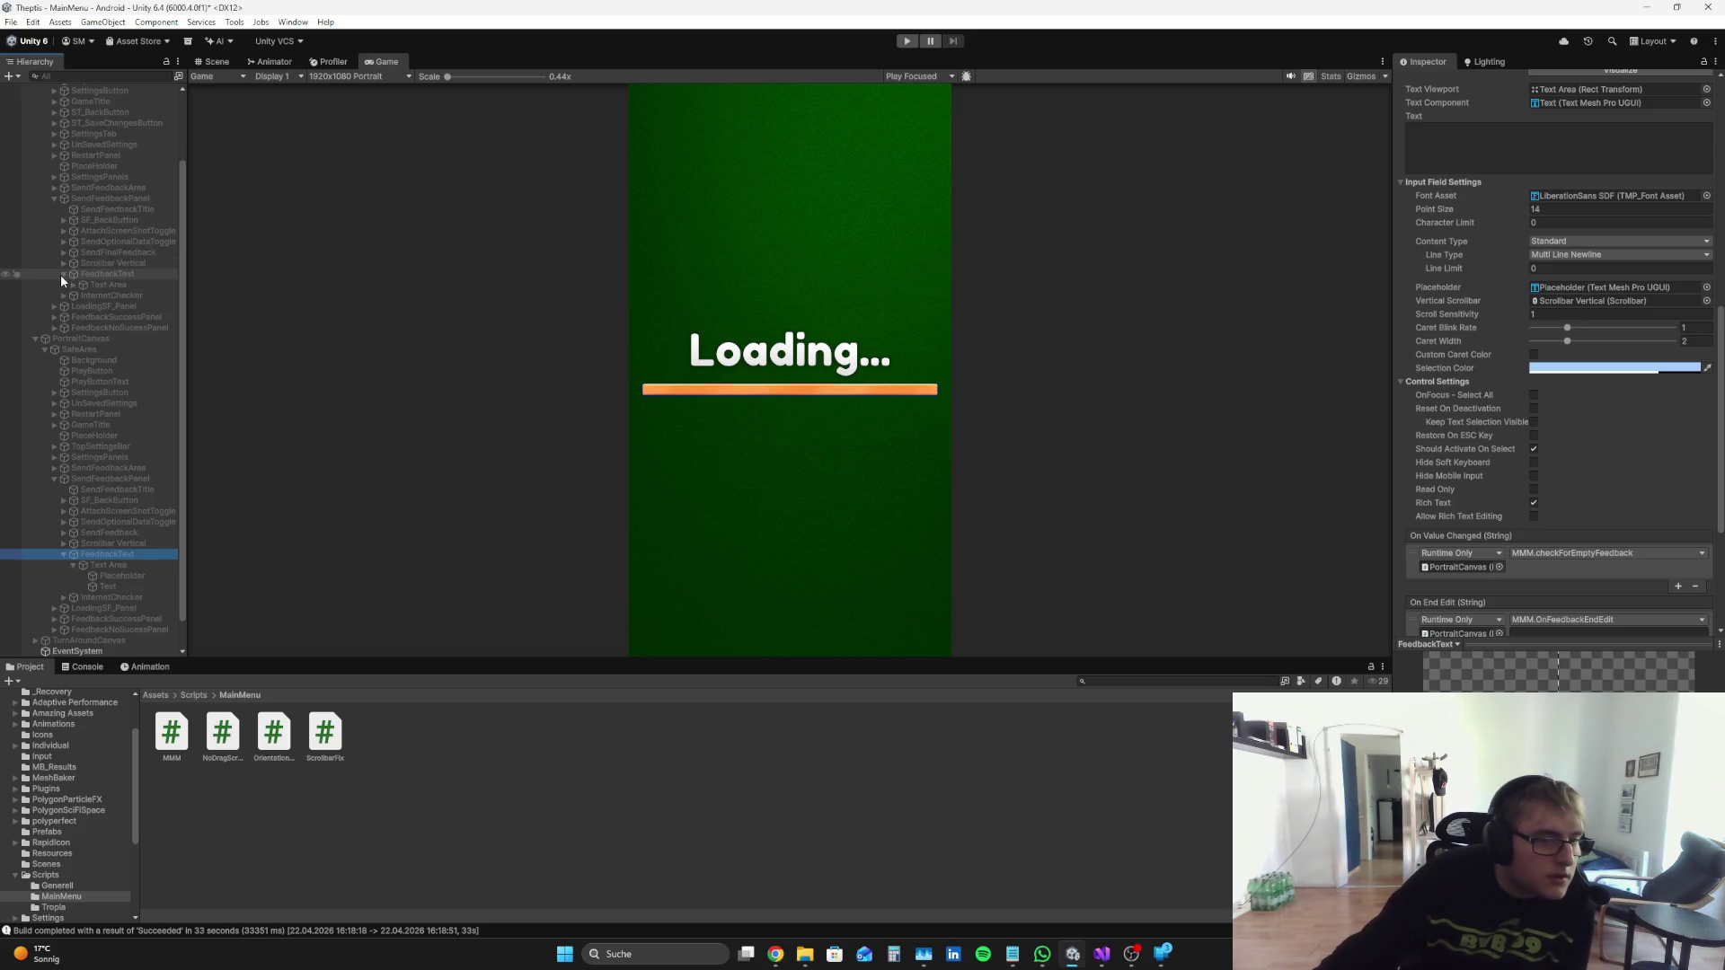
left_click(74, 283)
left_click(108, 608)
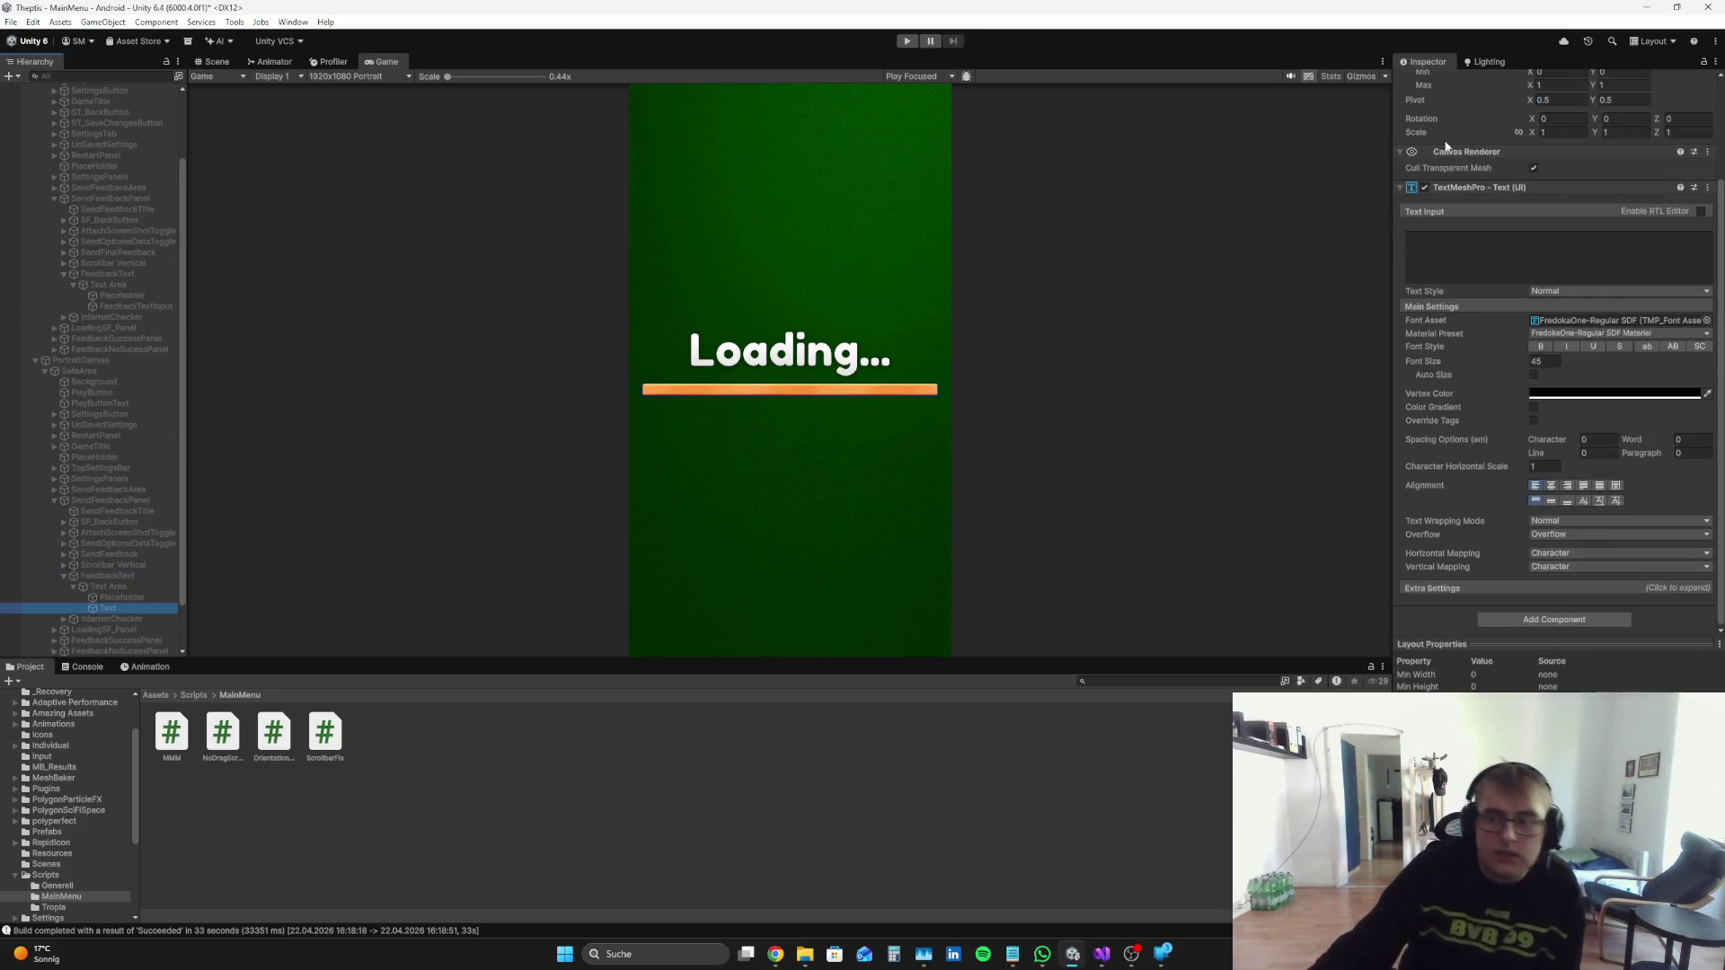
left_click(1537, 83)
type("FeedbackTextInput")
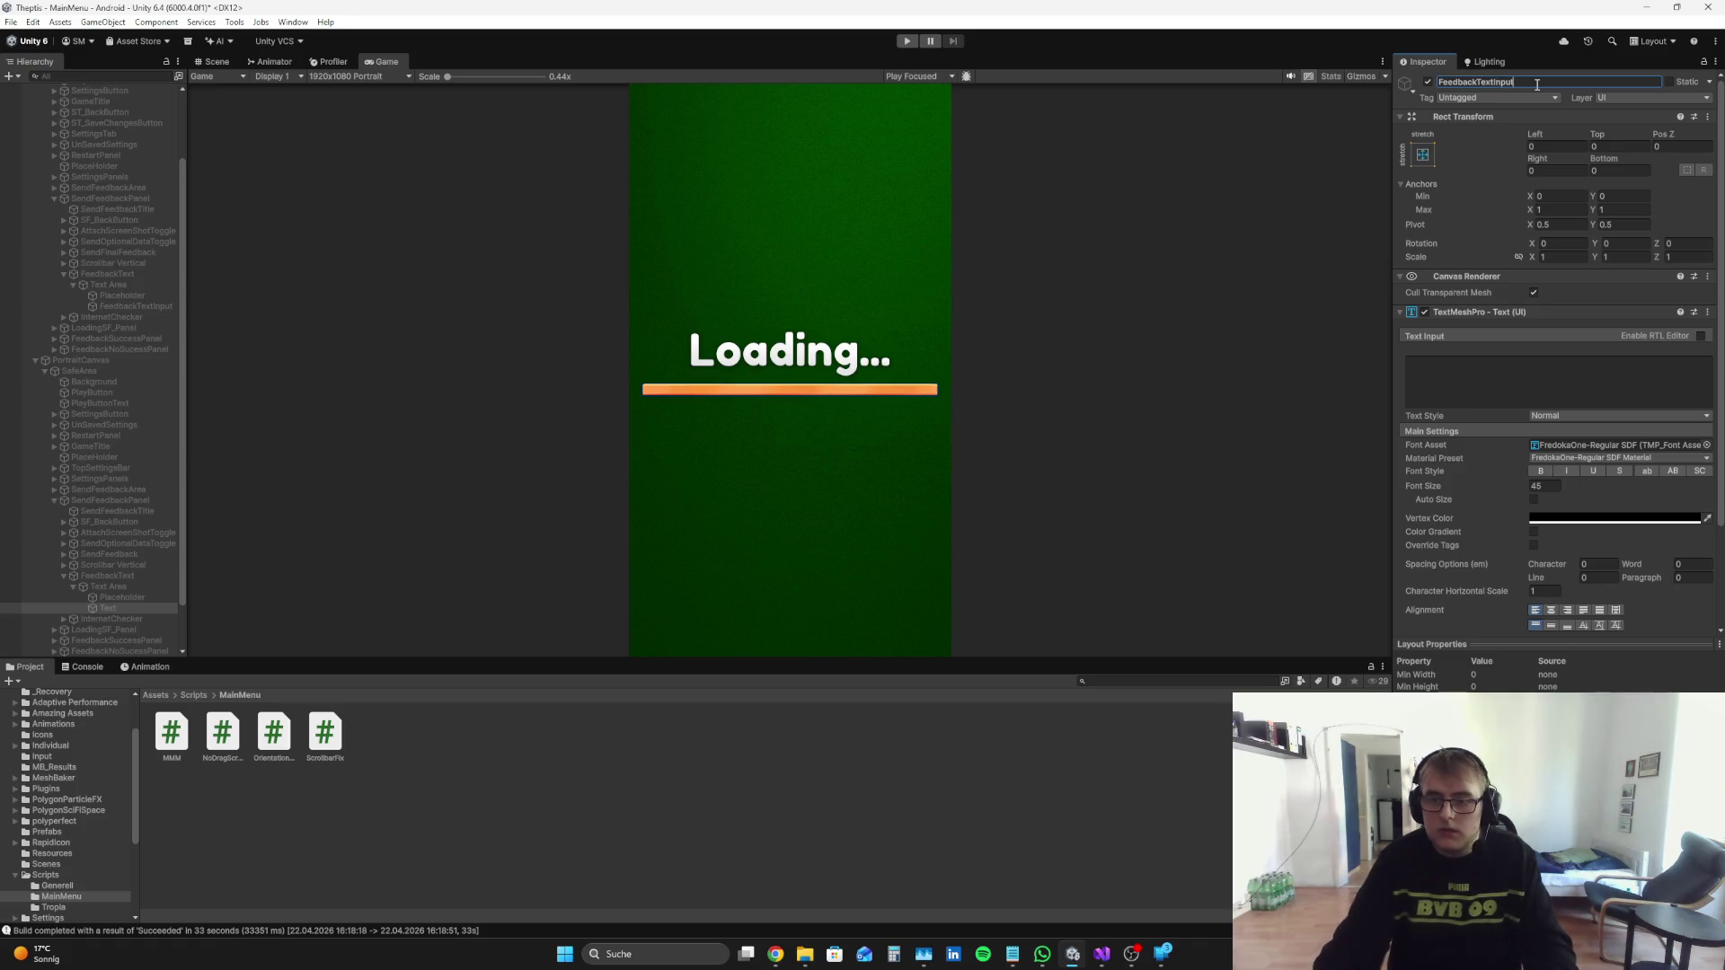
Step: Collapse the portrait Text Area, FeedbackText, SendFeedbackPanel and SafeArea, plus the landscape FeedbackText
left_click(73, 586)
left_click(64, 575)
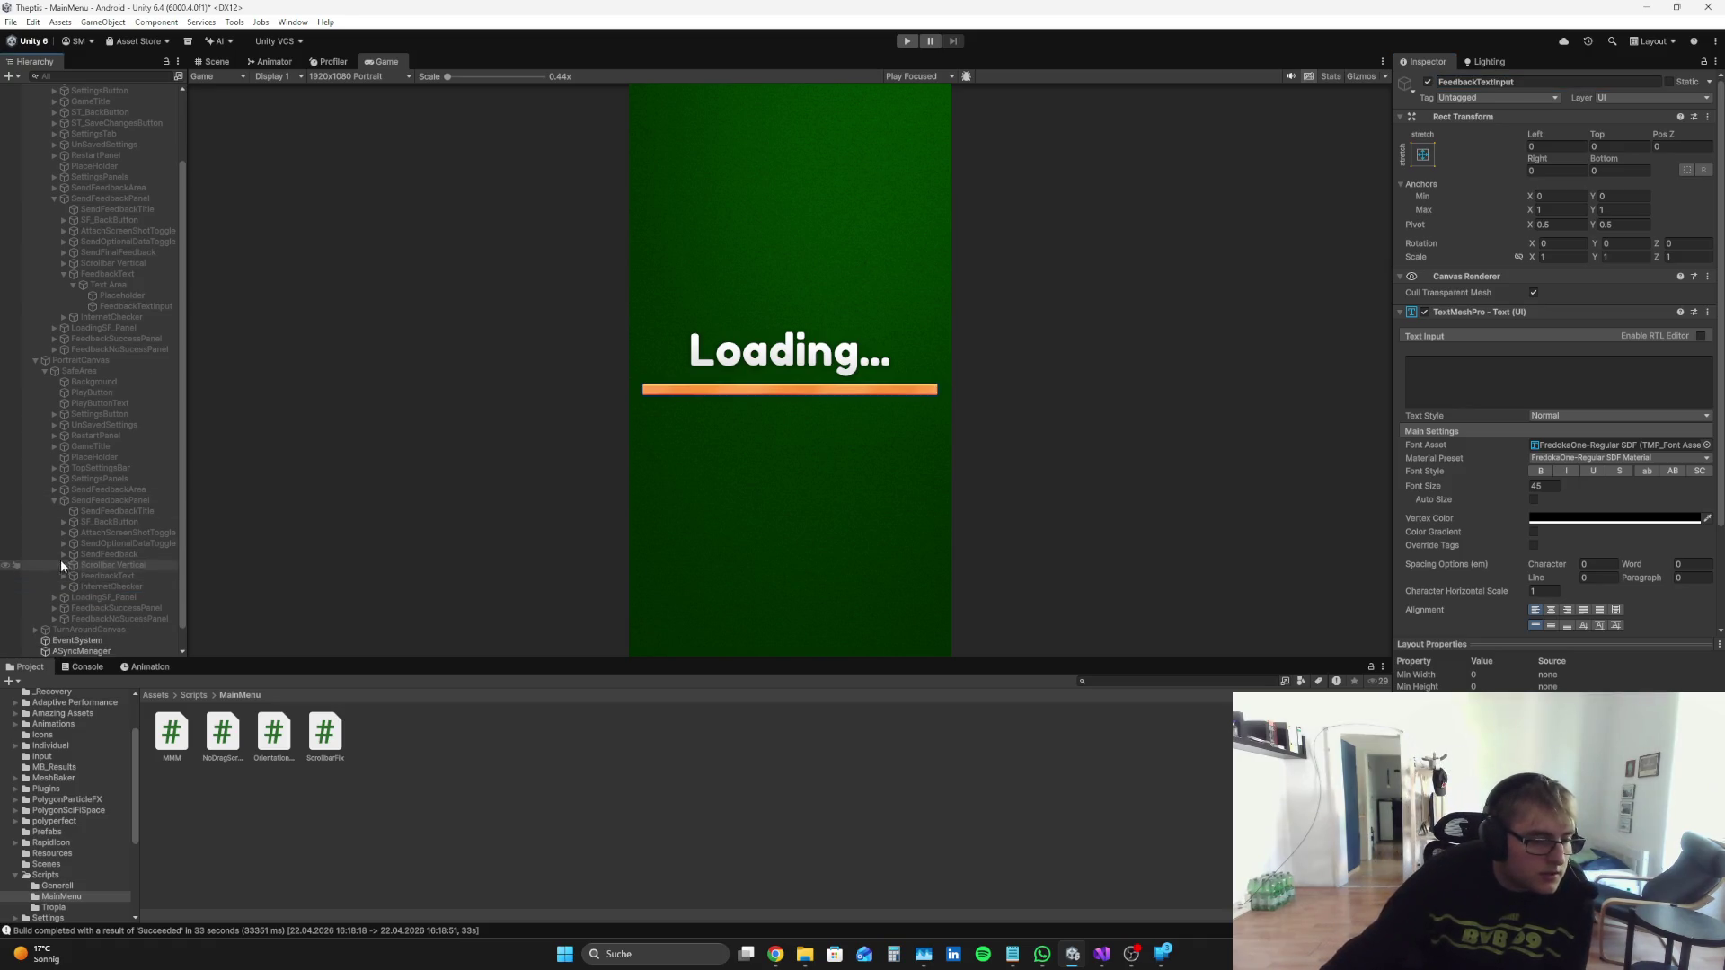
left_click(50, 500)
left_click(45, 433)
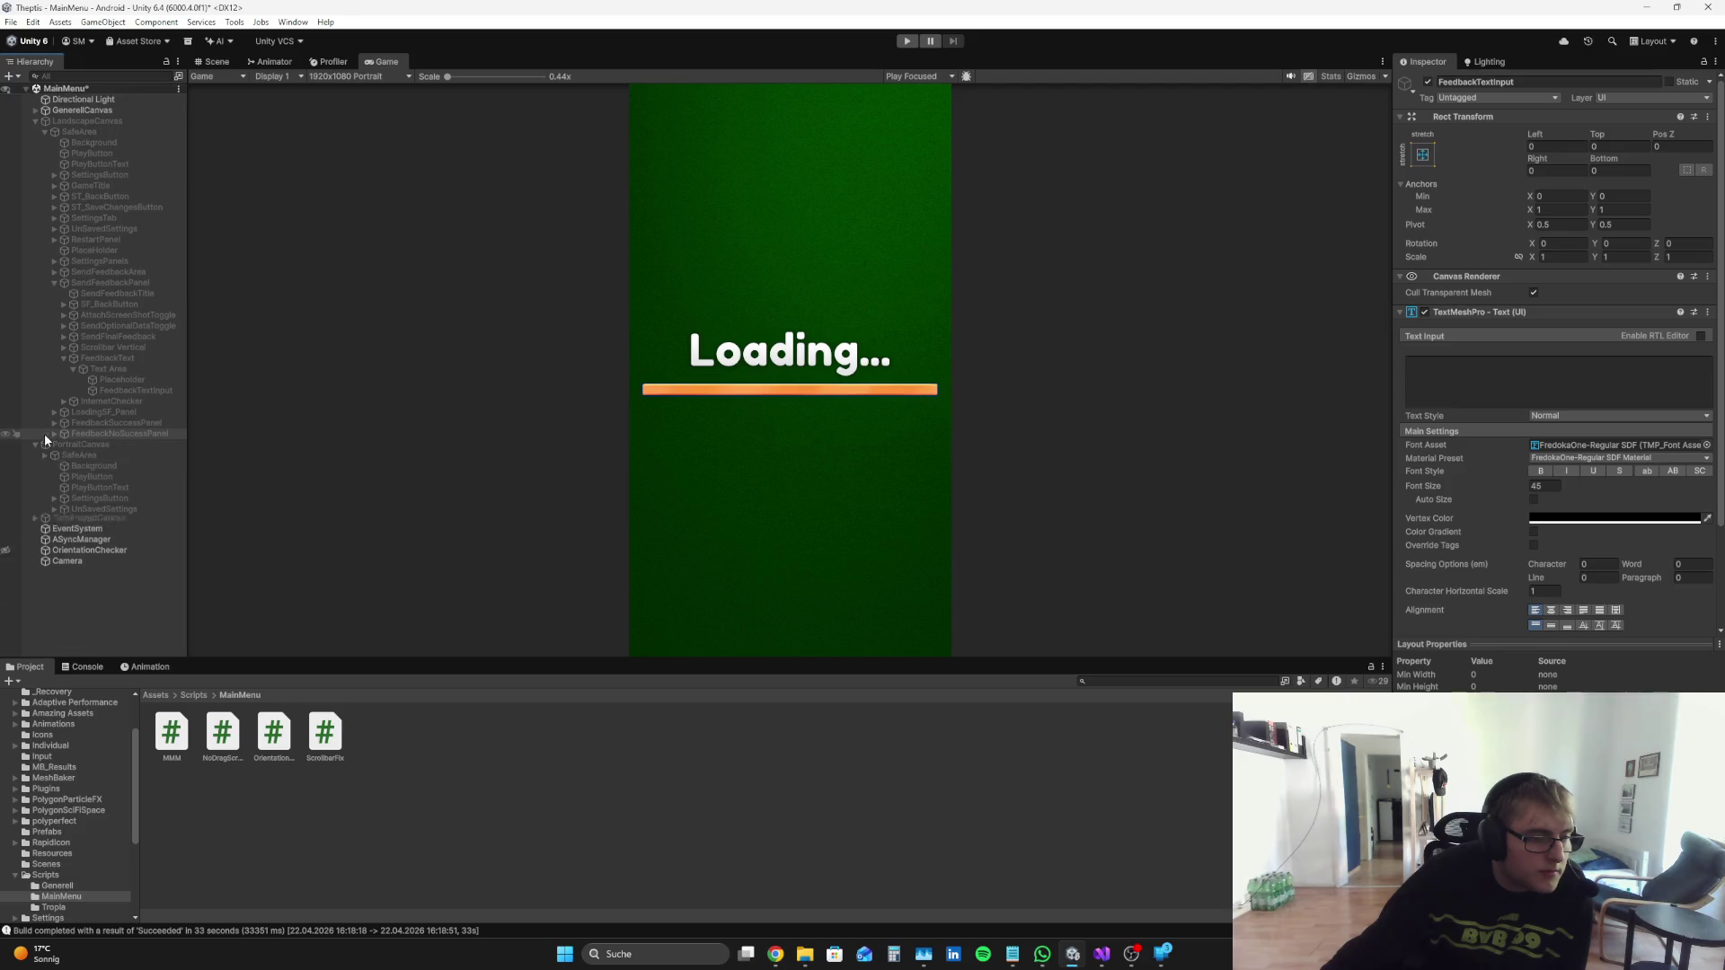
left_click(63, 364)
left_click(64, 358)
left_click(54, 272)
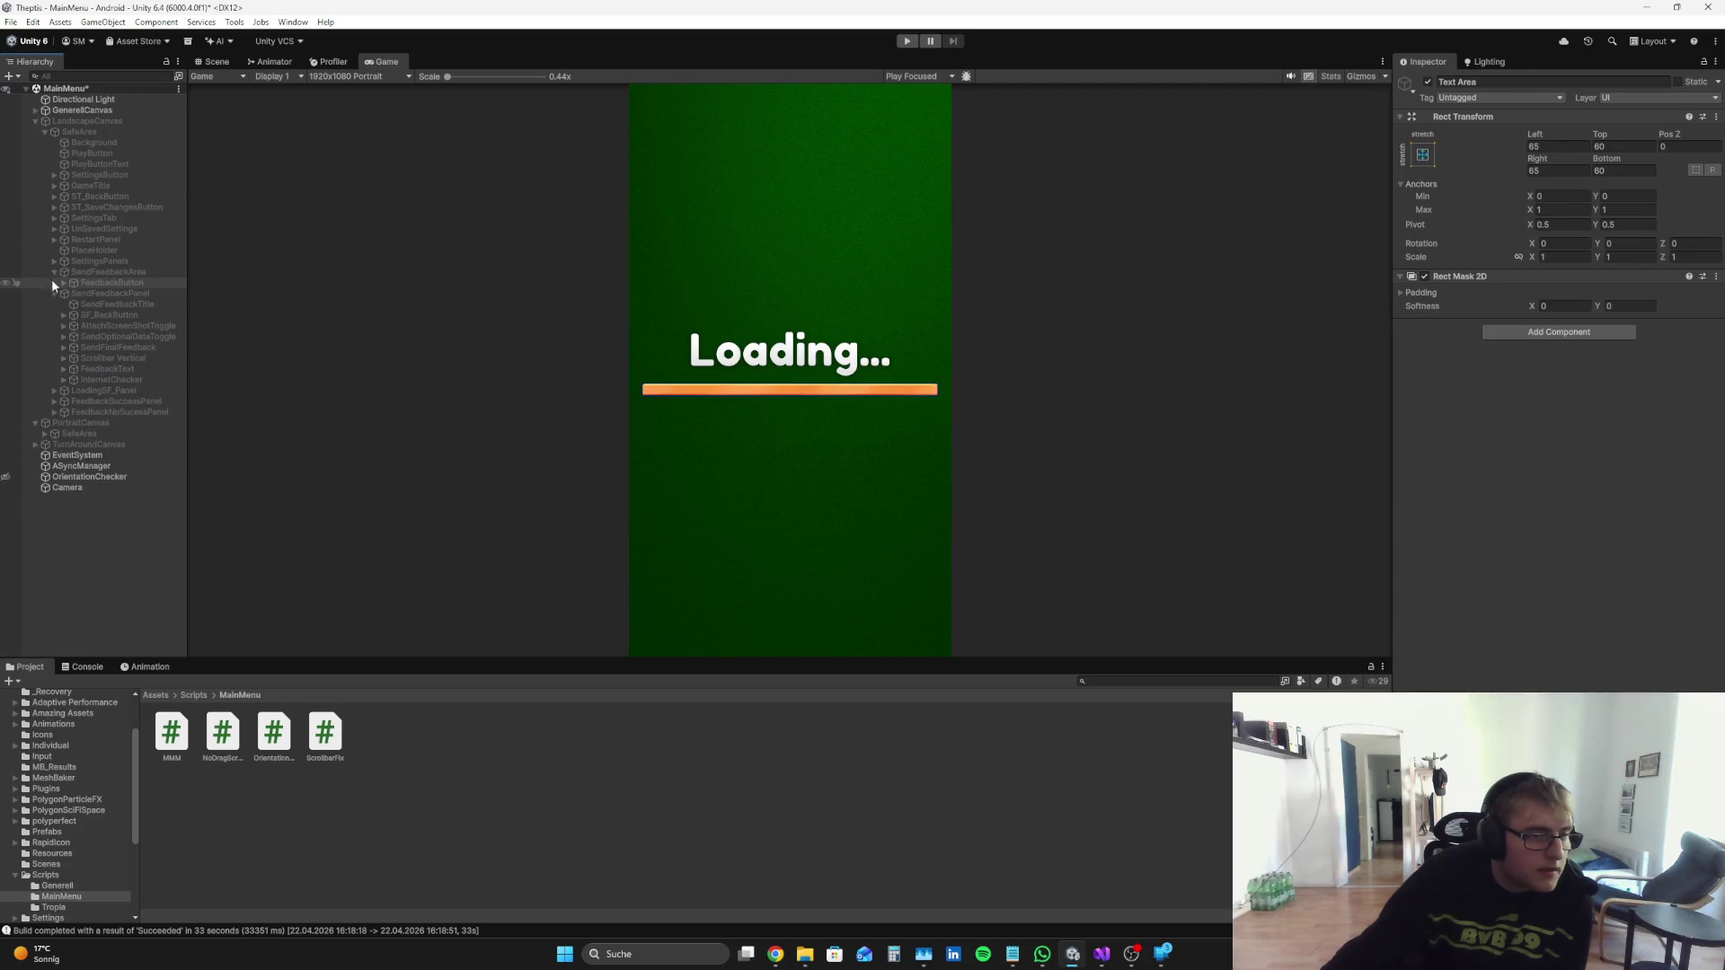
Step: Collapse SendFeedbackArea, SafeArea, LandscapeCanvas and PortraitCanvas, clear the selection, and bring Chrome forward
left_click(53, 272)
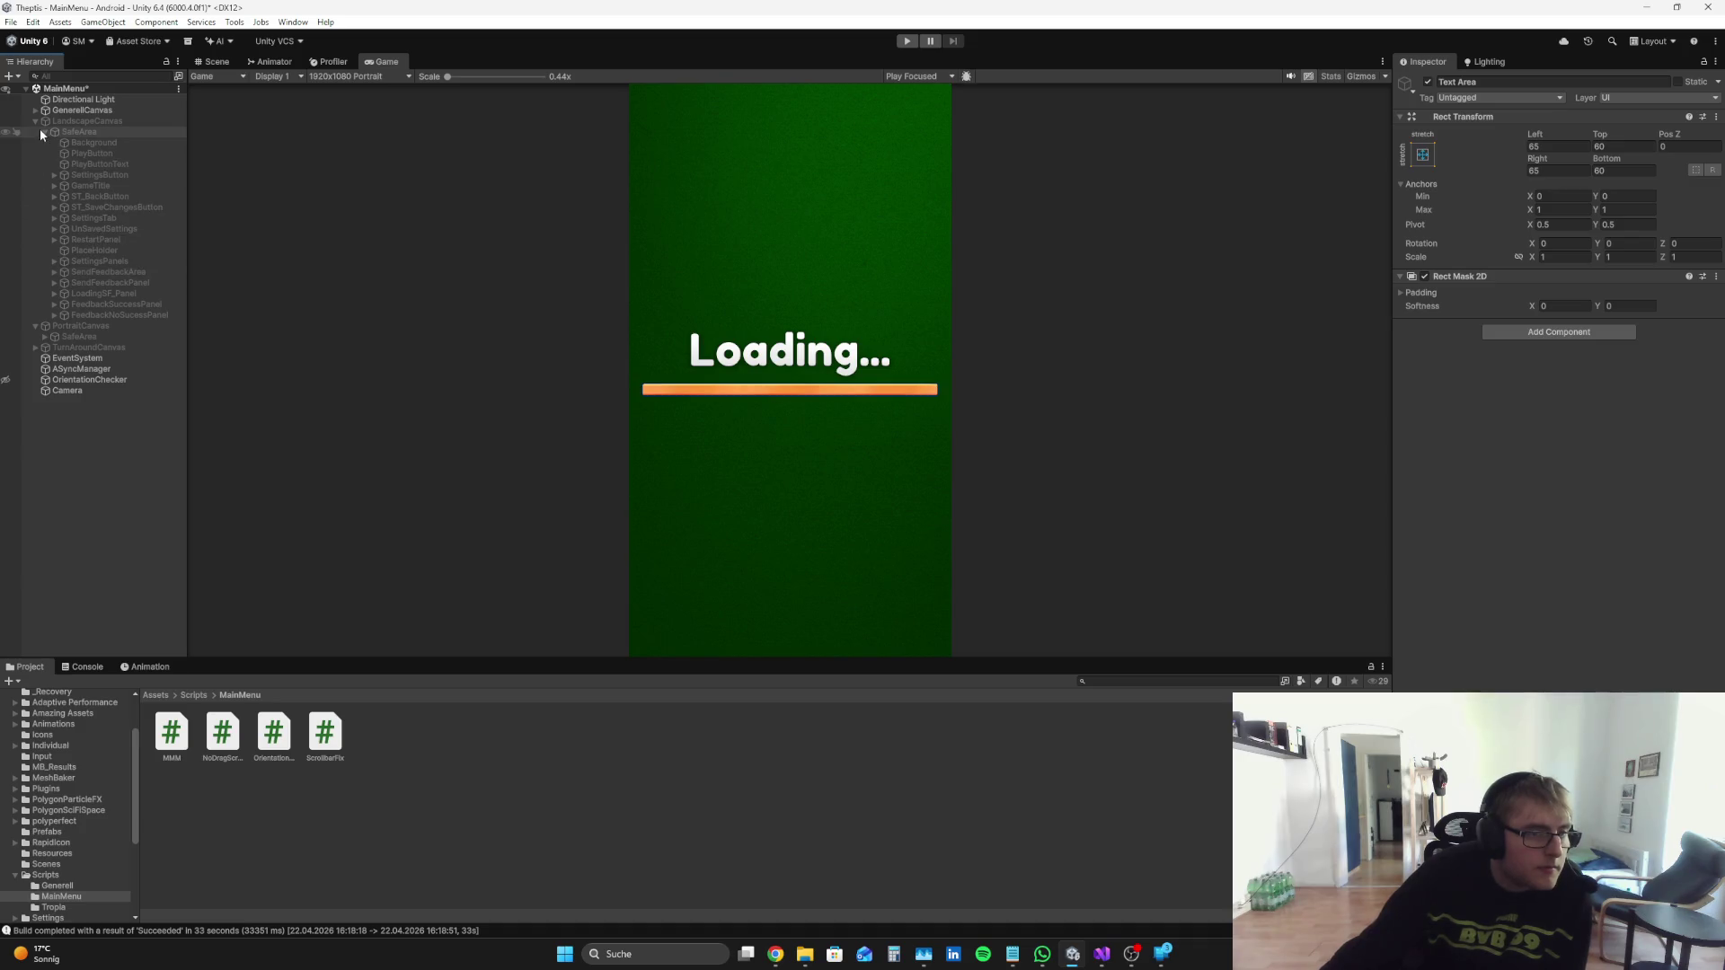
left_click(43, 131)
left_click(35, 121)
left_click(34, 132)
left_click(79, 220)
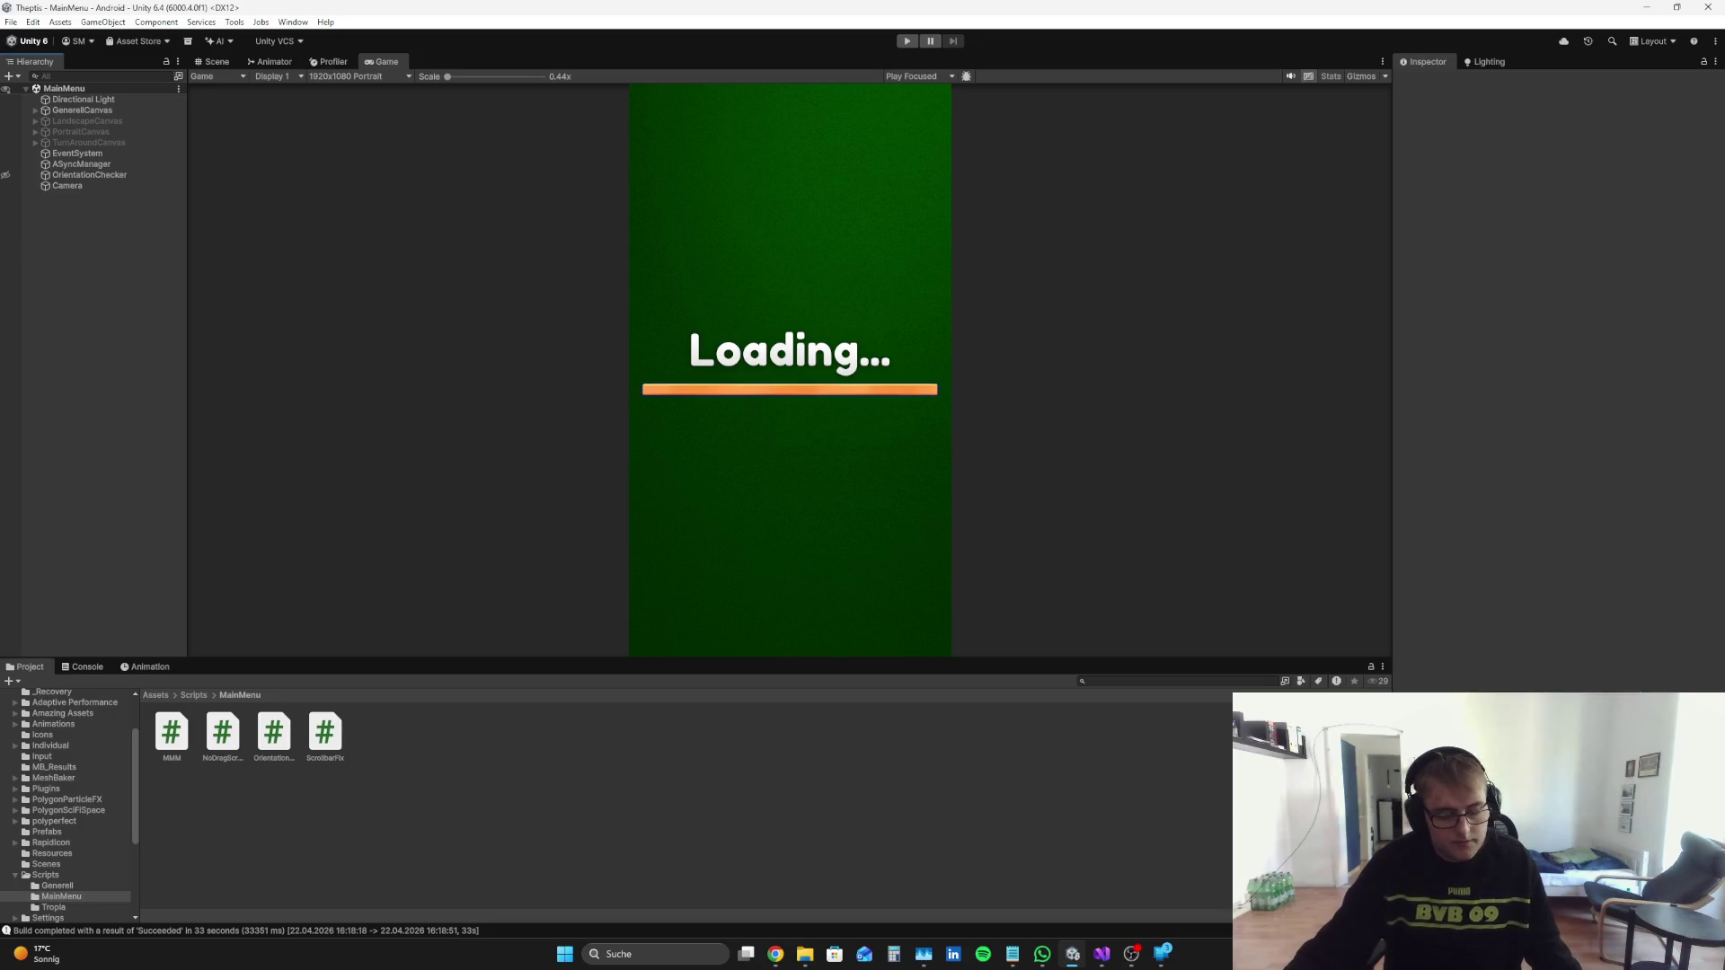
left_click(775, 954)
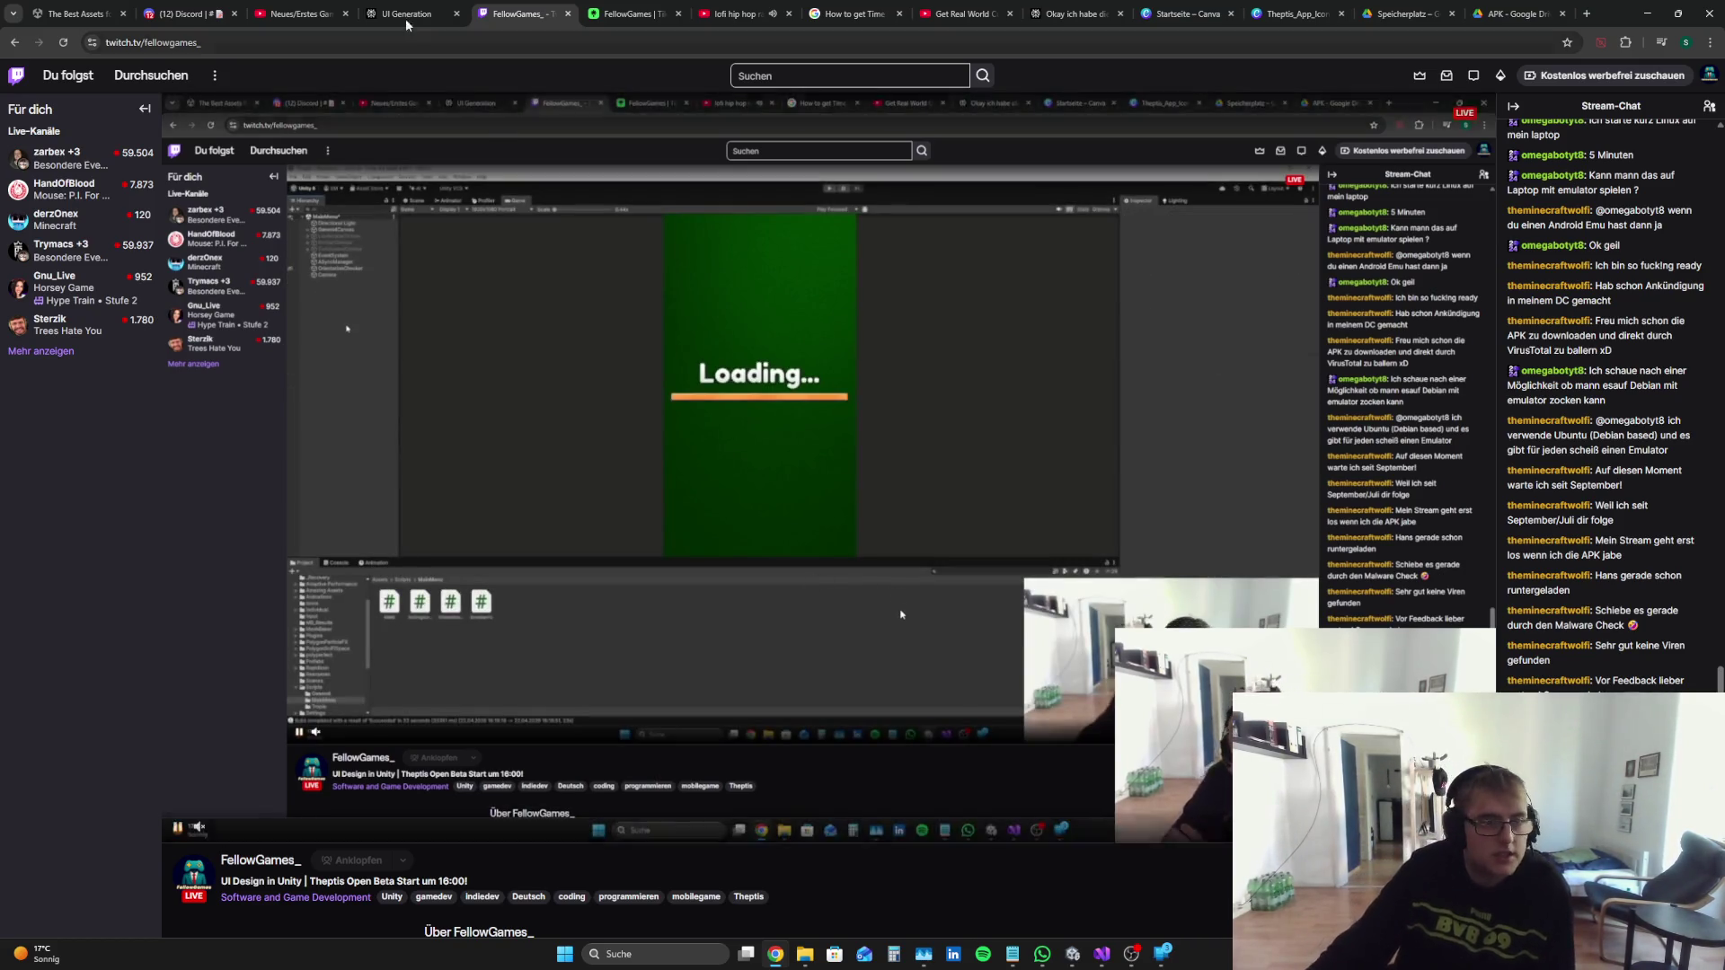
Step: Look through the Discord game-feedback and YouTube live stream tabs
left_click(184, 13)
left_click(305, 13)
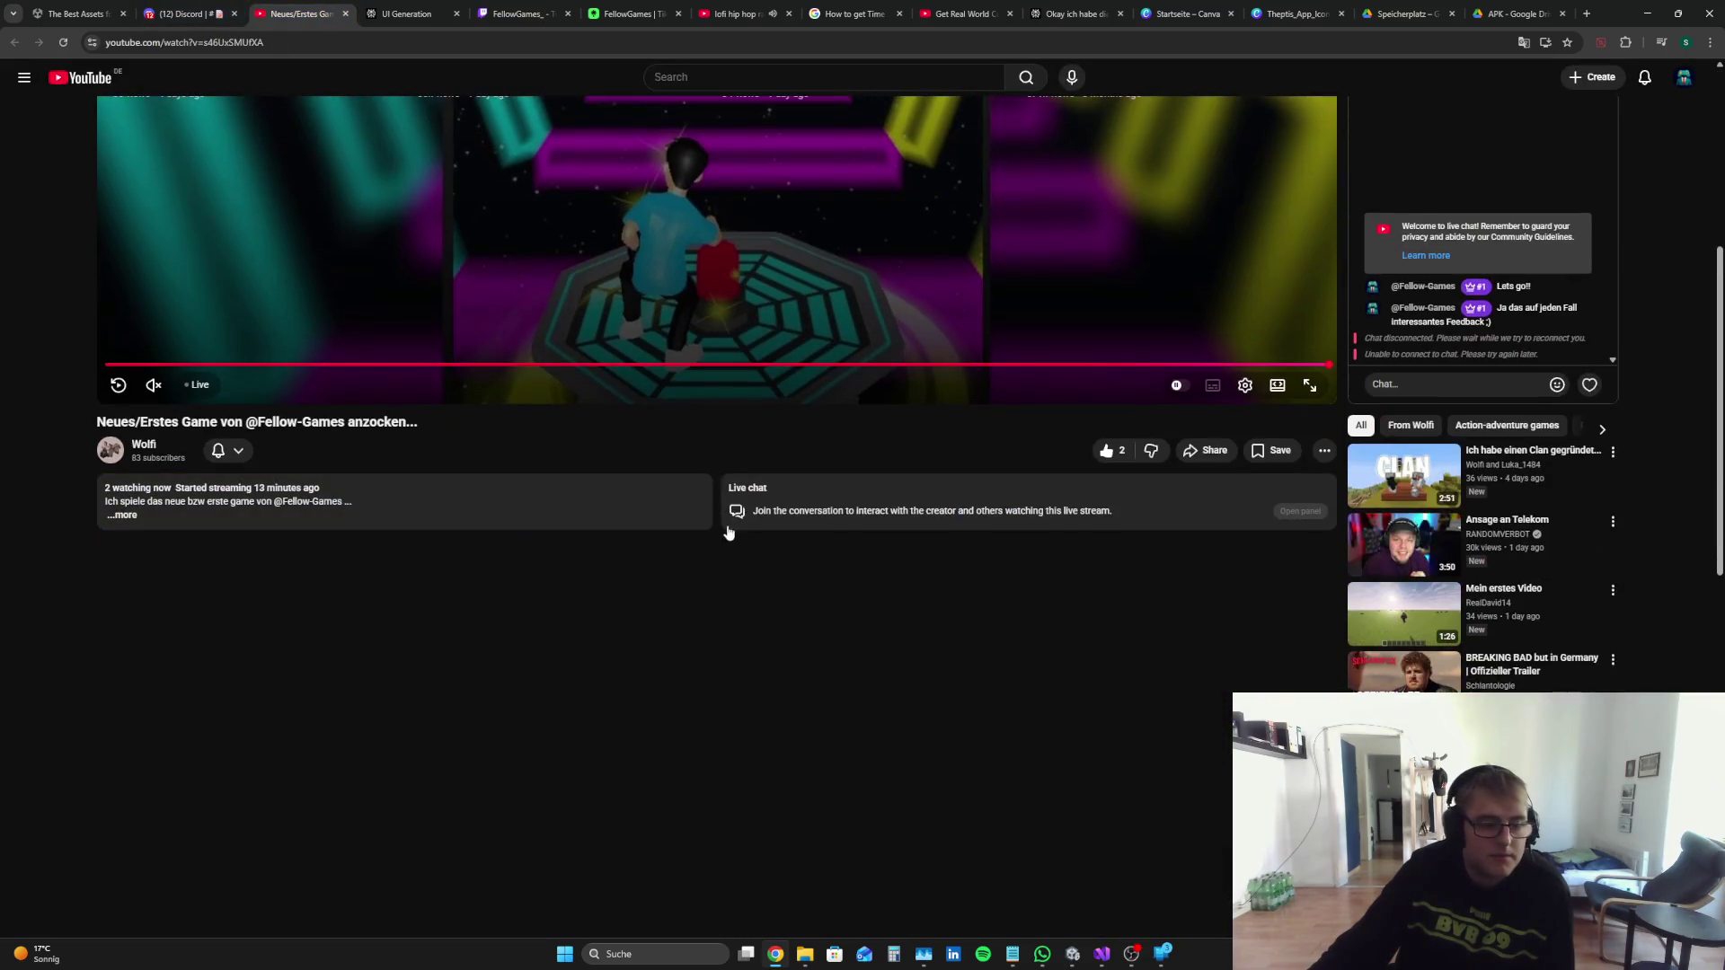
scroll(738, 584, "down", 2)
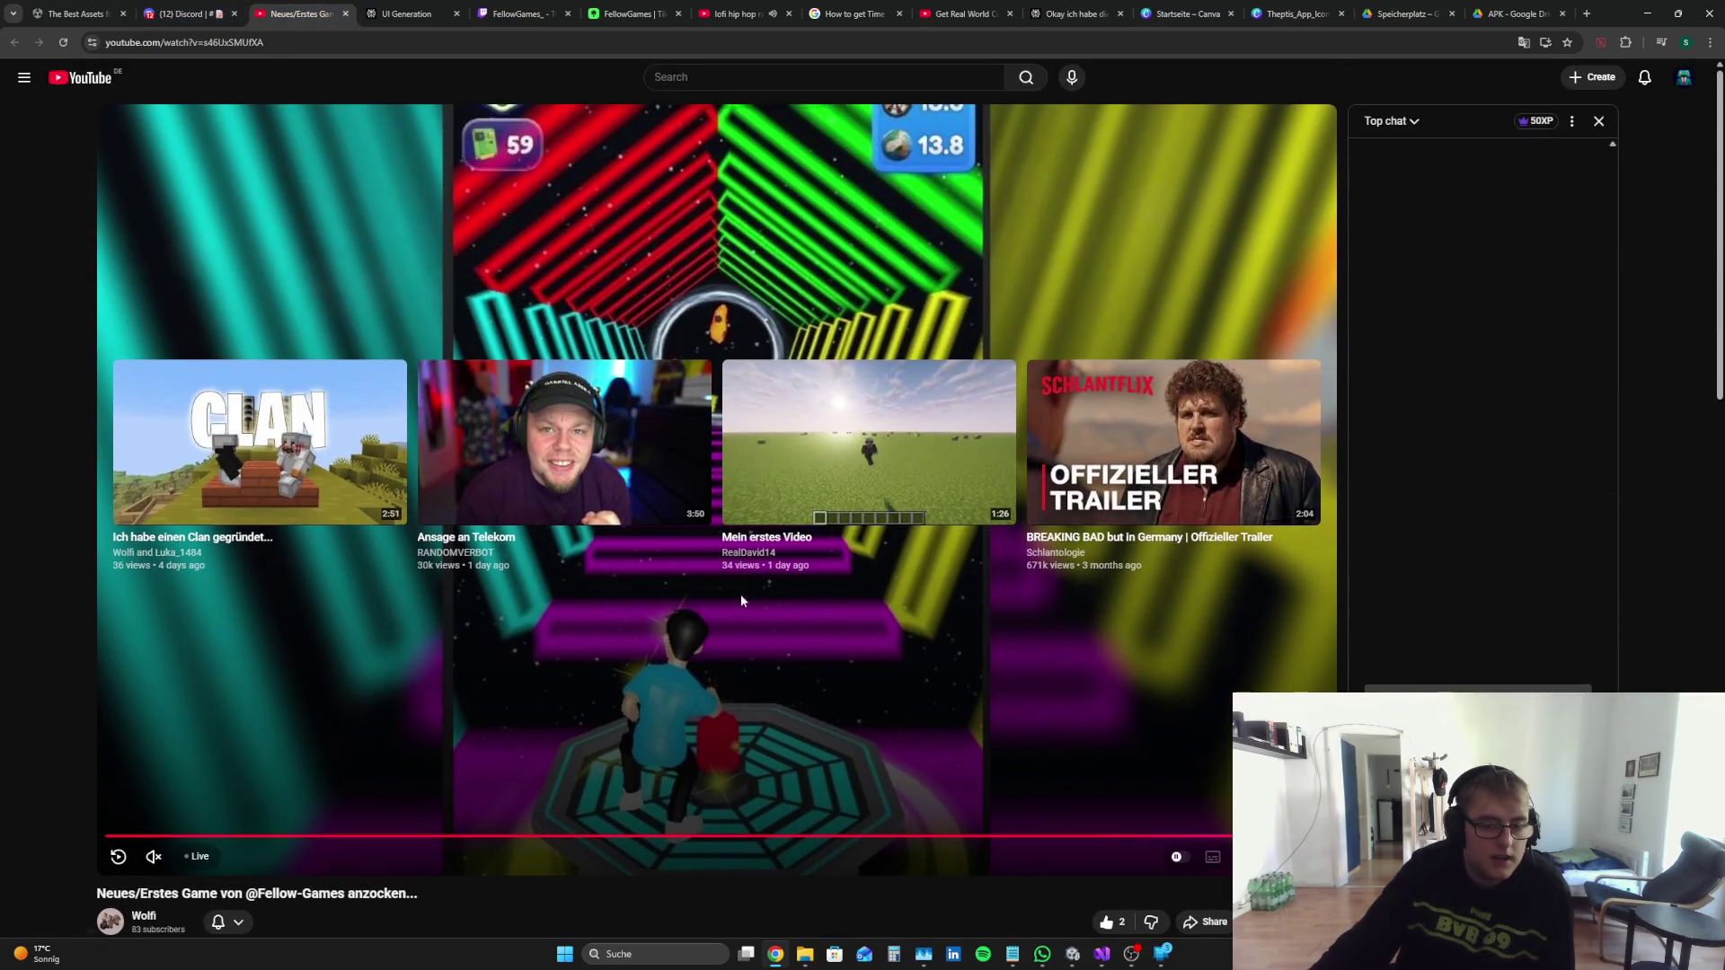
scroll(1037, 570, "up", 5)
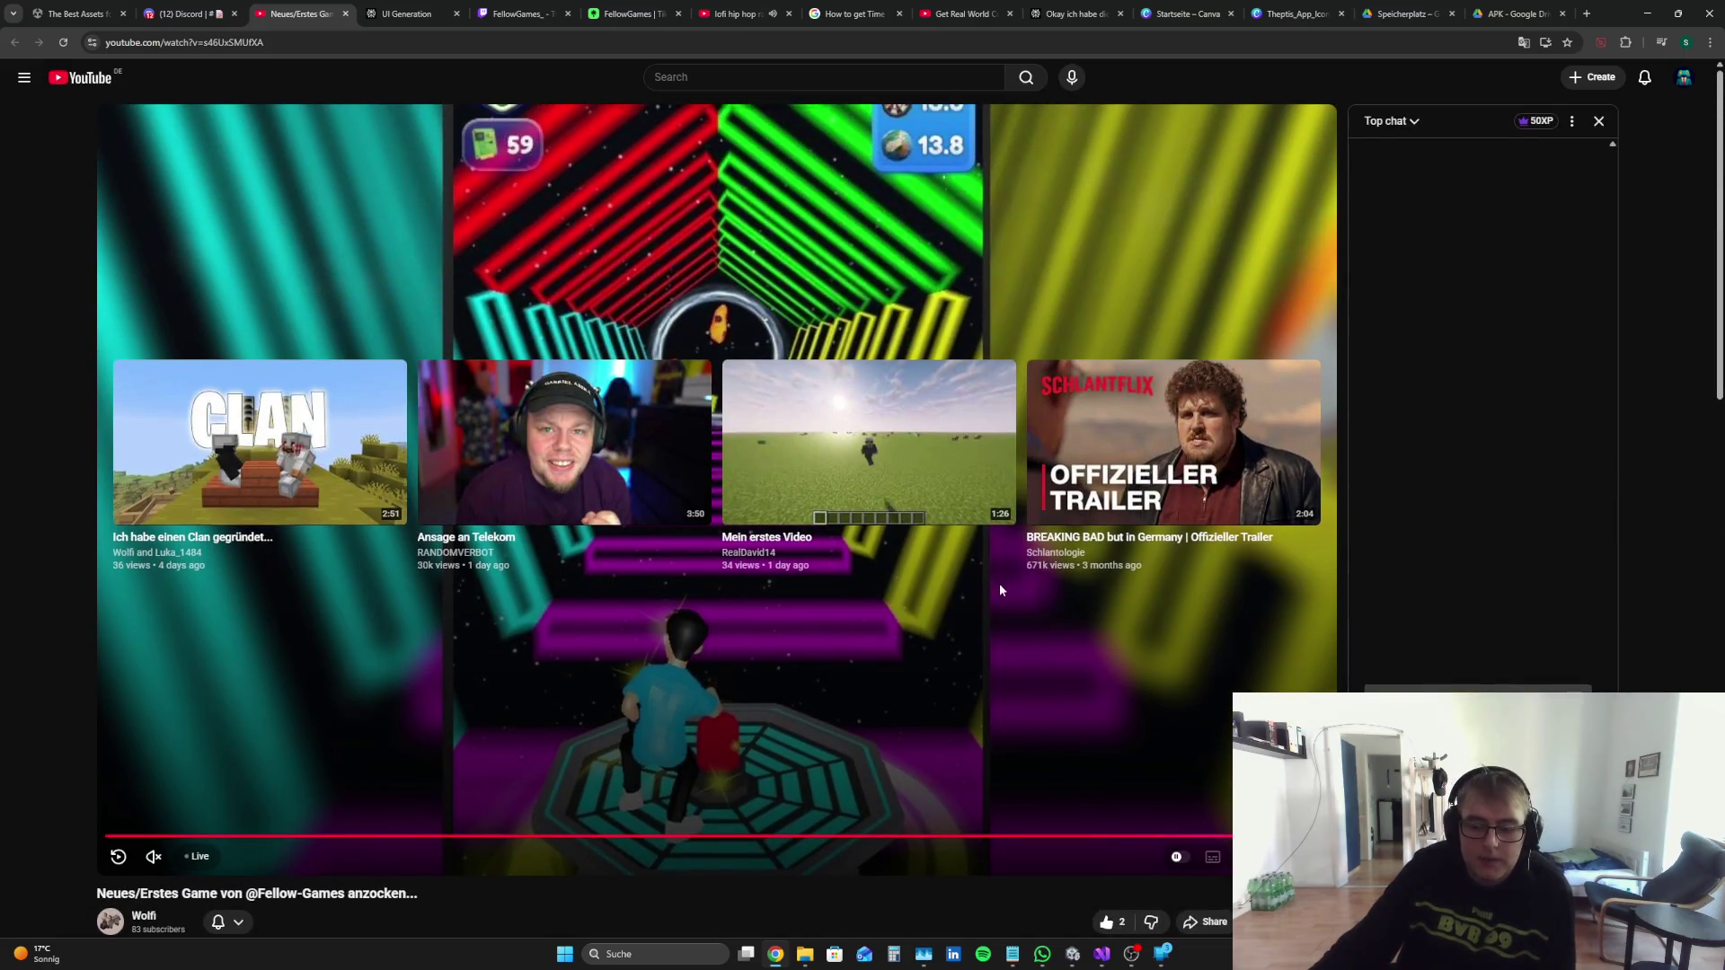
key("ctrl+Tab")
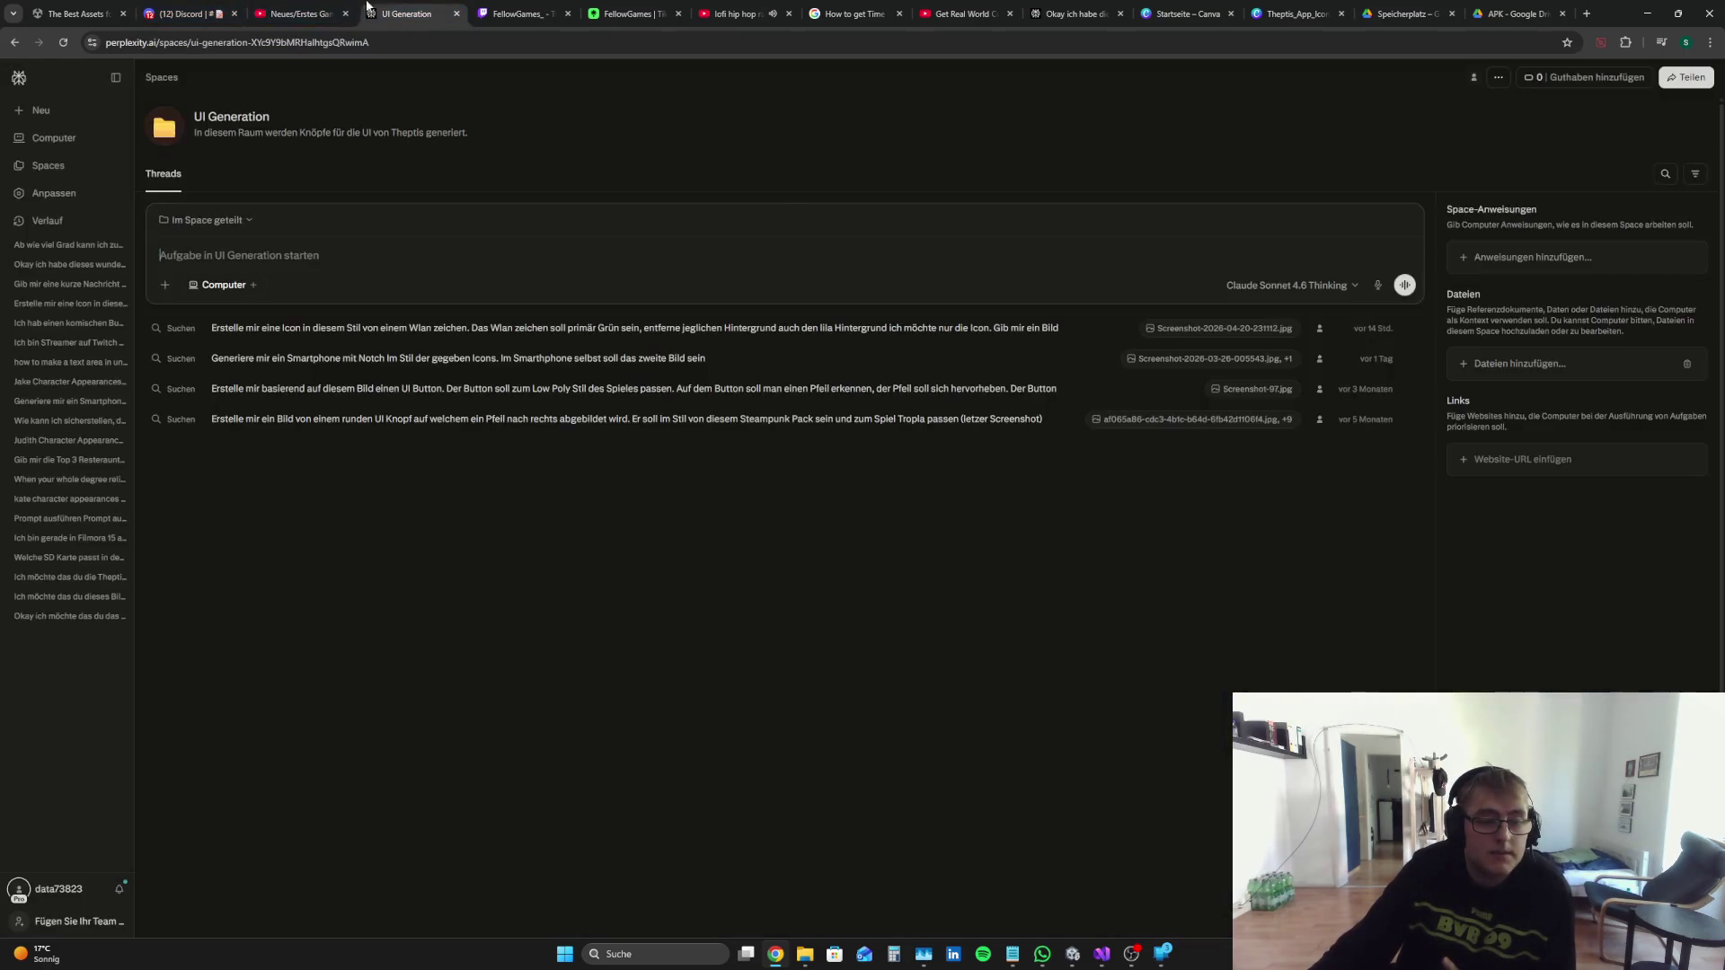
key("ctrl+shift+Tab")
key("ctrl+shift+Tab")
Step: Cycle through the remaining tabs back to the Perplexity GetCurrentTime code conversation
left_click(316, 9)
left_click(408, 13)
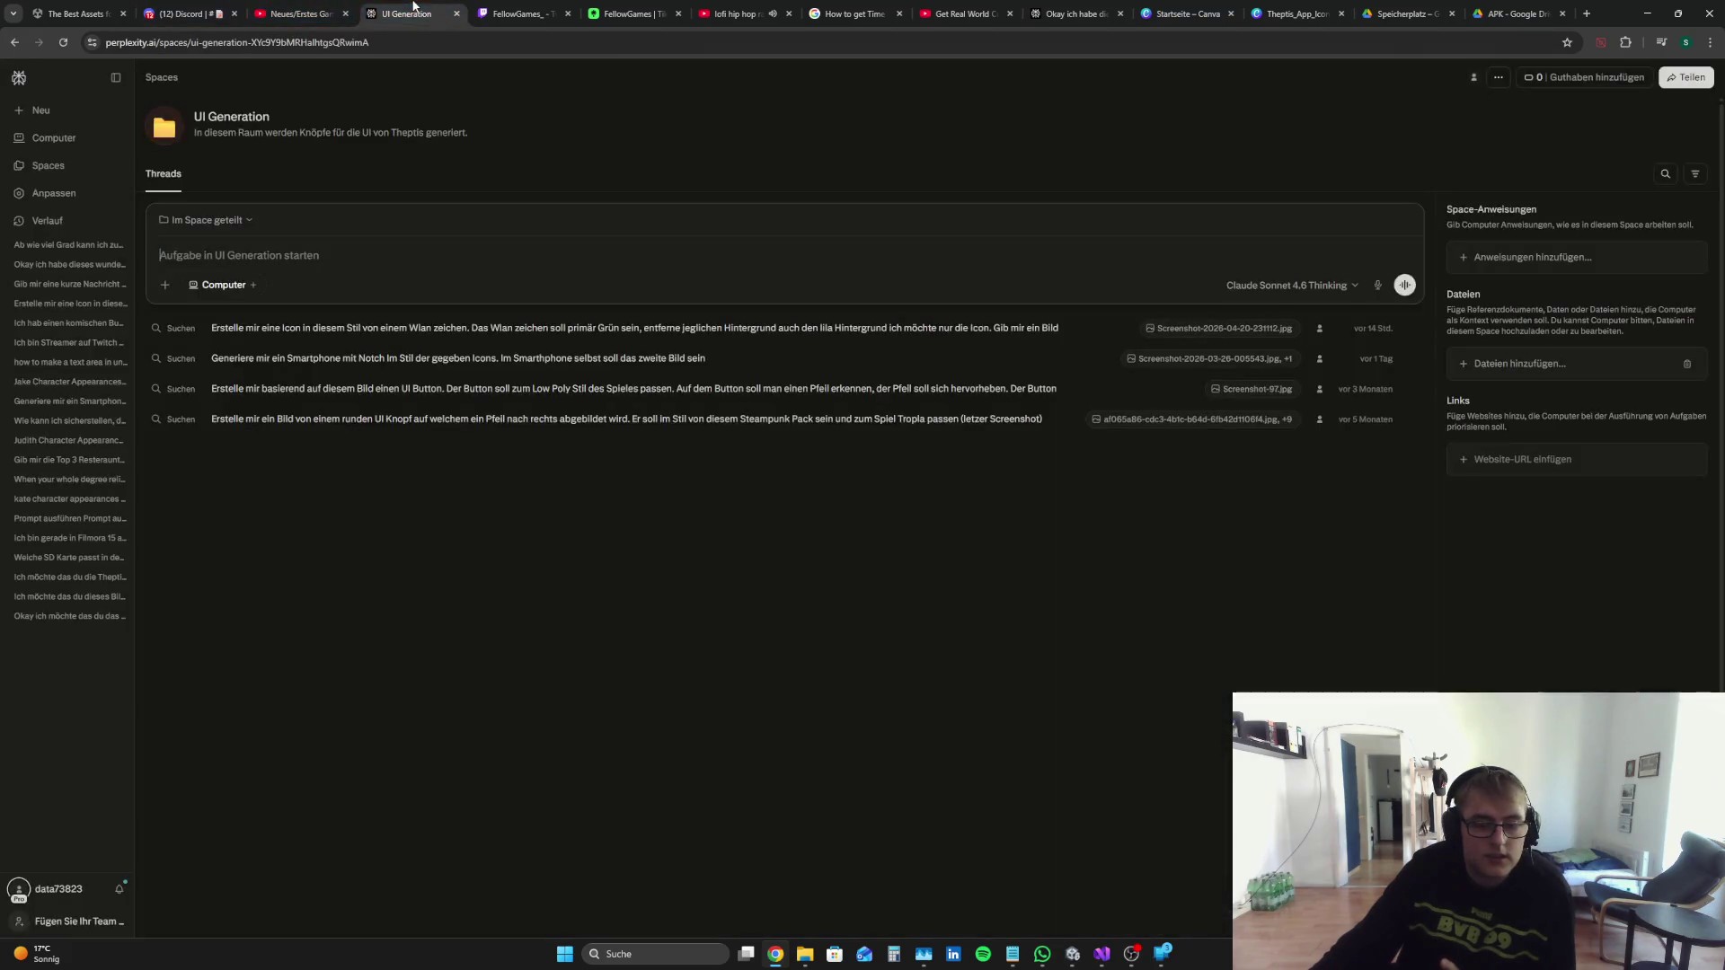
left_click(629, 14)
left_click(537, 9)
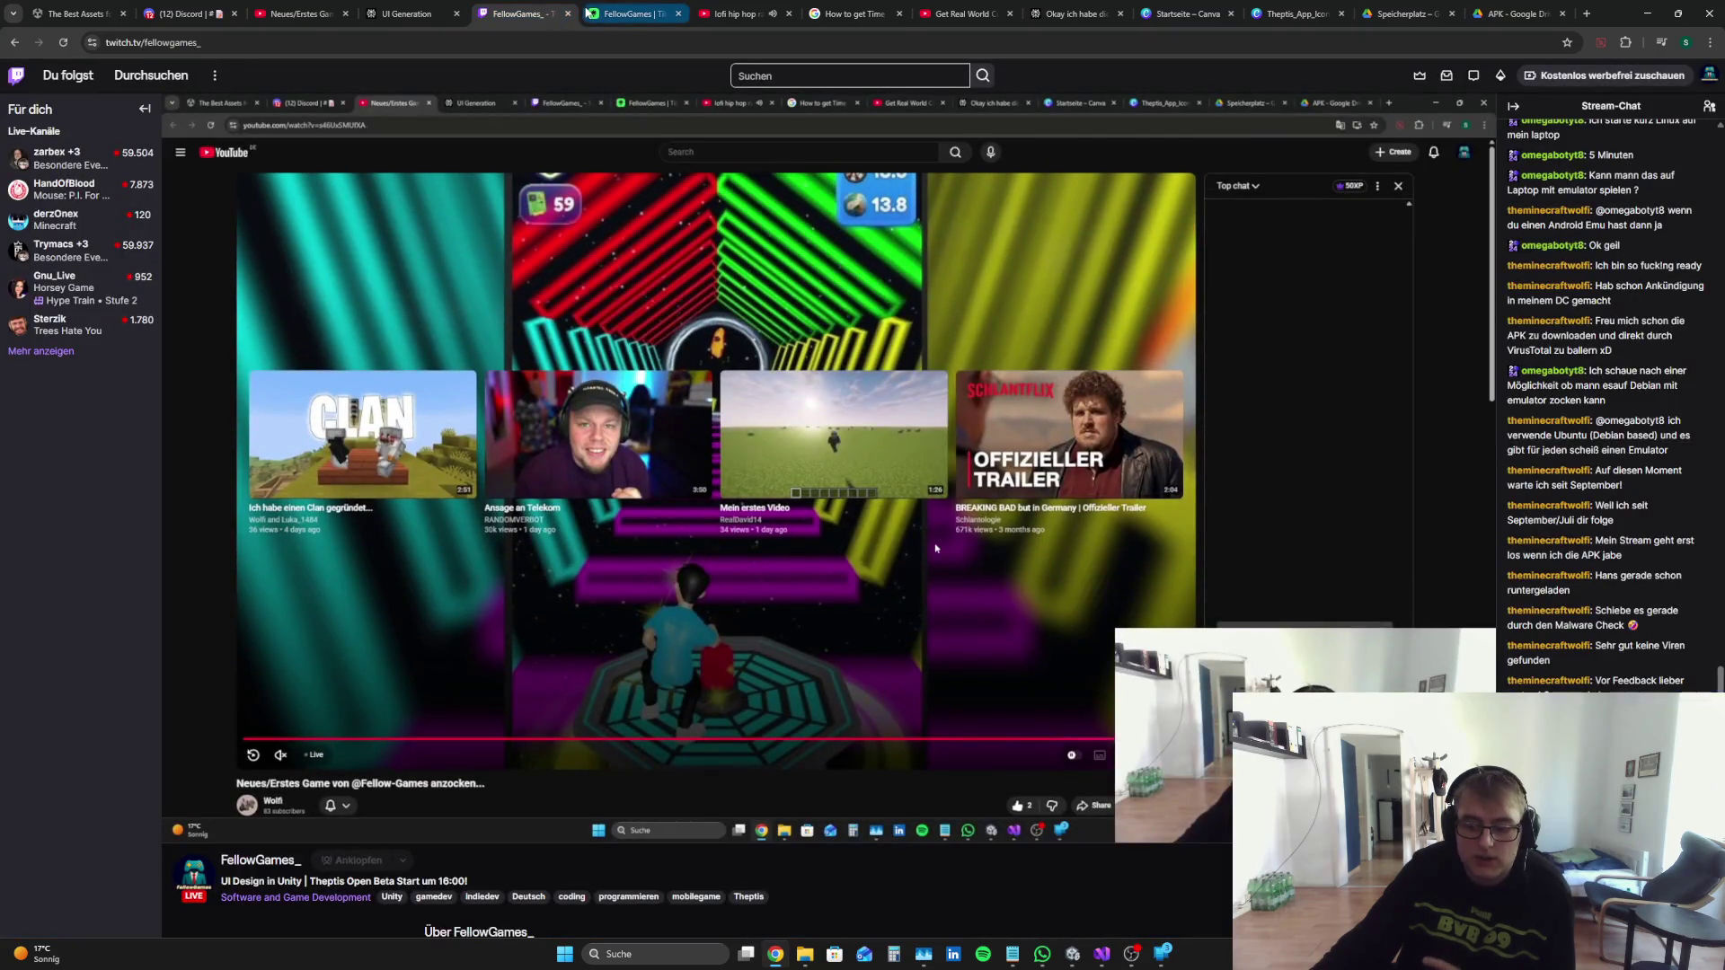
left_click(732, 14)
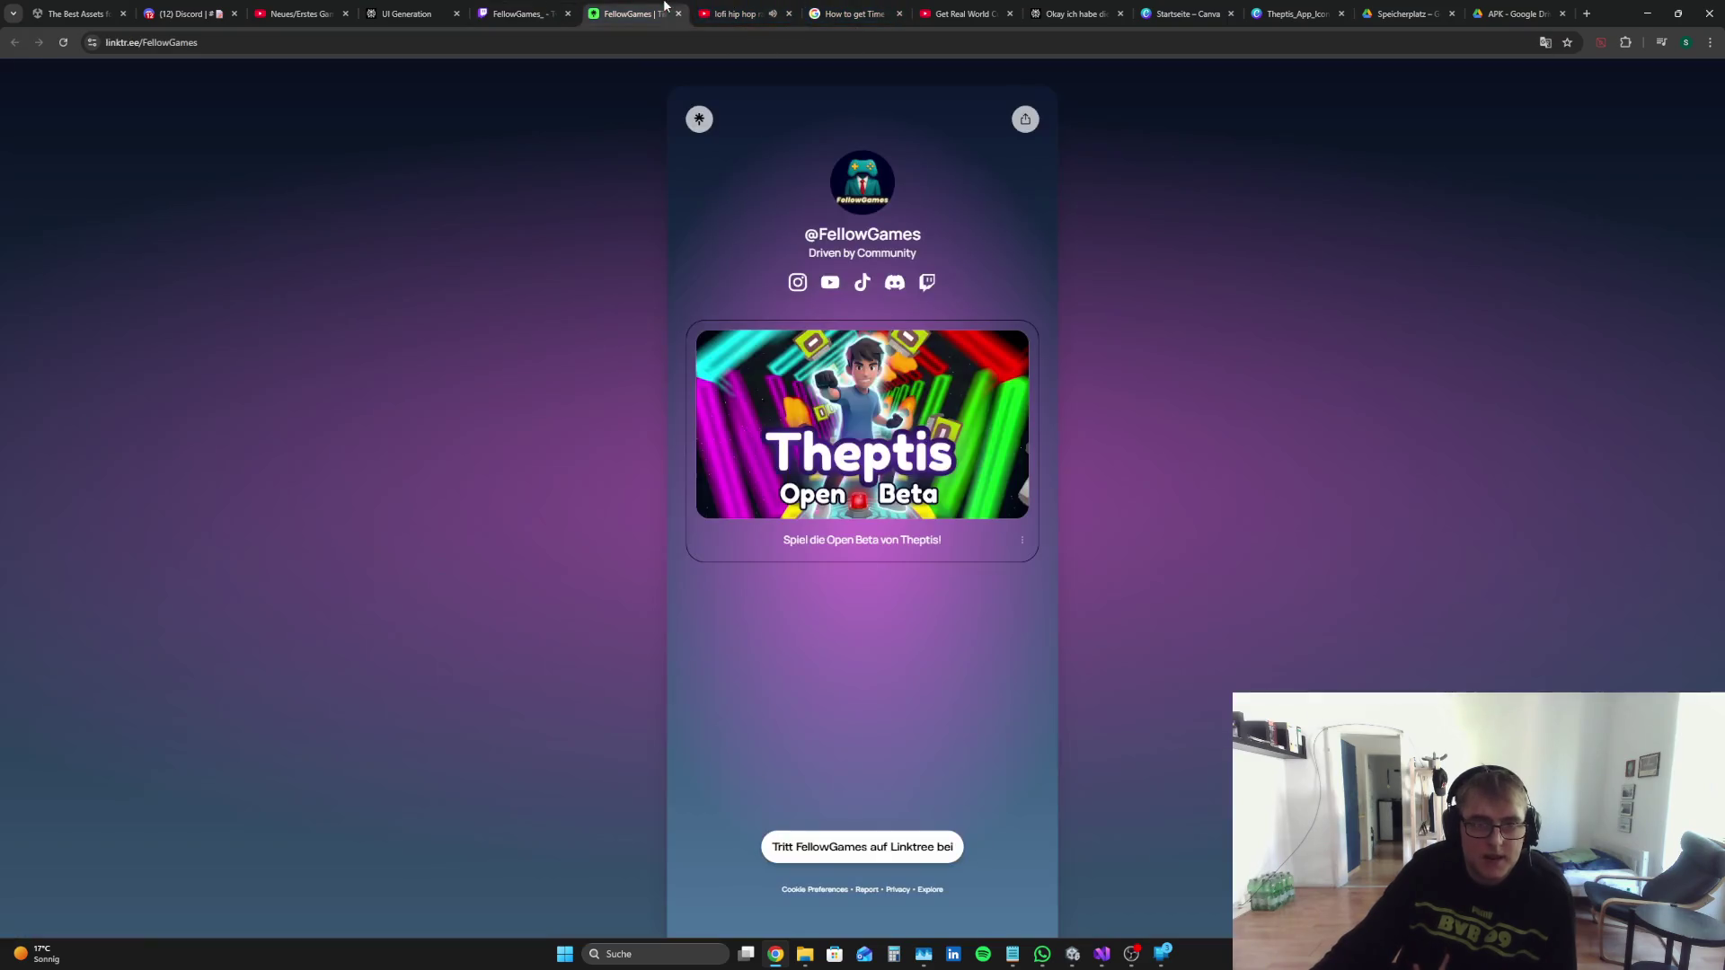
key("ctrl+shift+Tab")
left_click(805, 9)
left_click(924, 9)
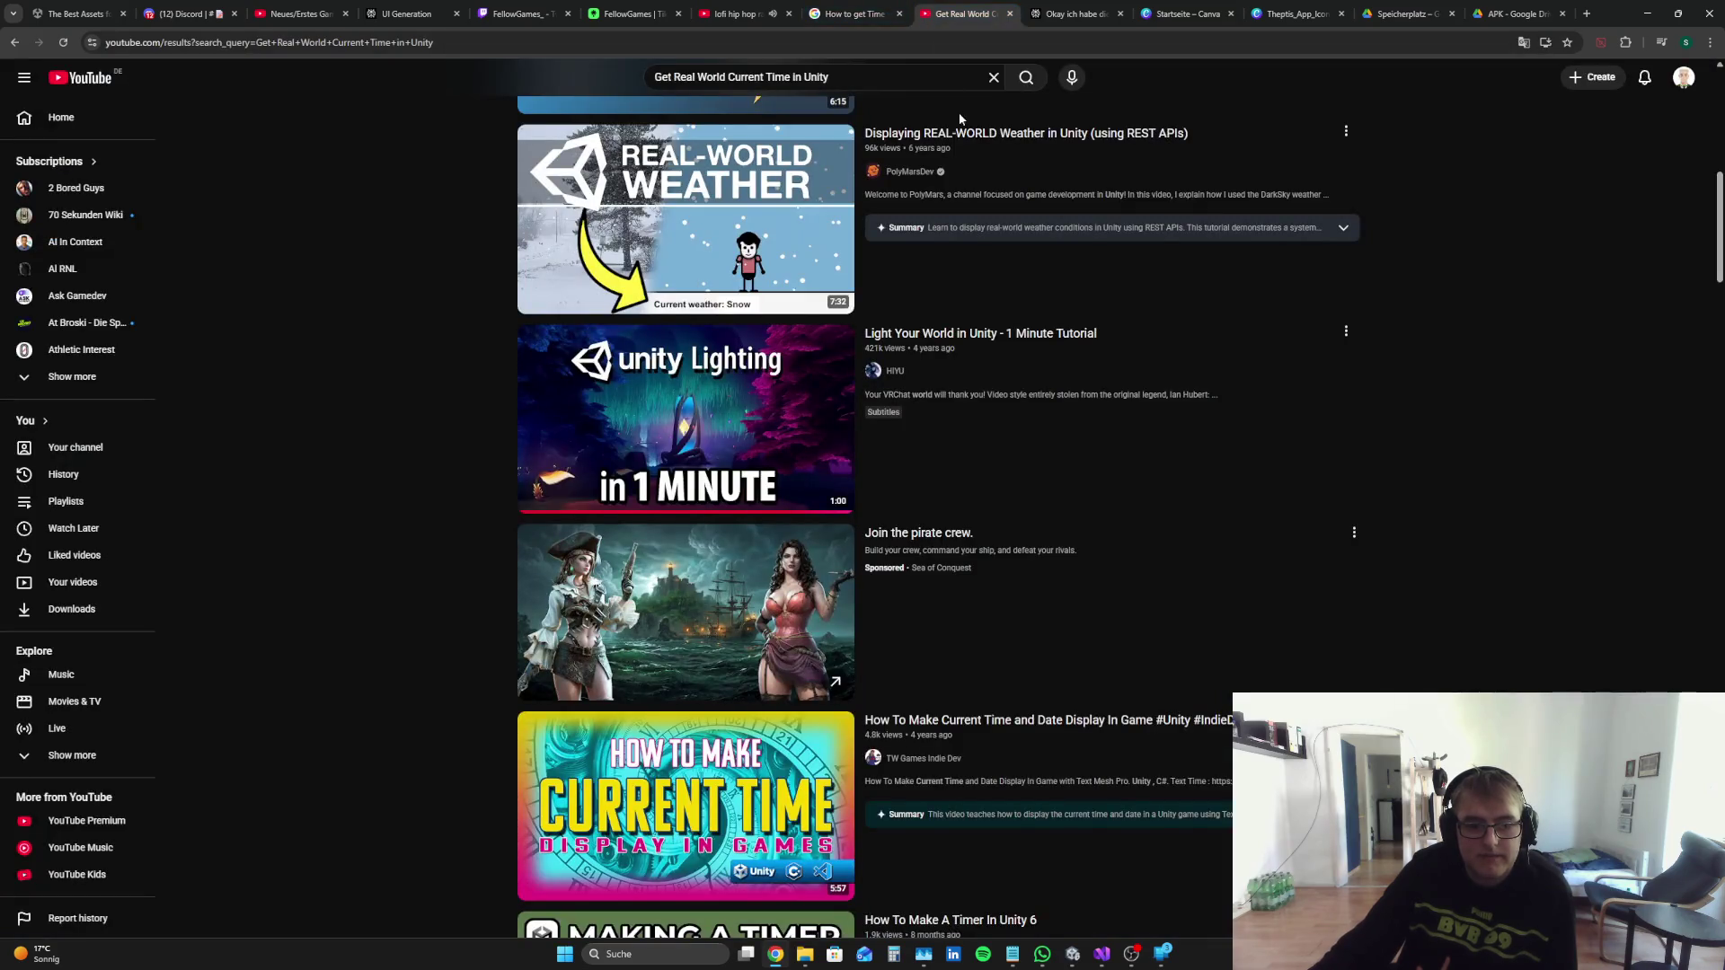
left_click(1163, 13)
left_click(1073, 13)
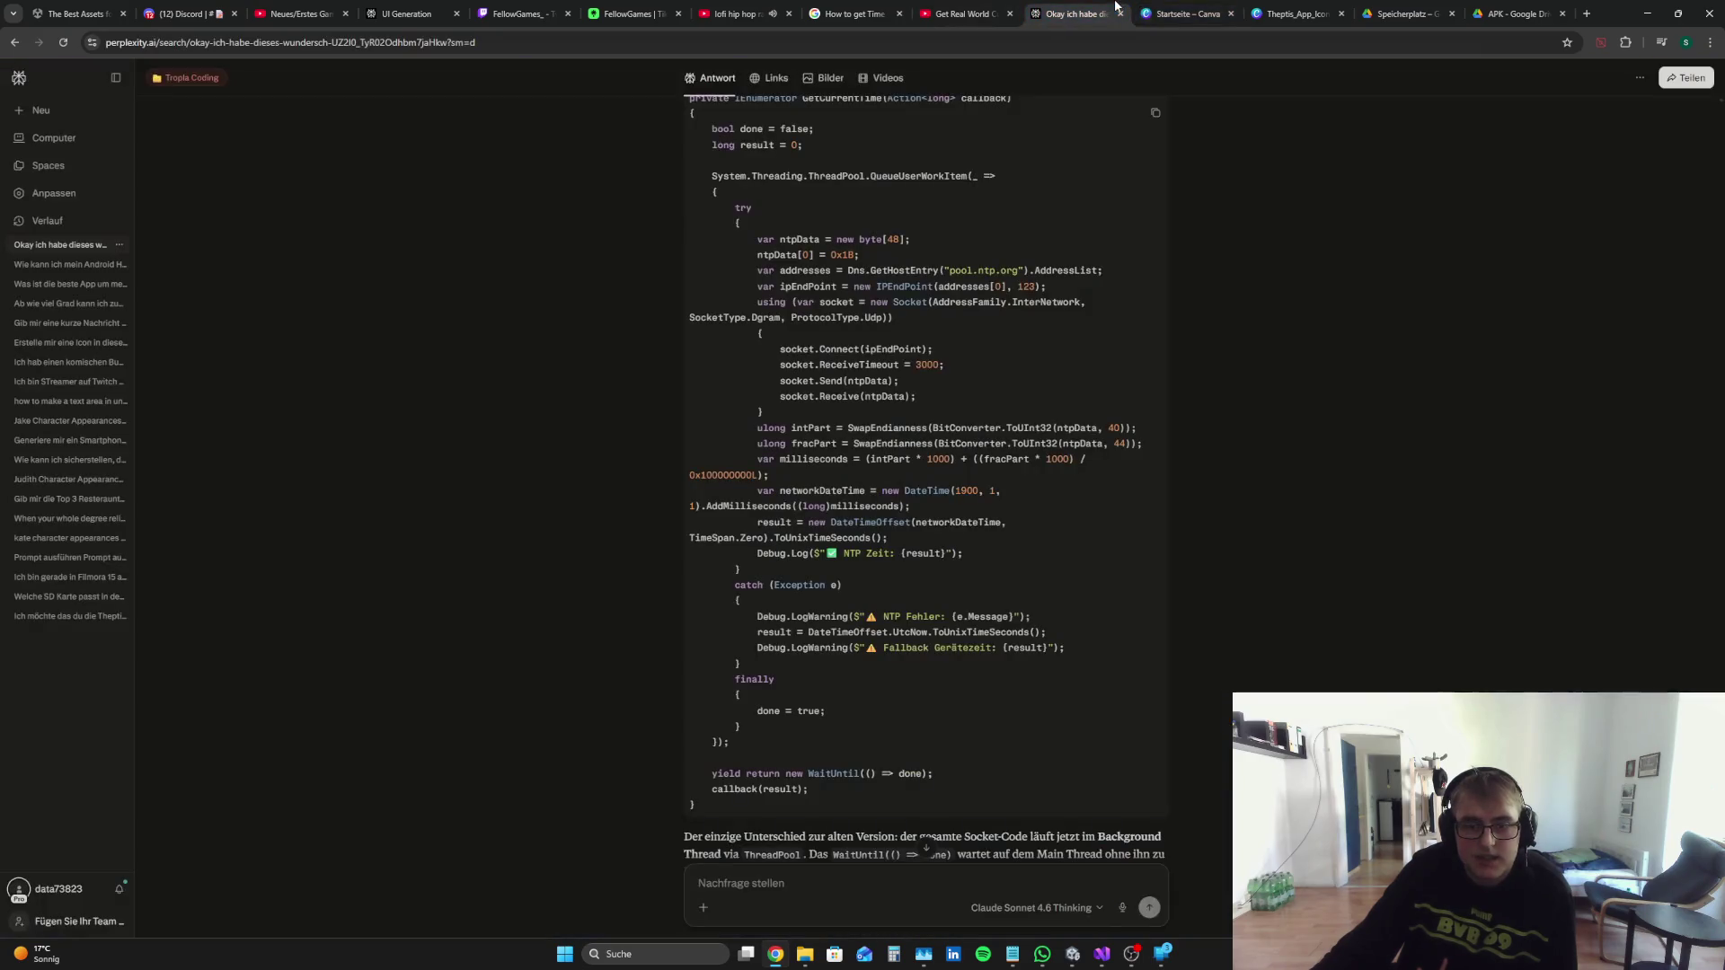
Step: Close the Theptis app icon tab and select all of MMM.cs in Visual Studio
left_click(1230, 12)
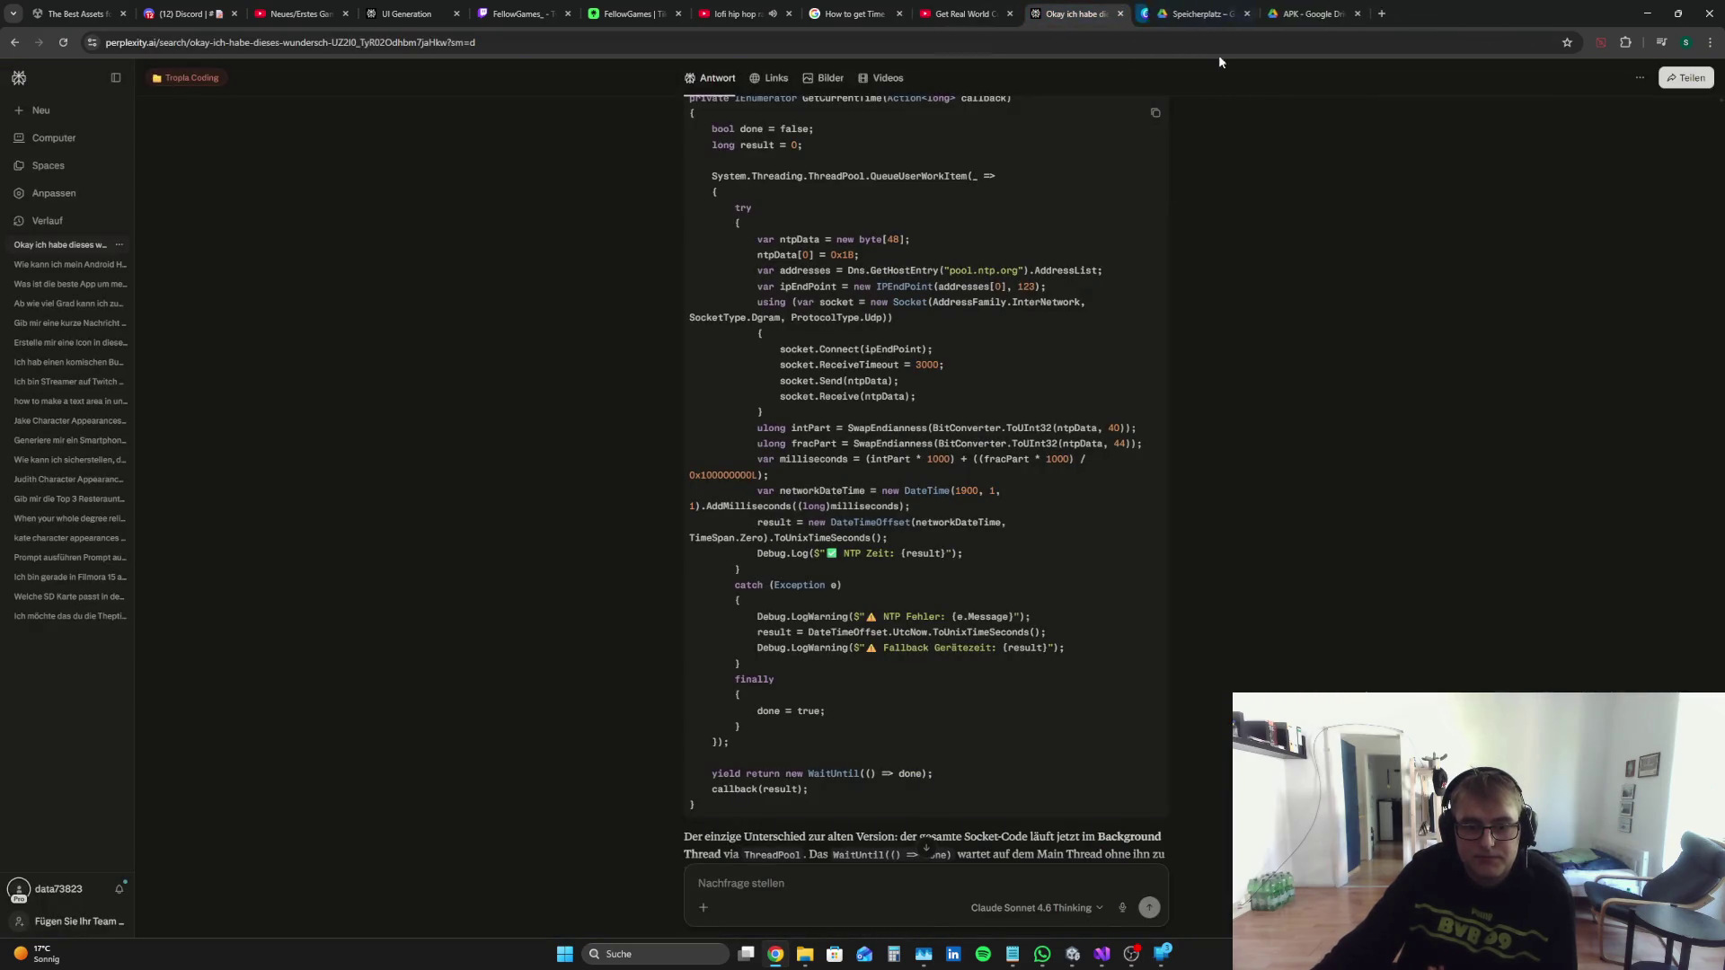
scroll(1113, 607, "down", 1)
scroll(1174, 563, "down", 2)
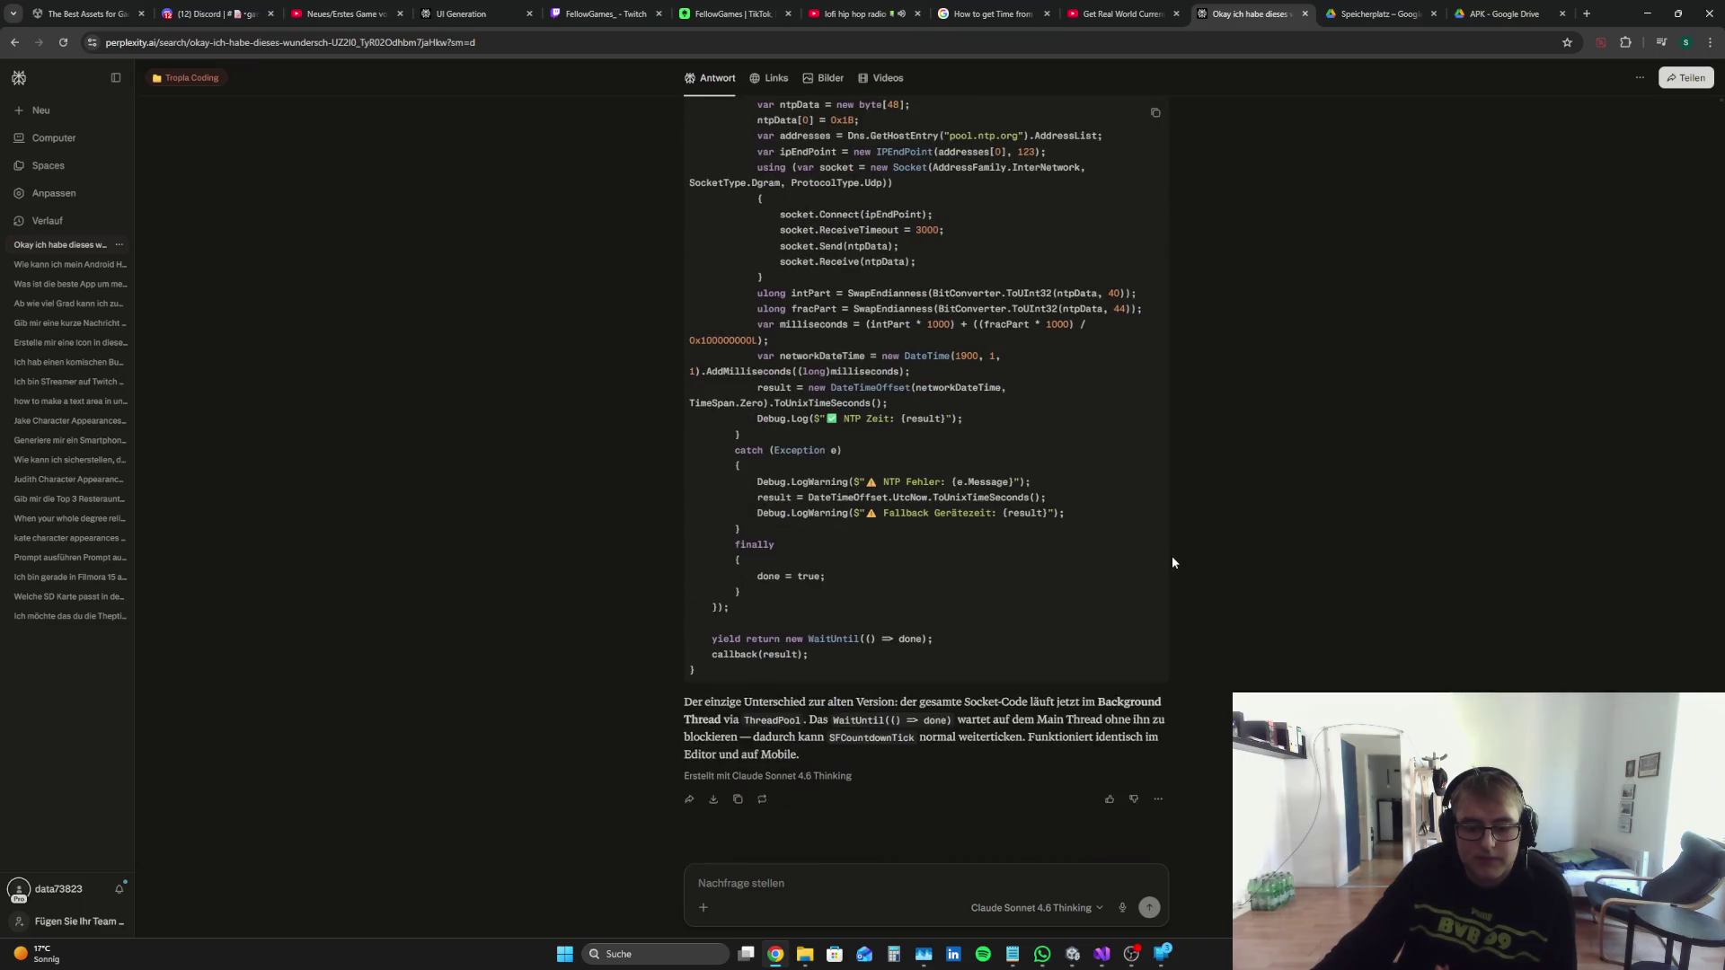
left_click(1102, 954)
scroll(877, 463, "down", 10)
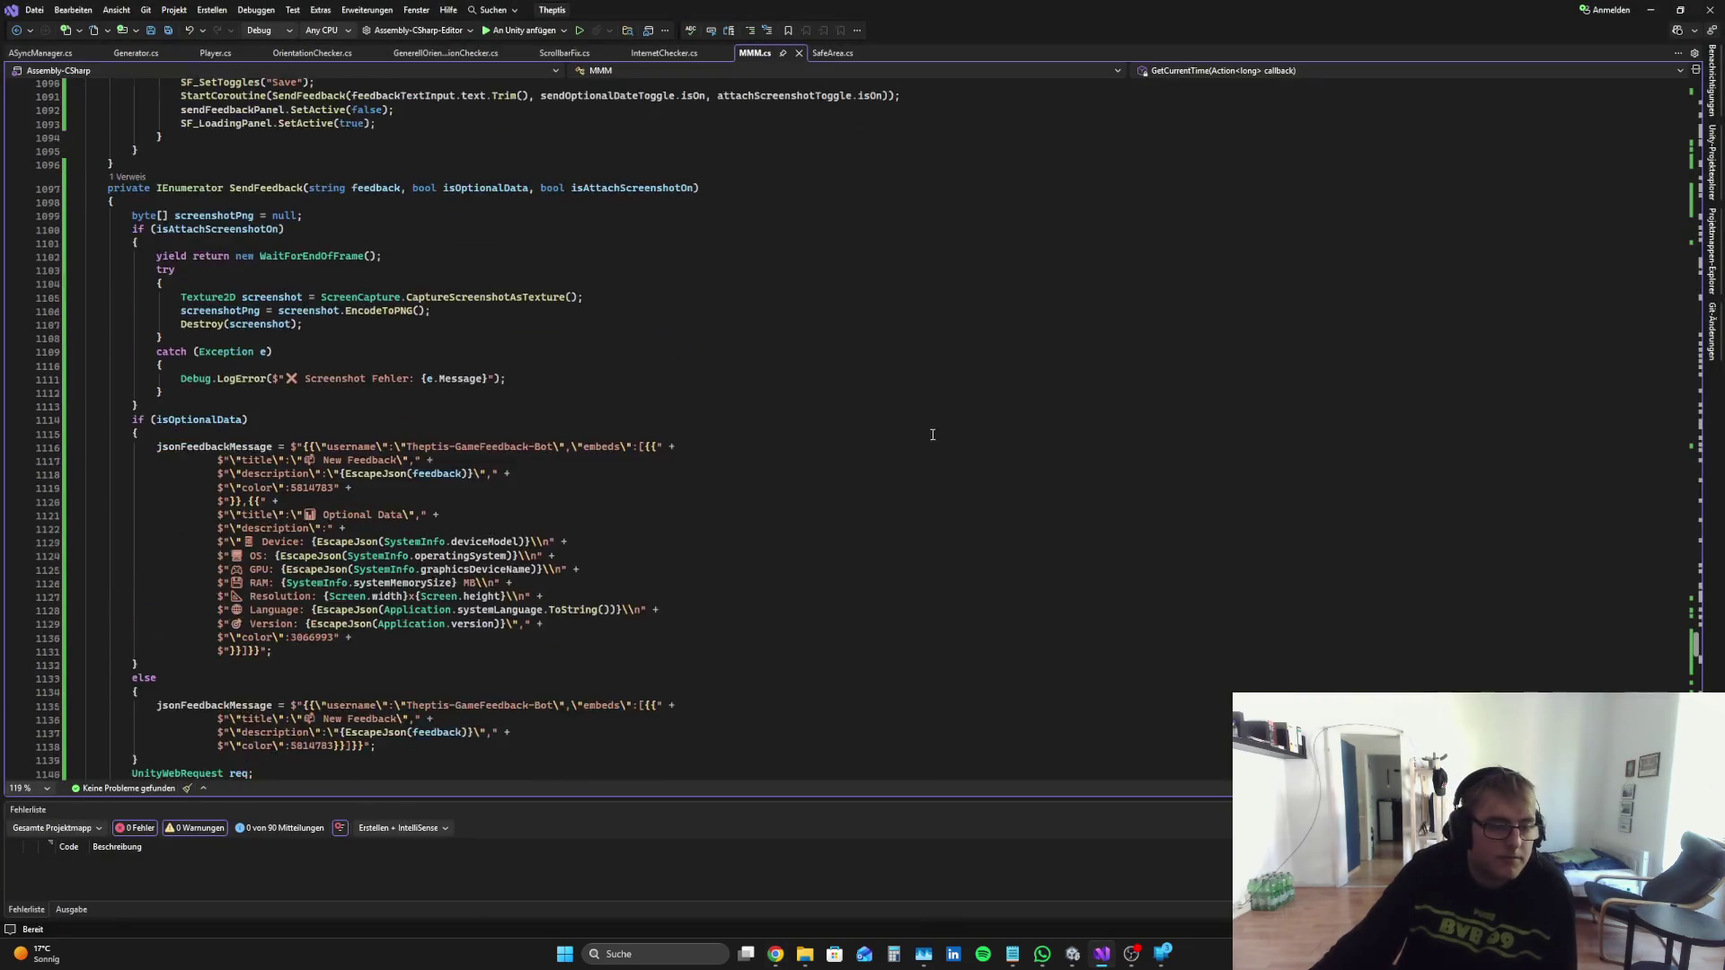
scroll(876, 464, "down", 9)
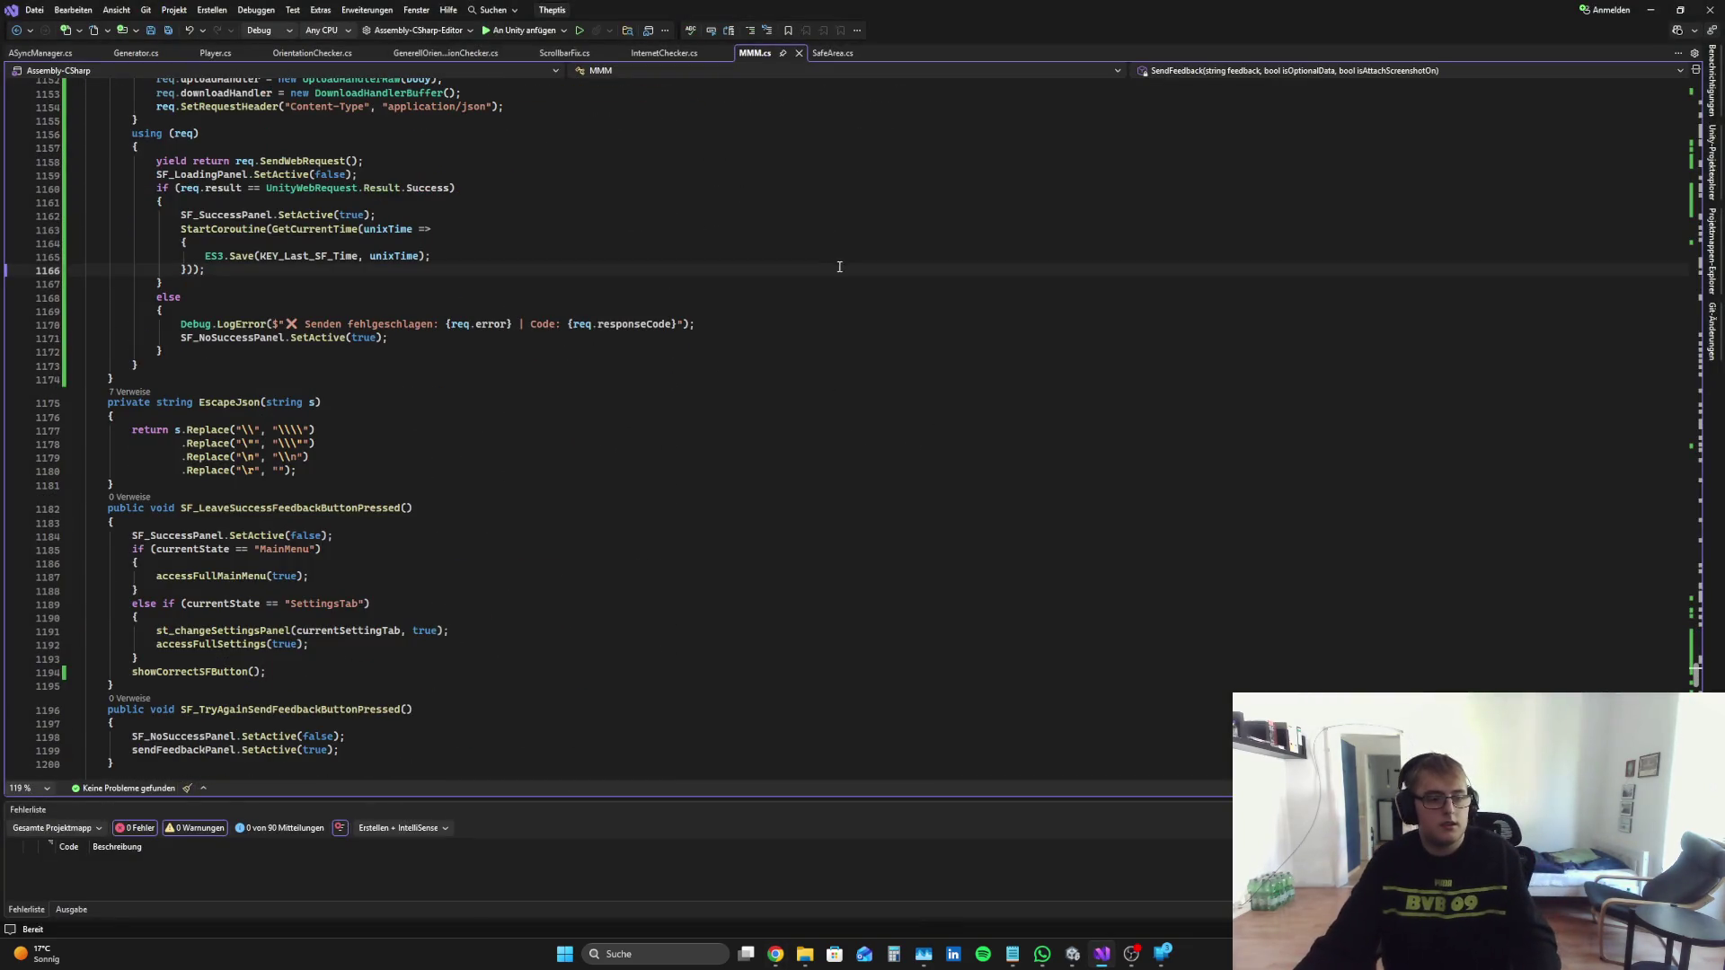
key("ctrl+a")
Step: Send Perplexity a follow-up requesting the countdown in FixedUpdate, with MMM.cs pasted in
left_click(775, 954)
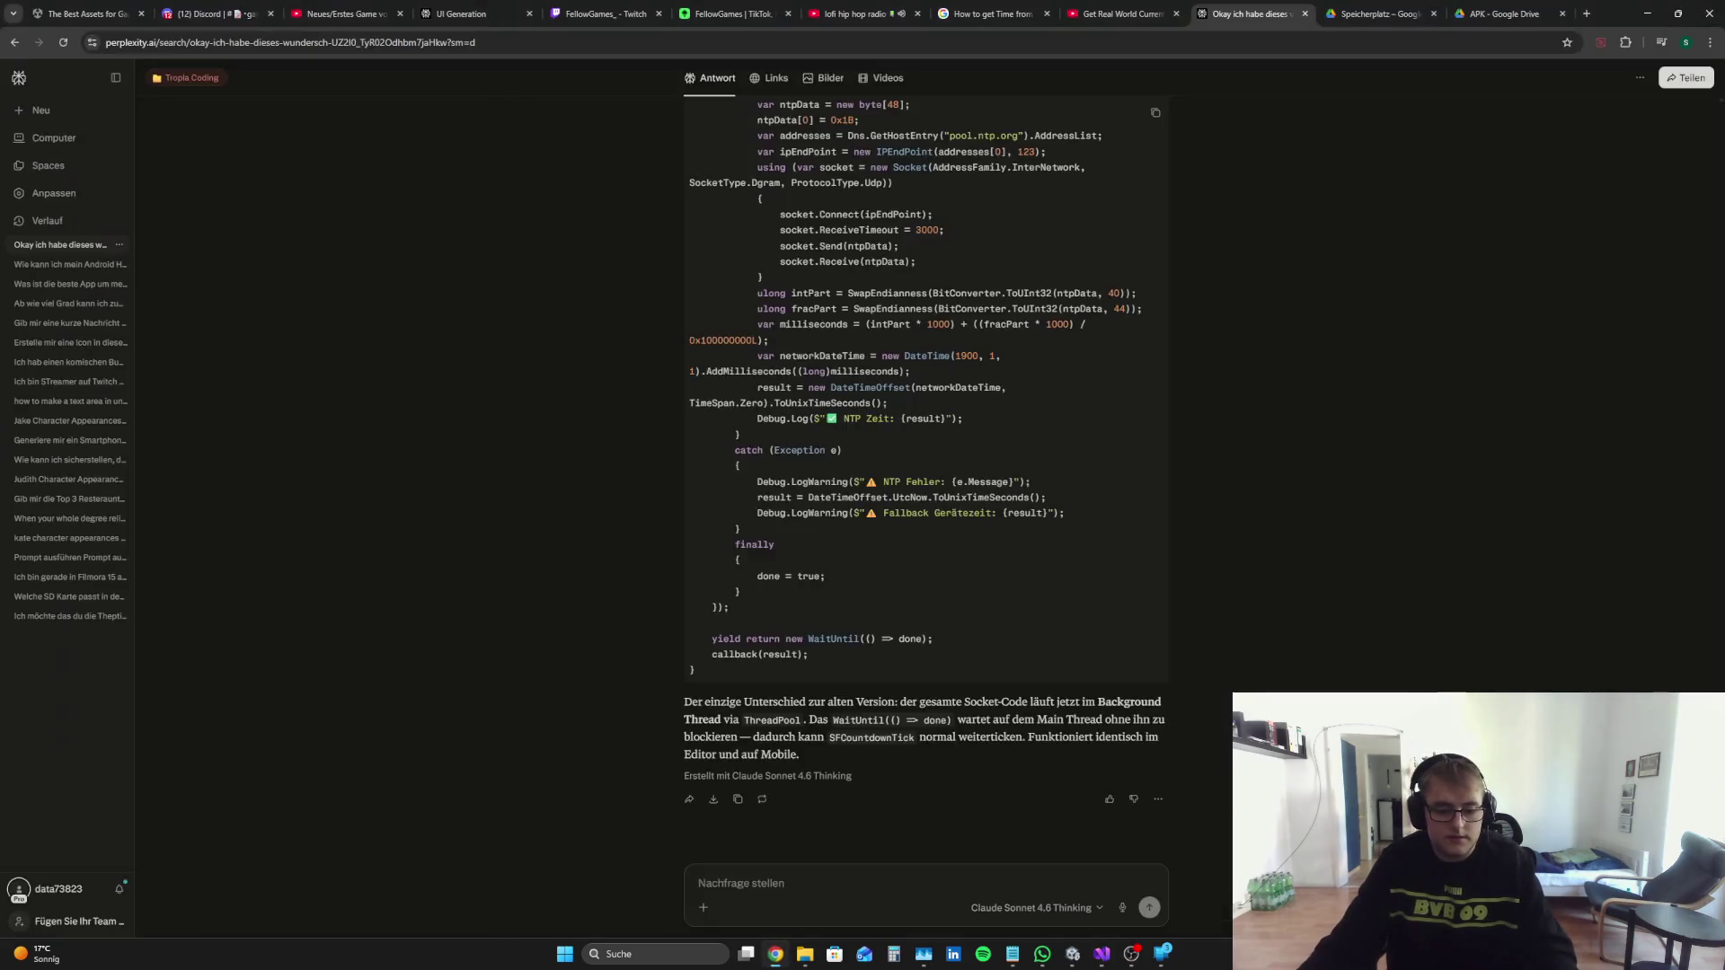
type("Geht immernoch nicht scheiß")
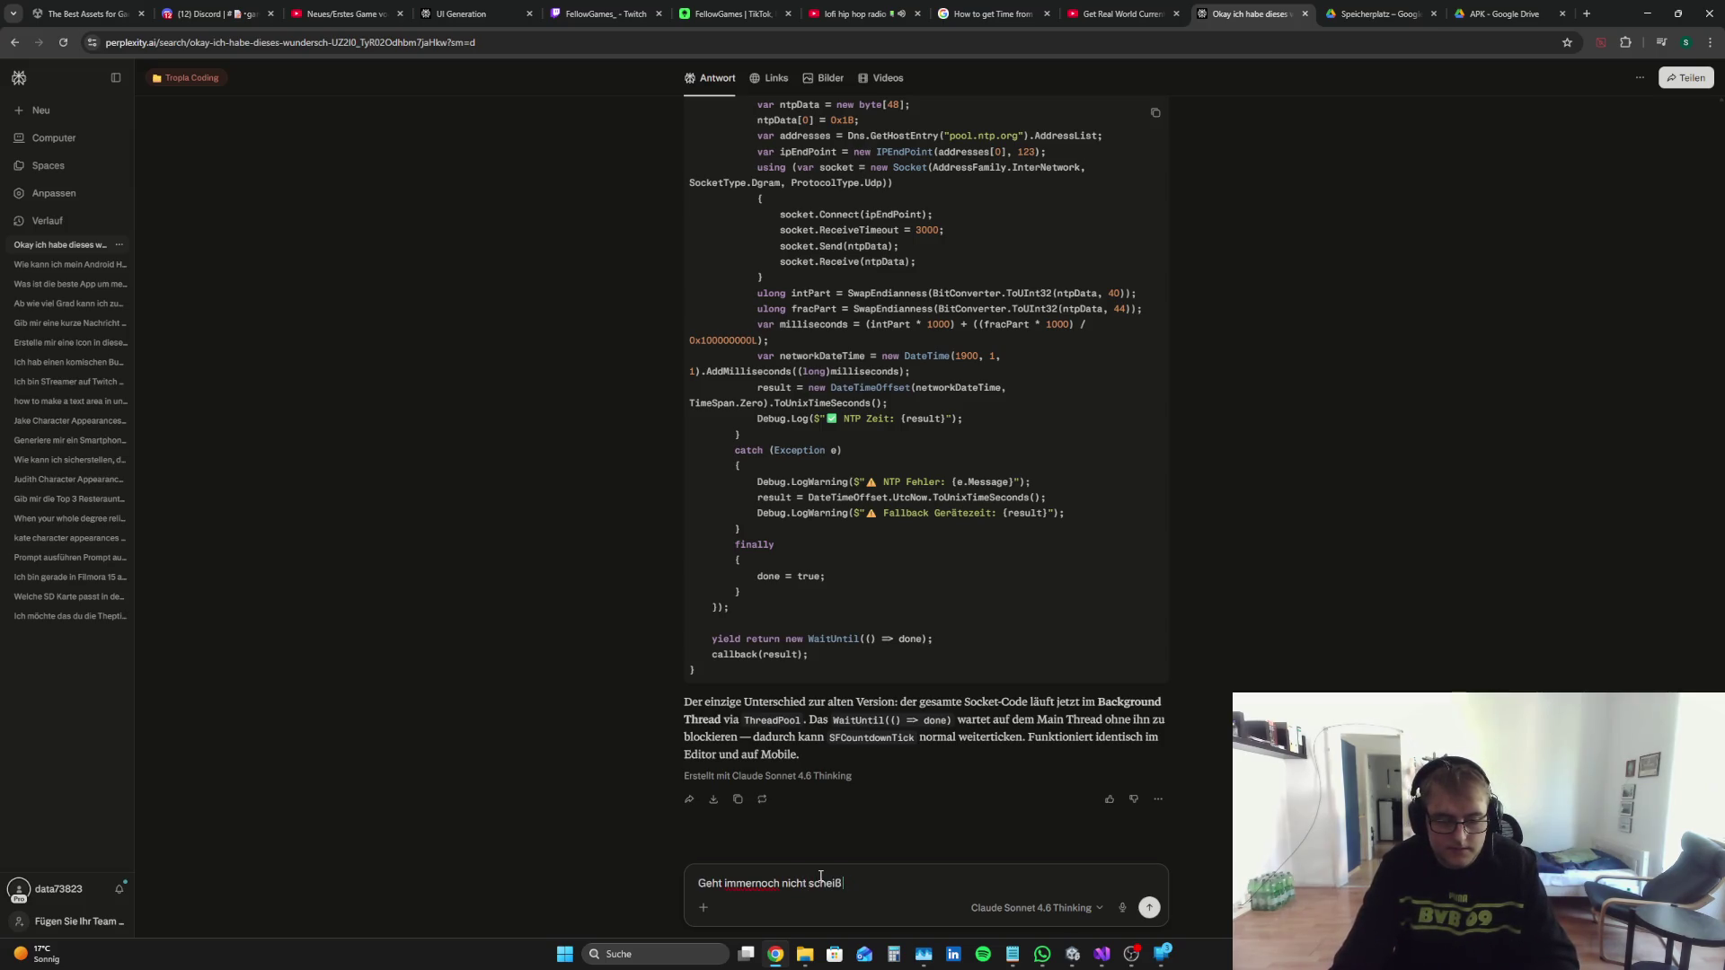
type("lass und")
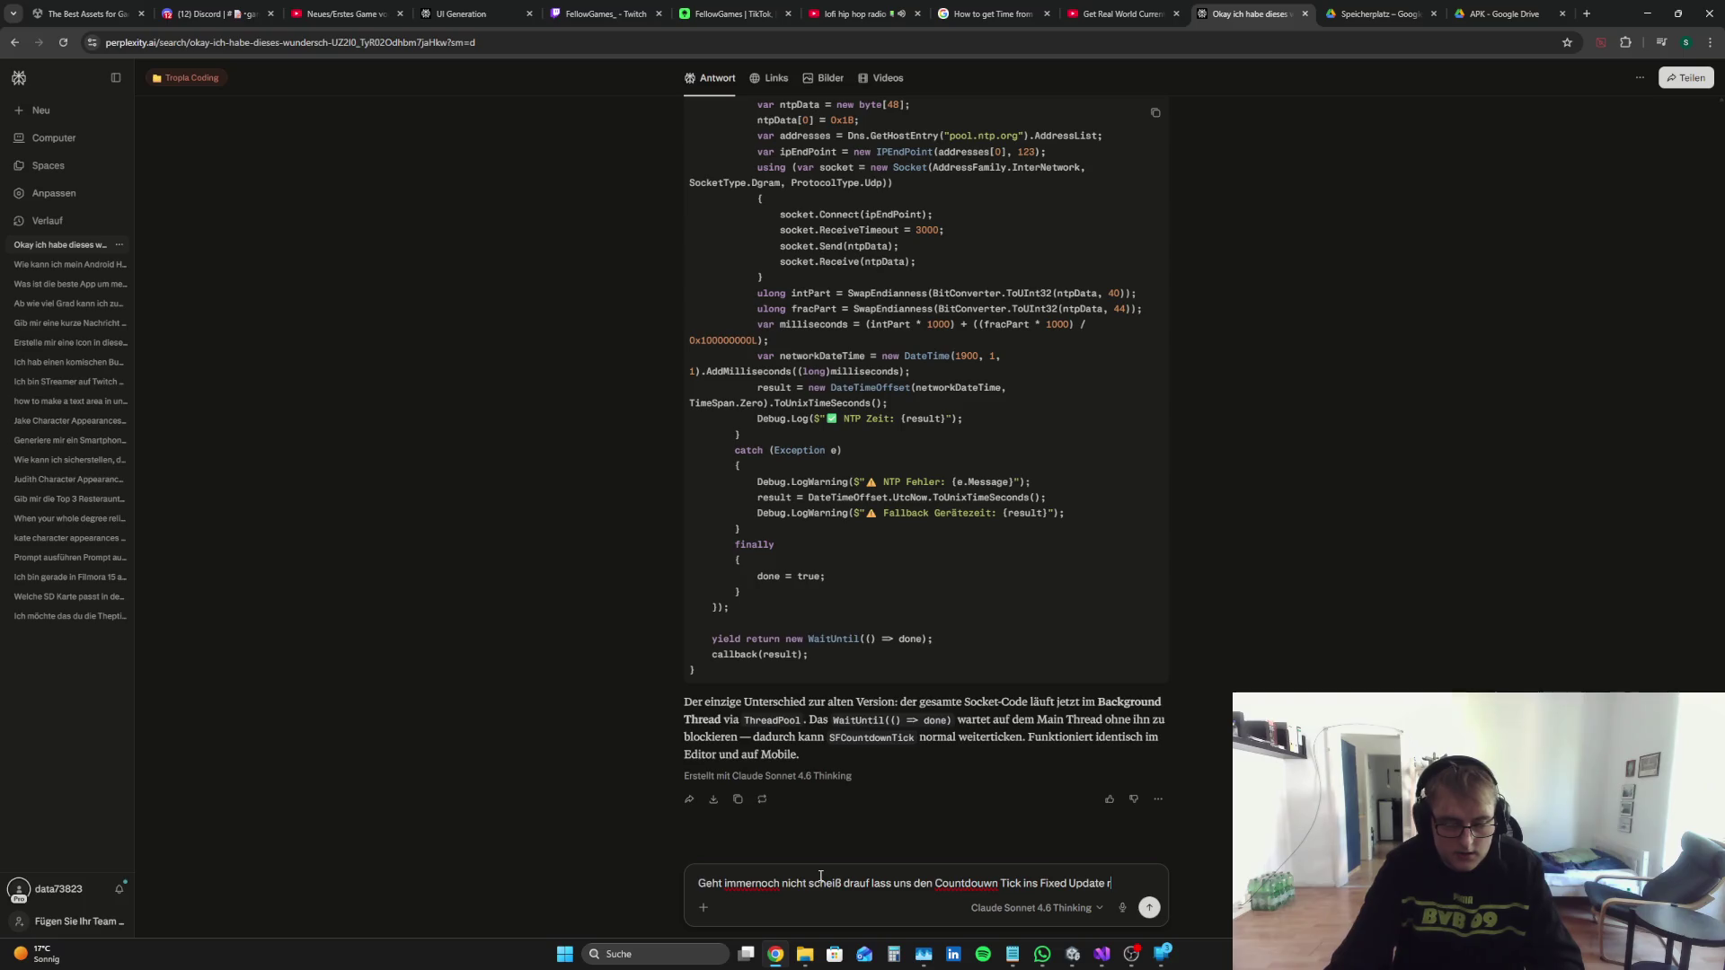
type("einpacken statt Courout")
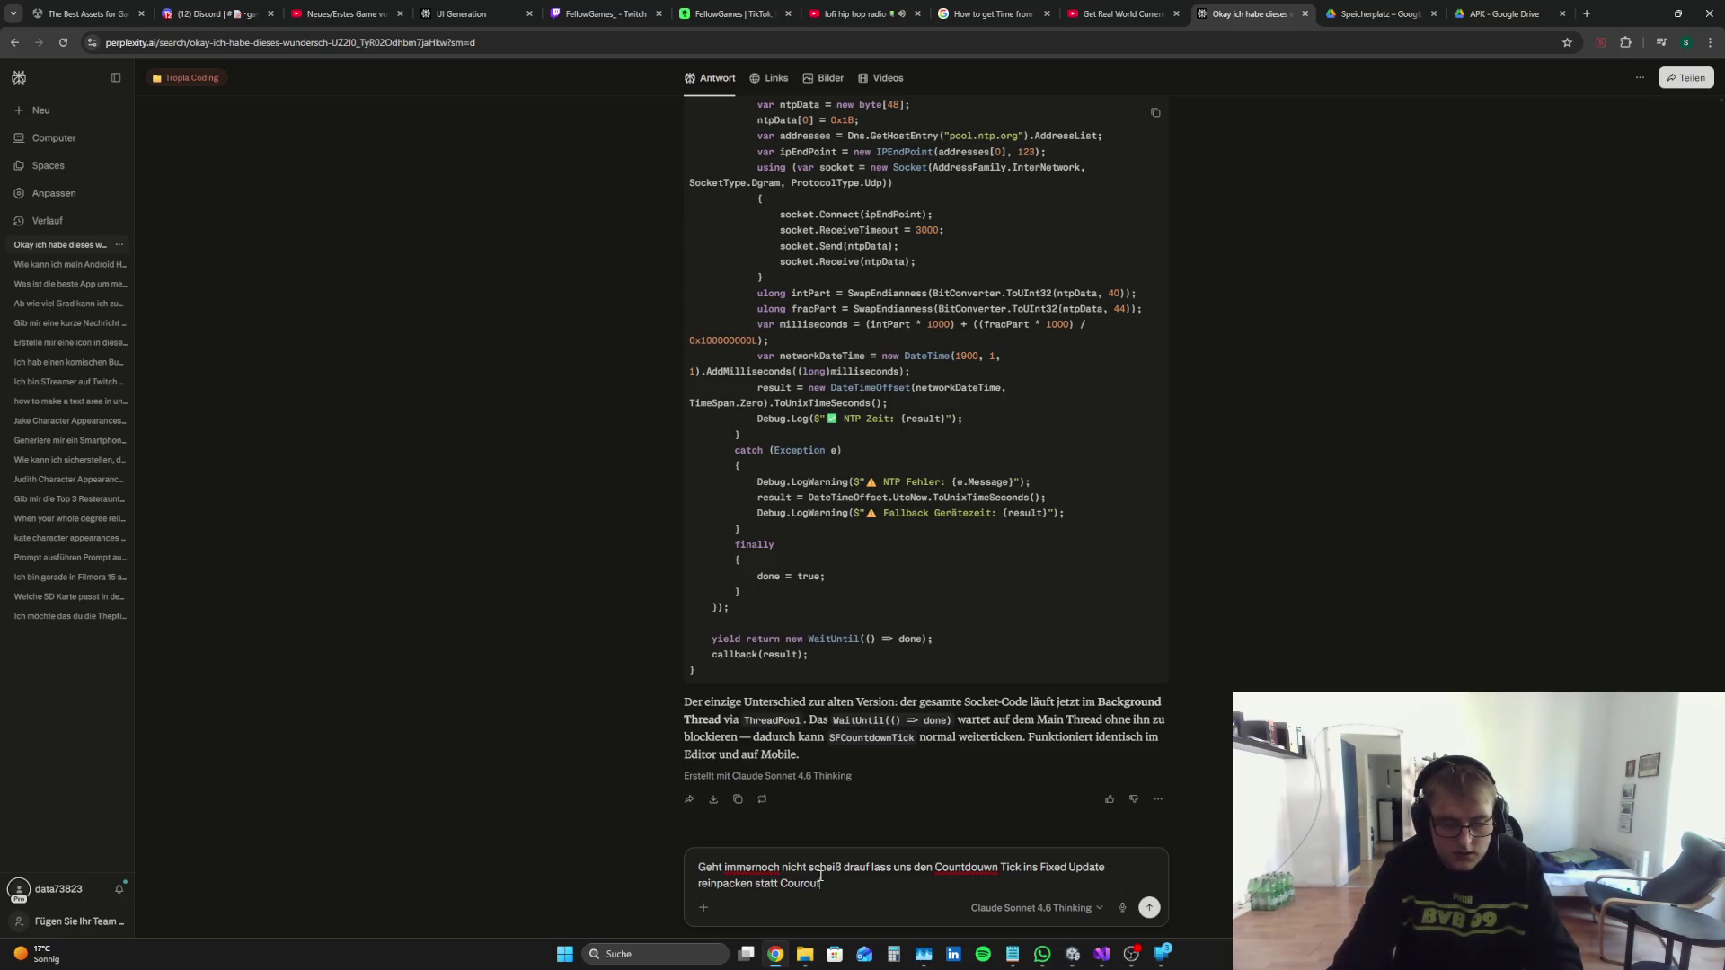
type("ine:")
key("ctrl+v")
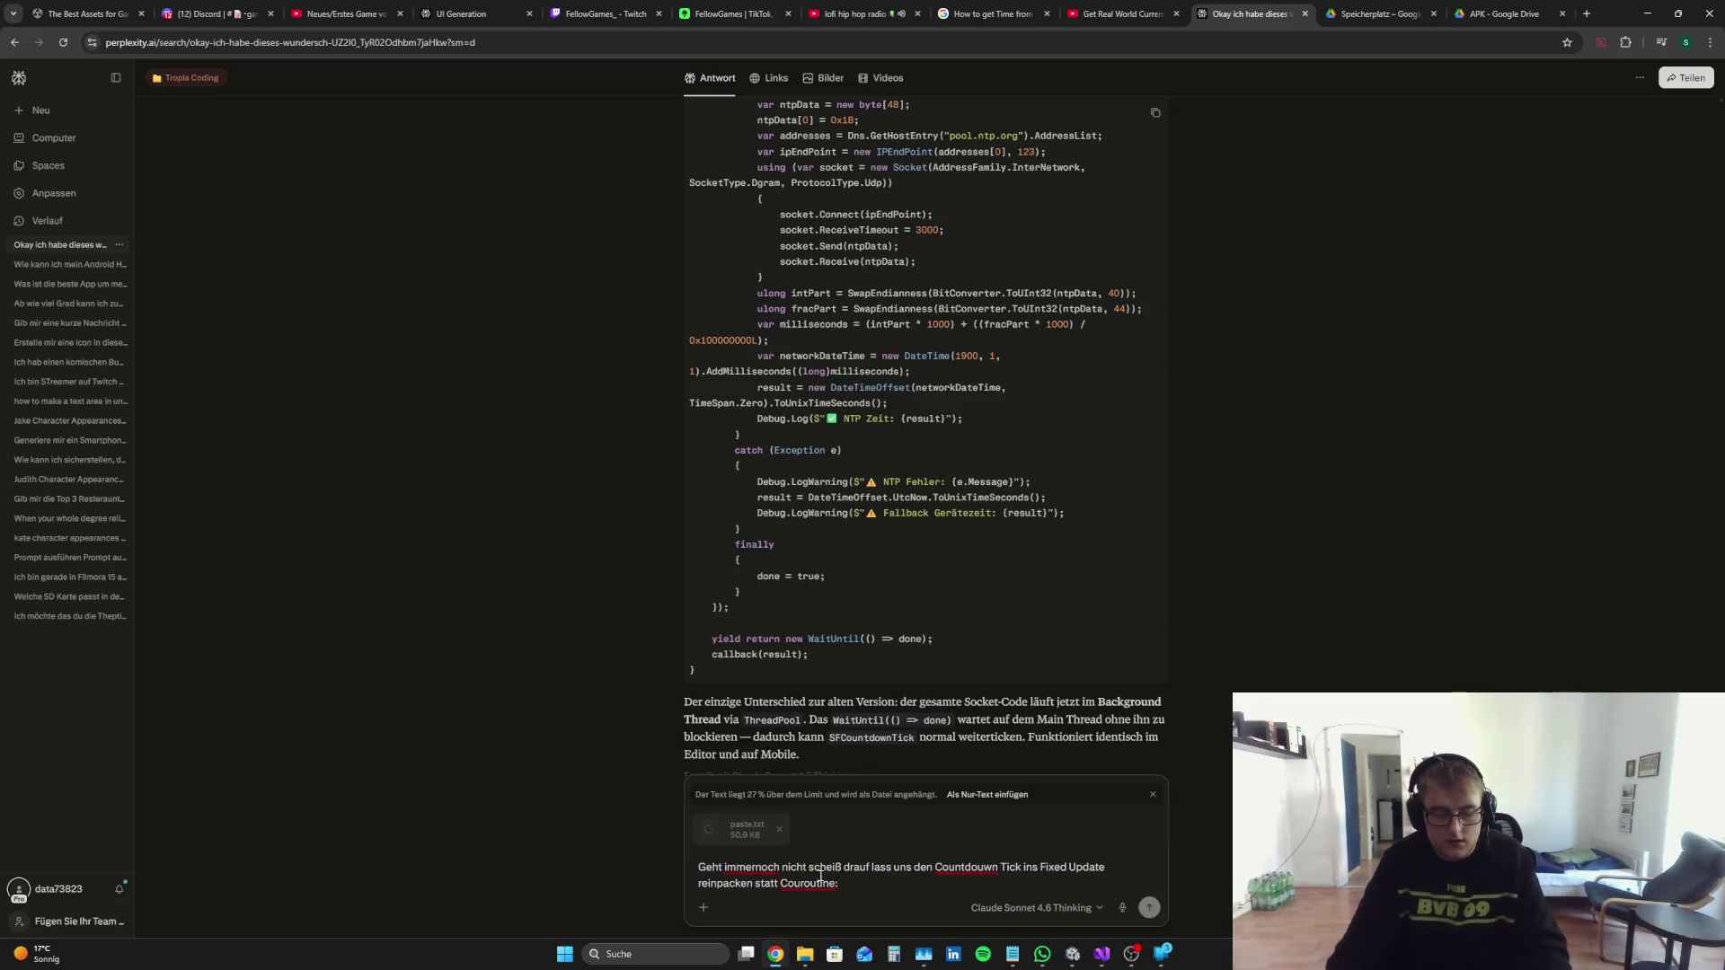
key("Return")
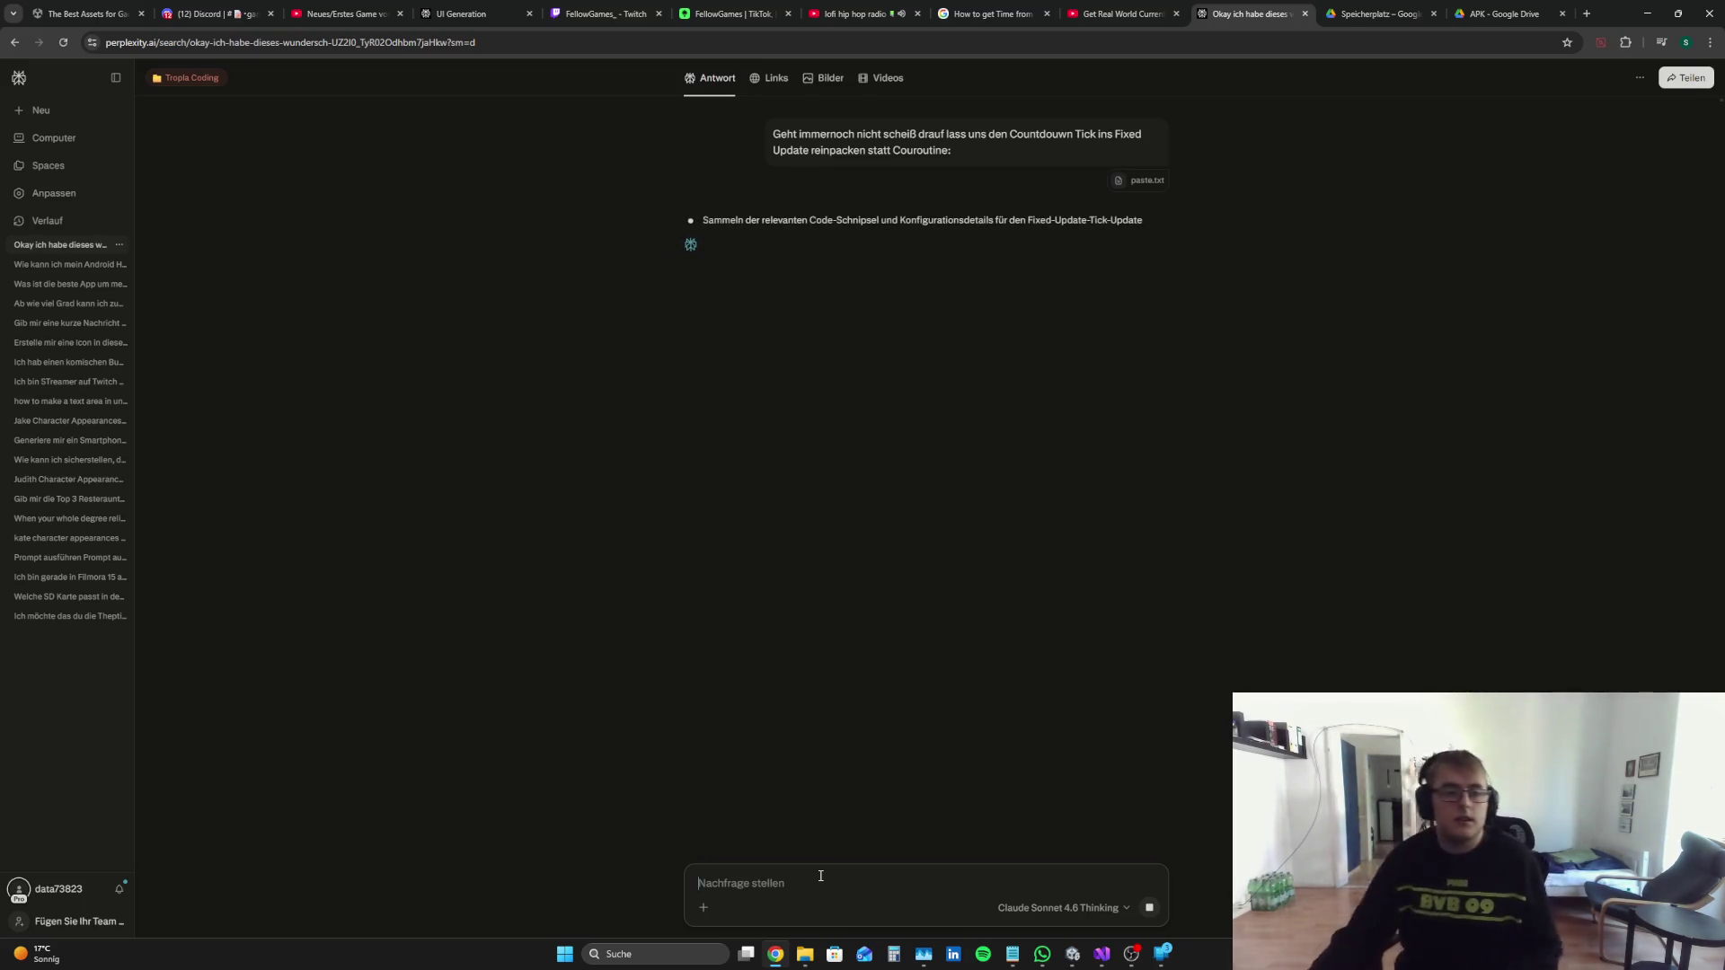
left_click(197, 5)
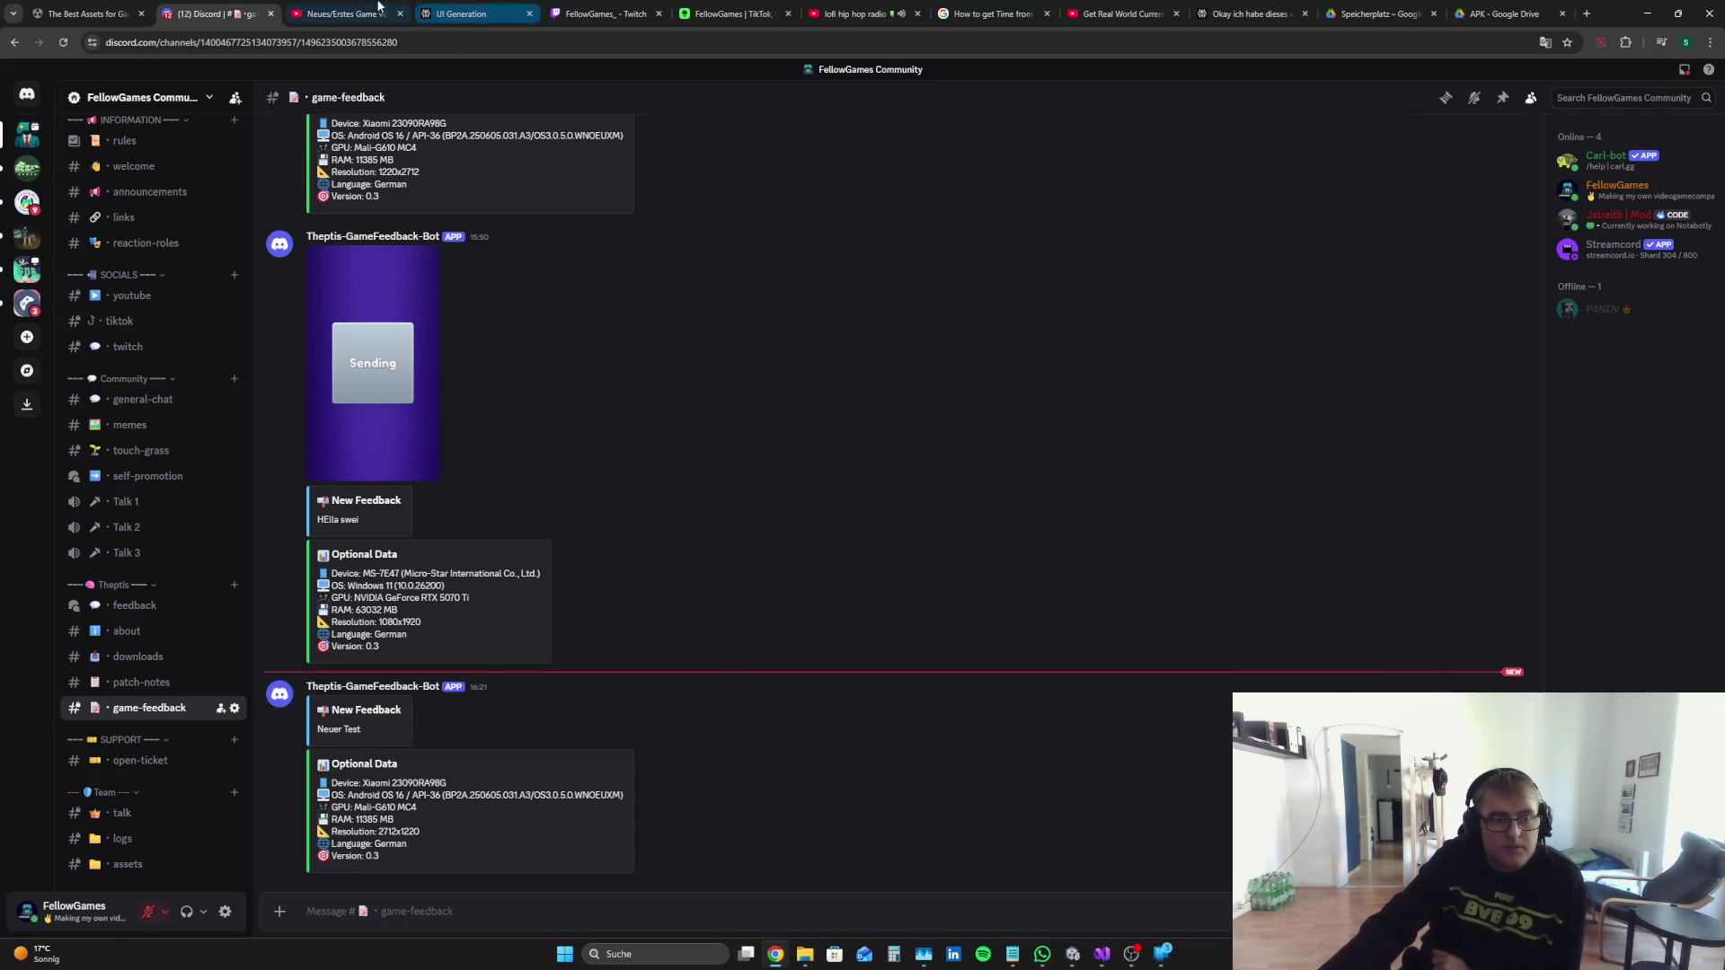
Step: Close the unavailable 'Neues/Erstes Game' YouTube tab, then browse the tabs back to the FellowGames_ Twitch stream
left_click(345, 13)
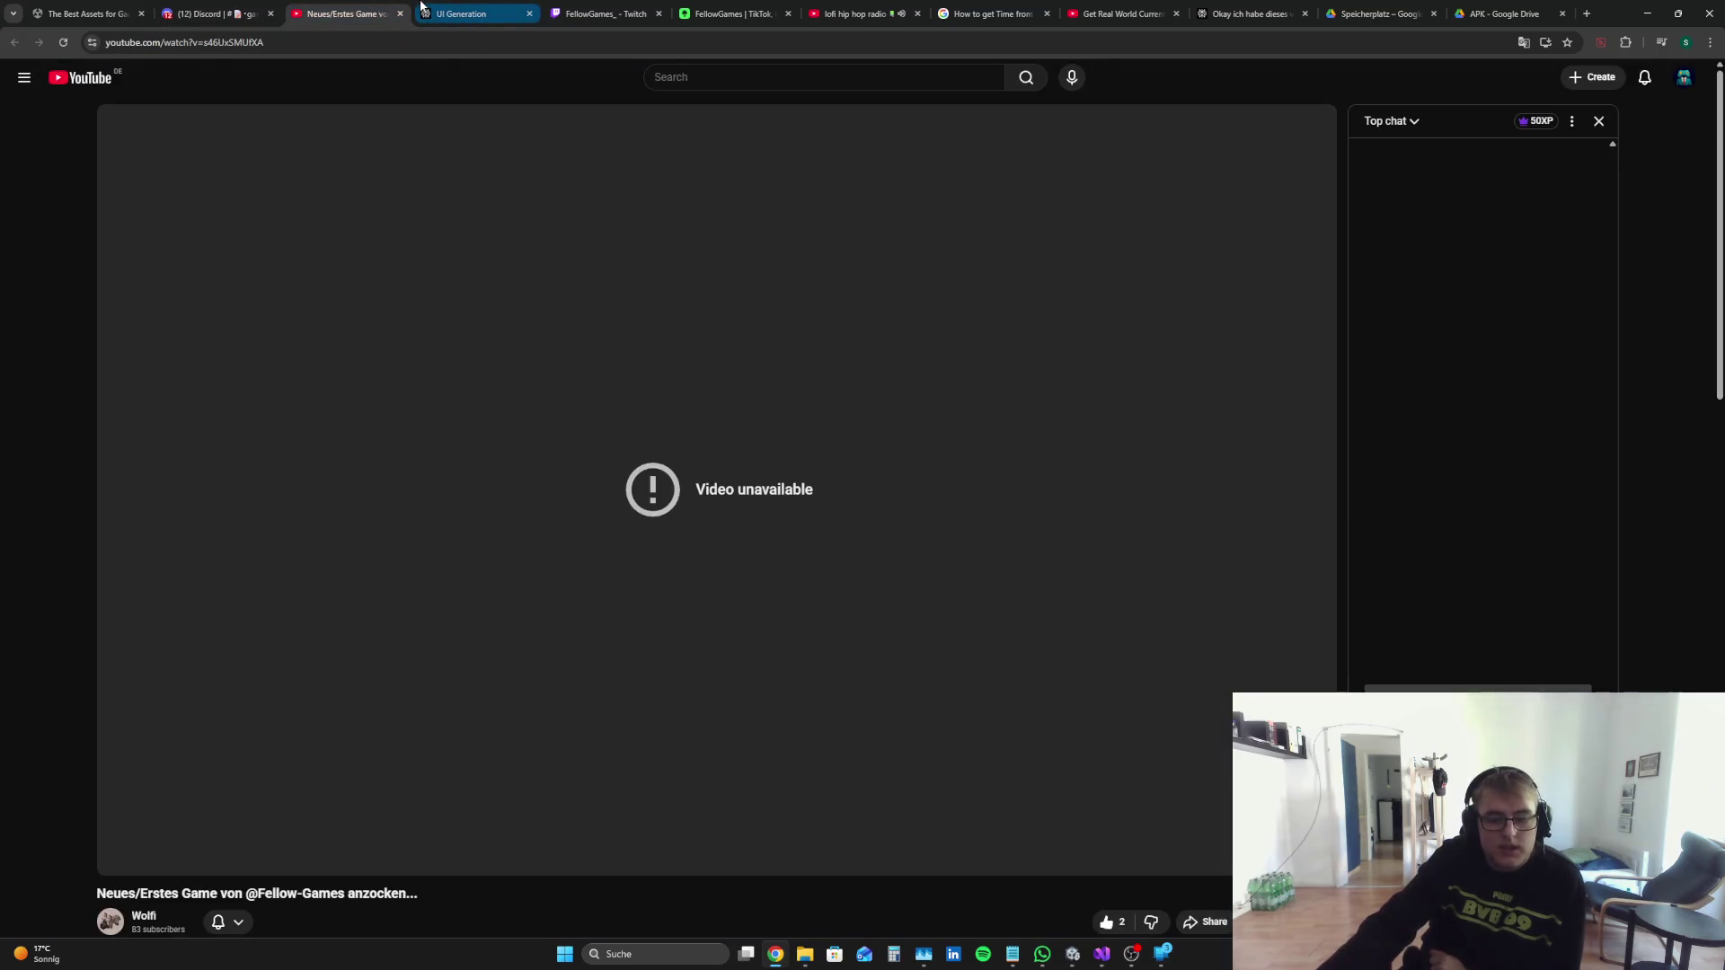
left_click(400, 13)
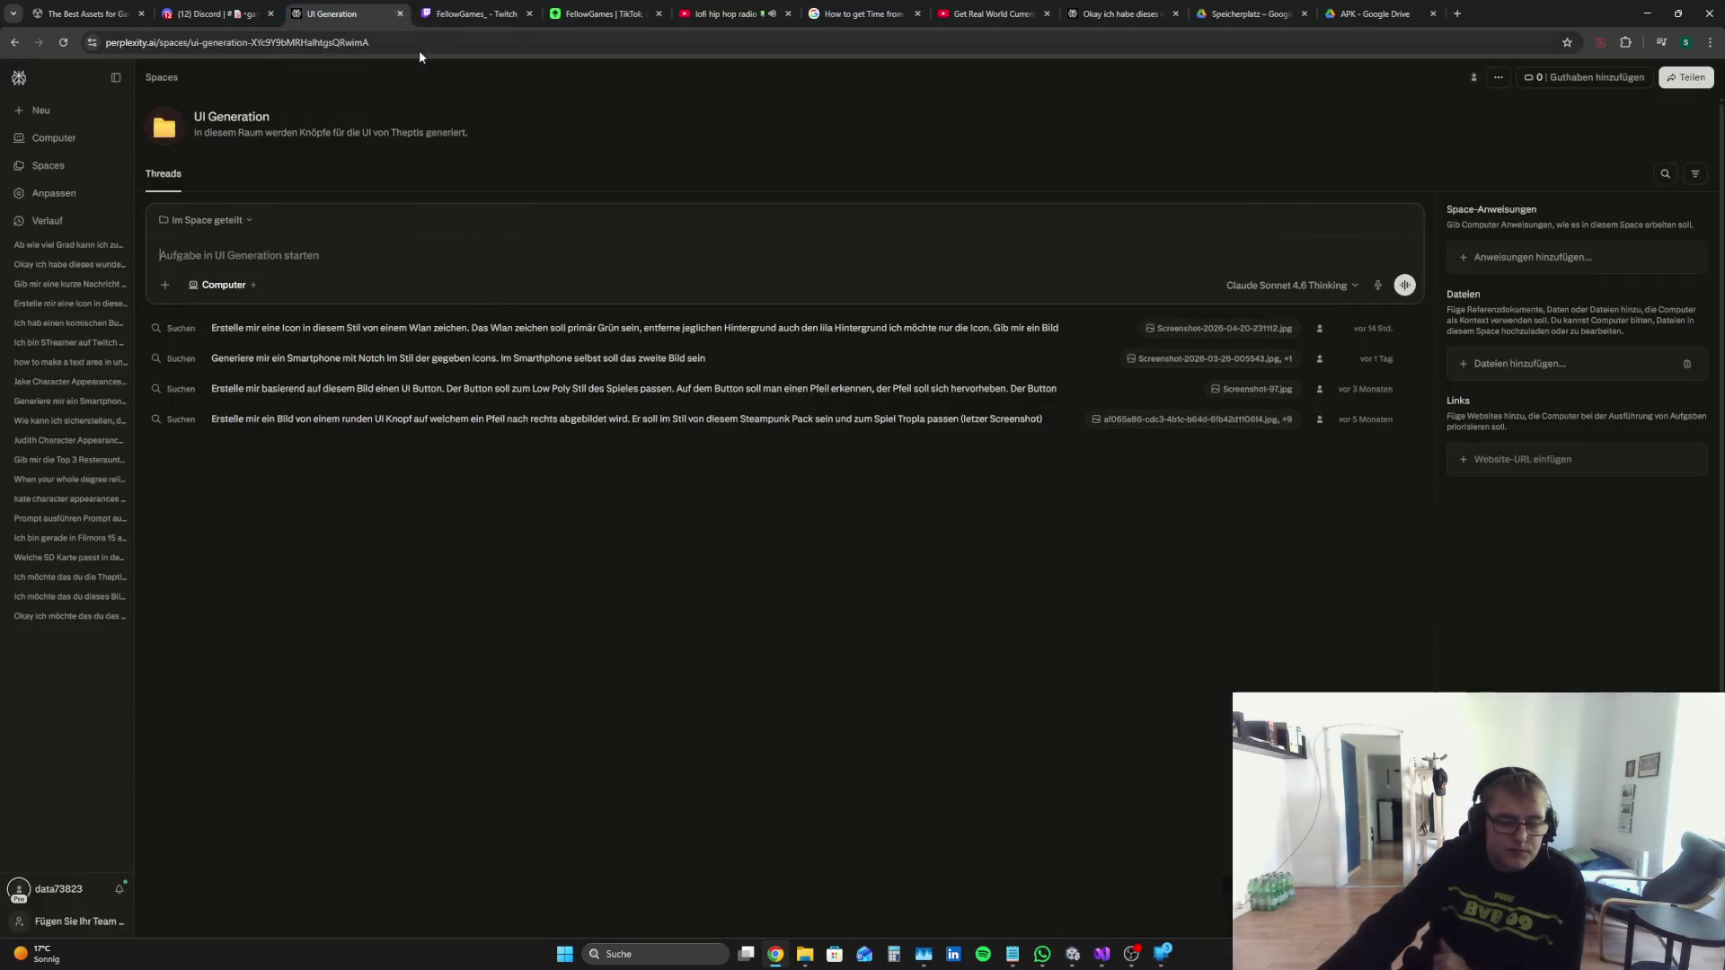
left_click(503, 14)
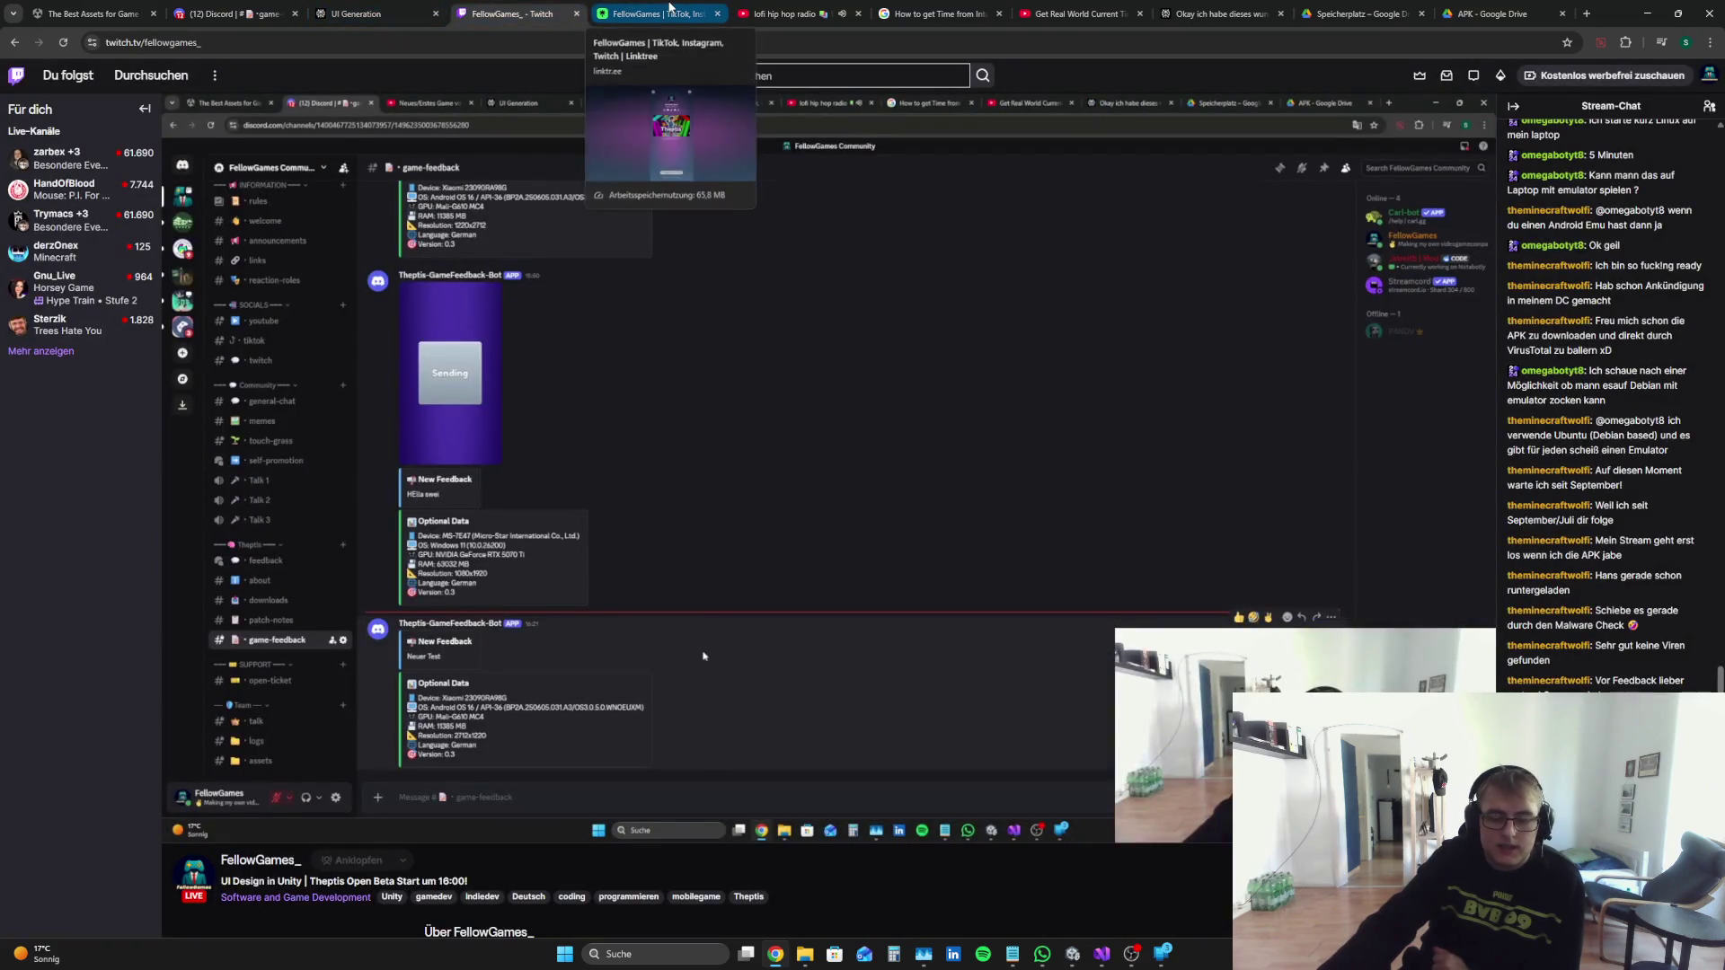
left_click(669, 11)
left_click(790, 13)
left_click(938, 13)
left_click(1085, 11)
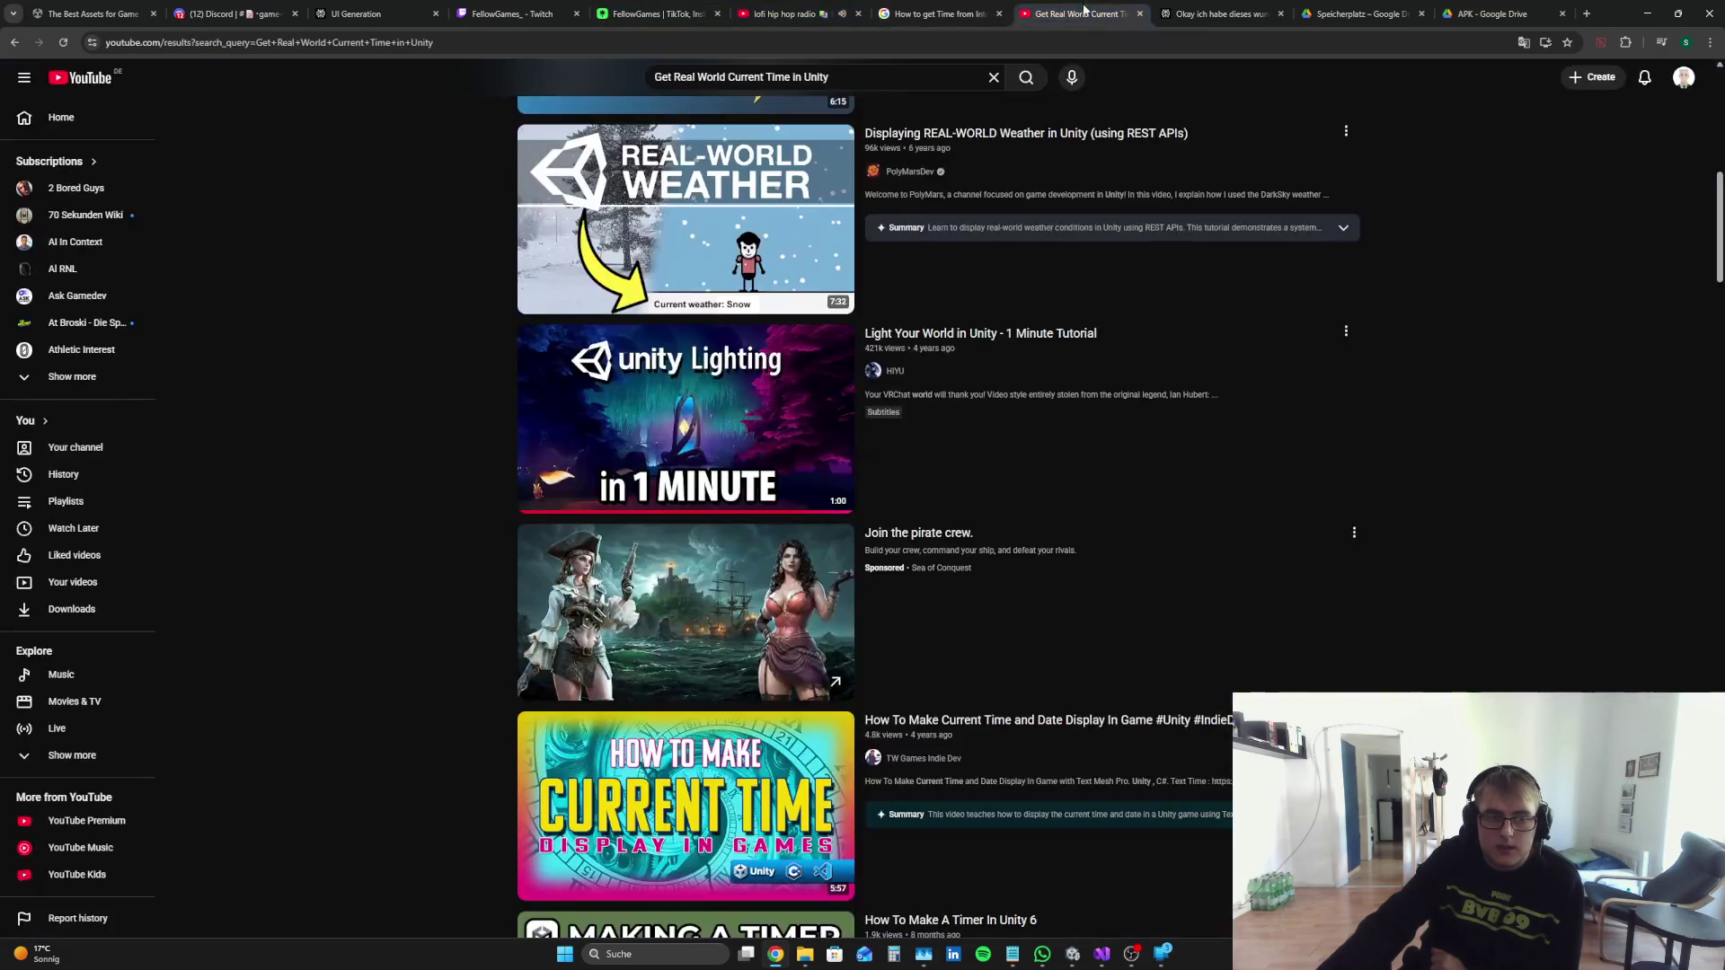
left_click(651, 13)
left_click(530, 7)
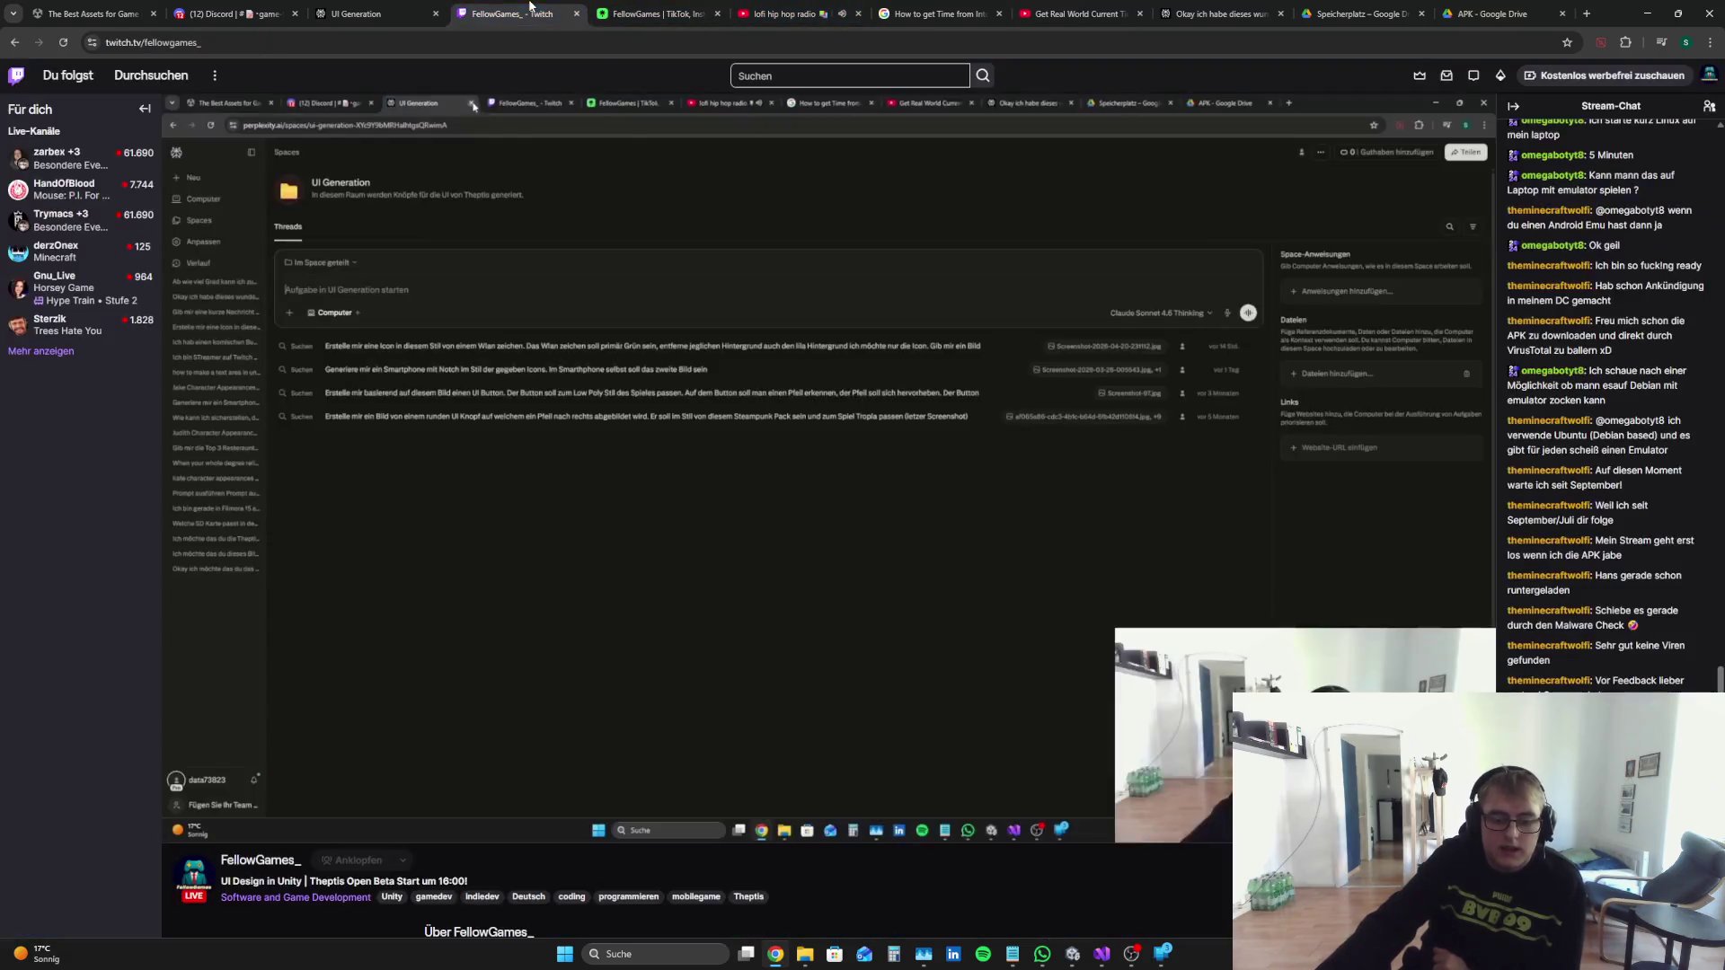
Step: Copy the sfCountdownTimer declaration from Perplexity's new answer
left_click(1208, 11)
scroll(1087, 278, "down", 1)
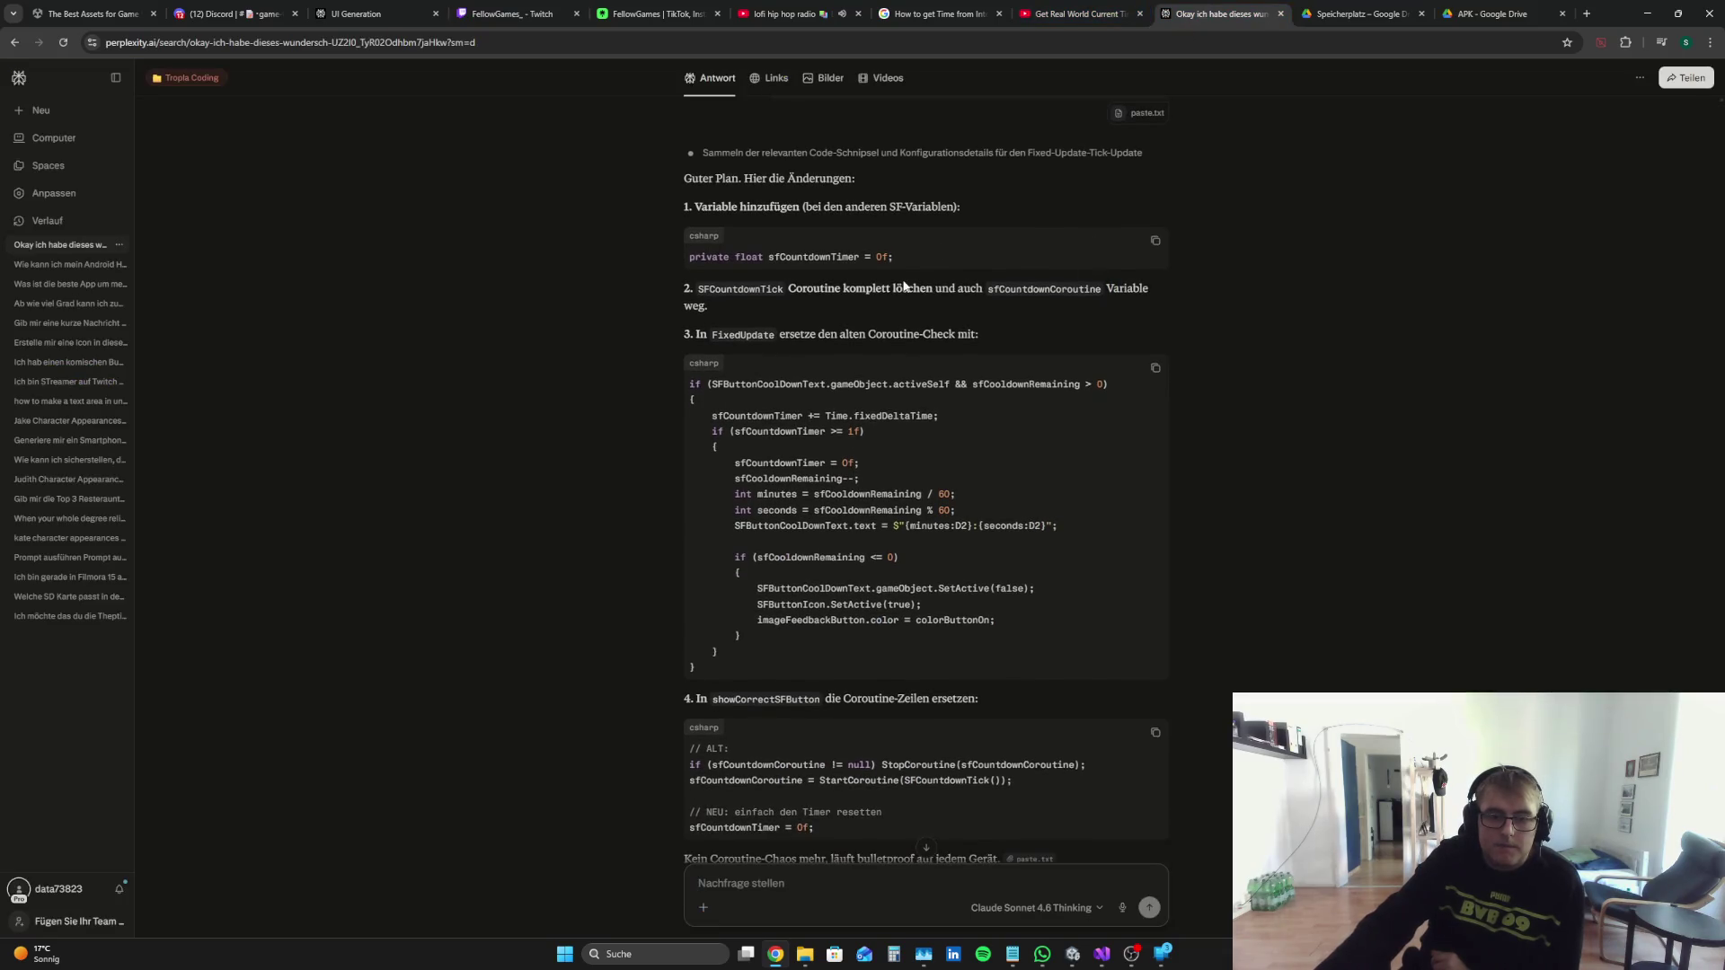
left_click_drag(928, 249, 704, 246)
right_click(770, 254)
left_click(800, 266)
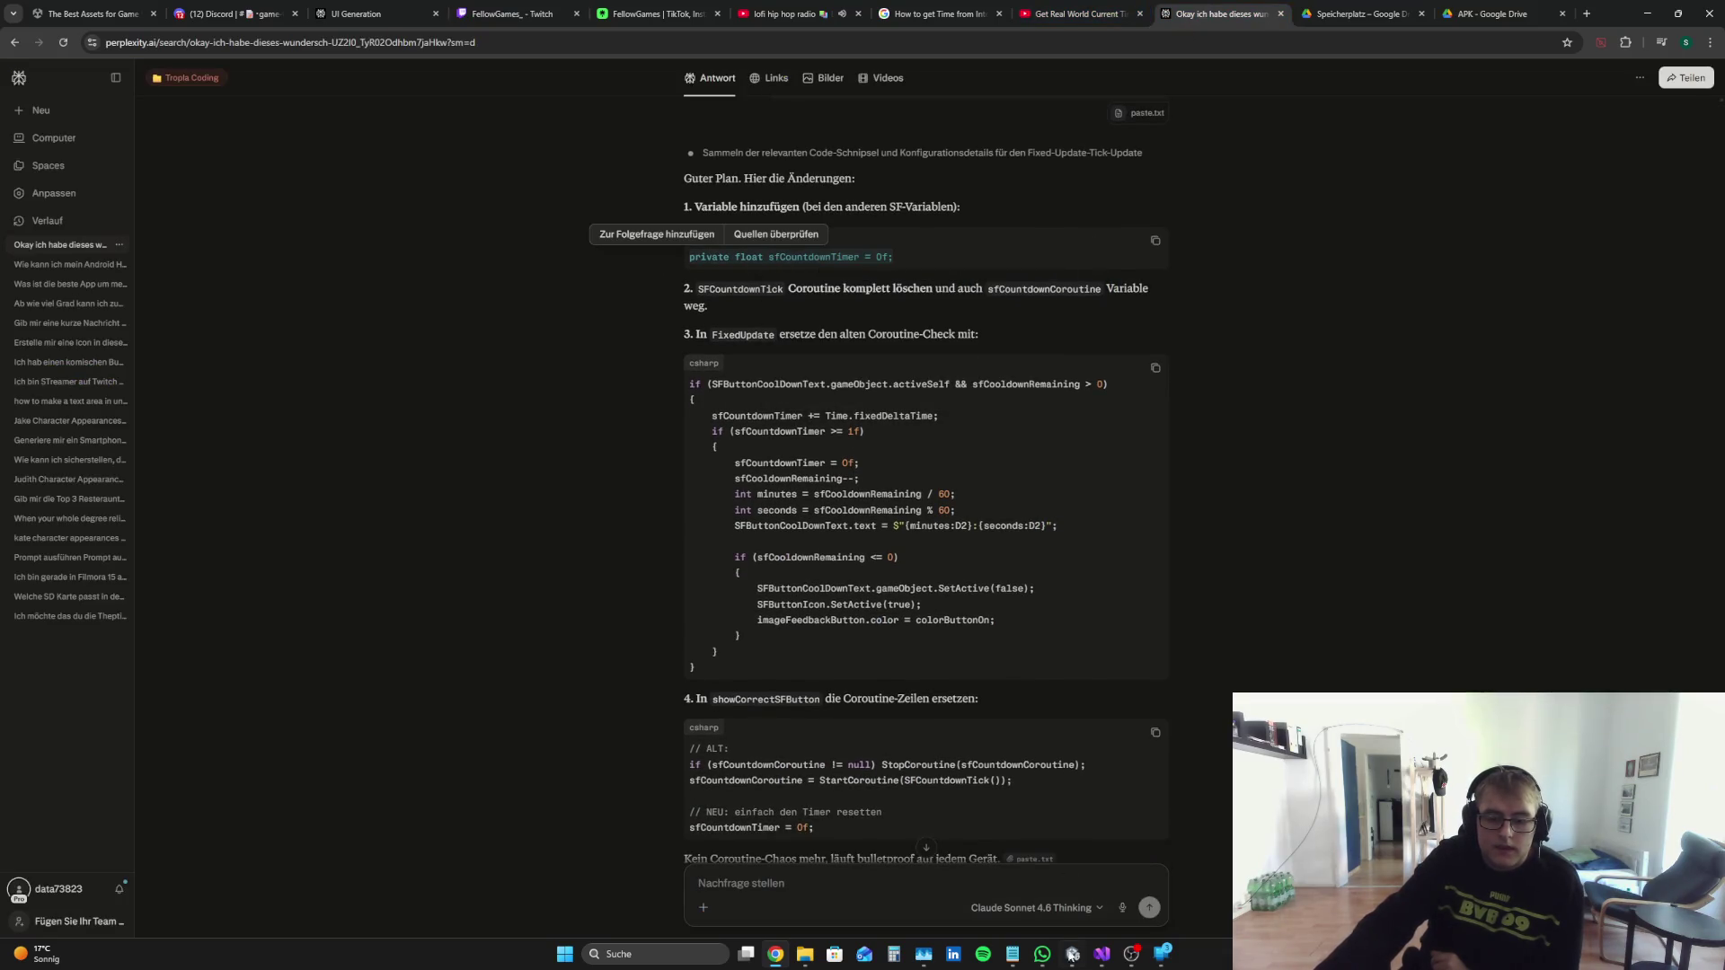
Step: Add 'private float sfCountdownTimer = 0f;' after the SendFeedback variables in MMM.cs
left_click(1098, 955)
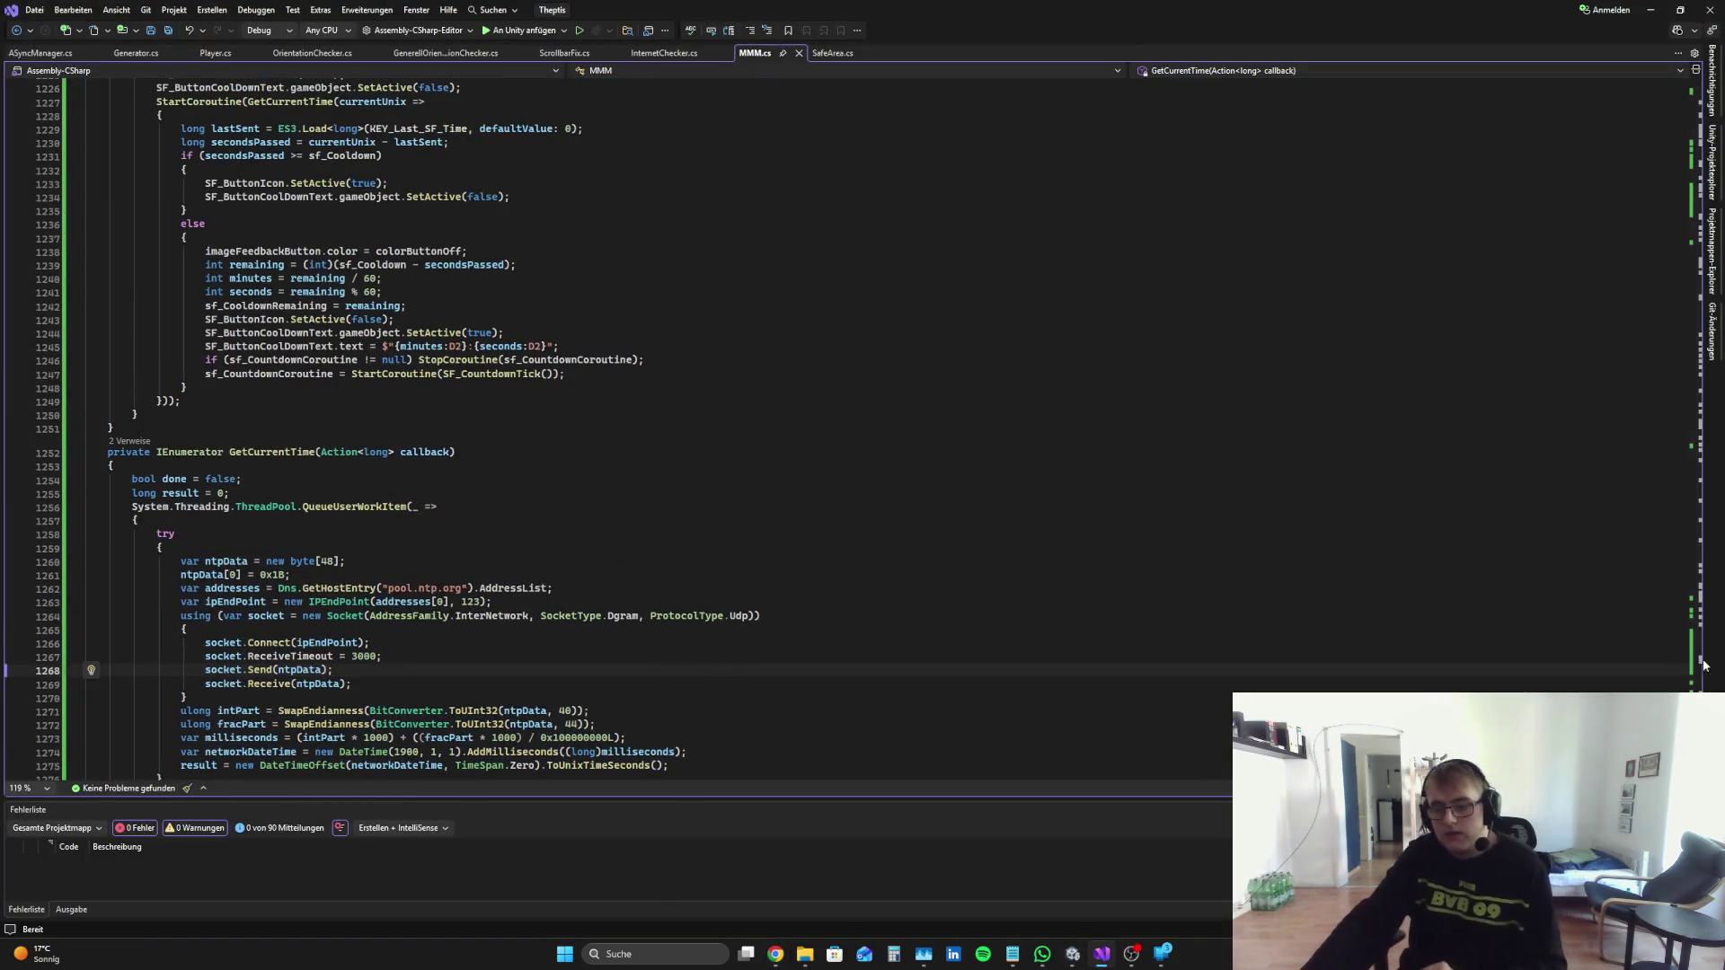
left_click_drag(1682, 610, 1691, 85)
scroll(358, 572, "down", 12)
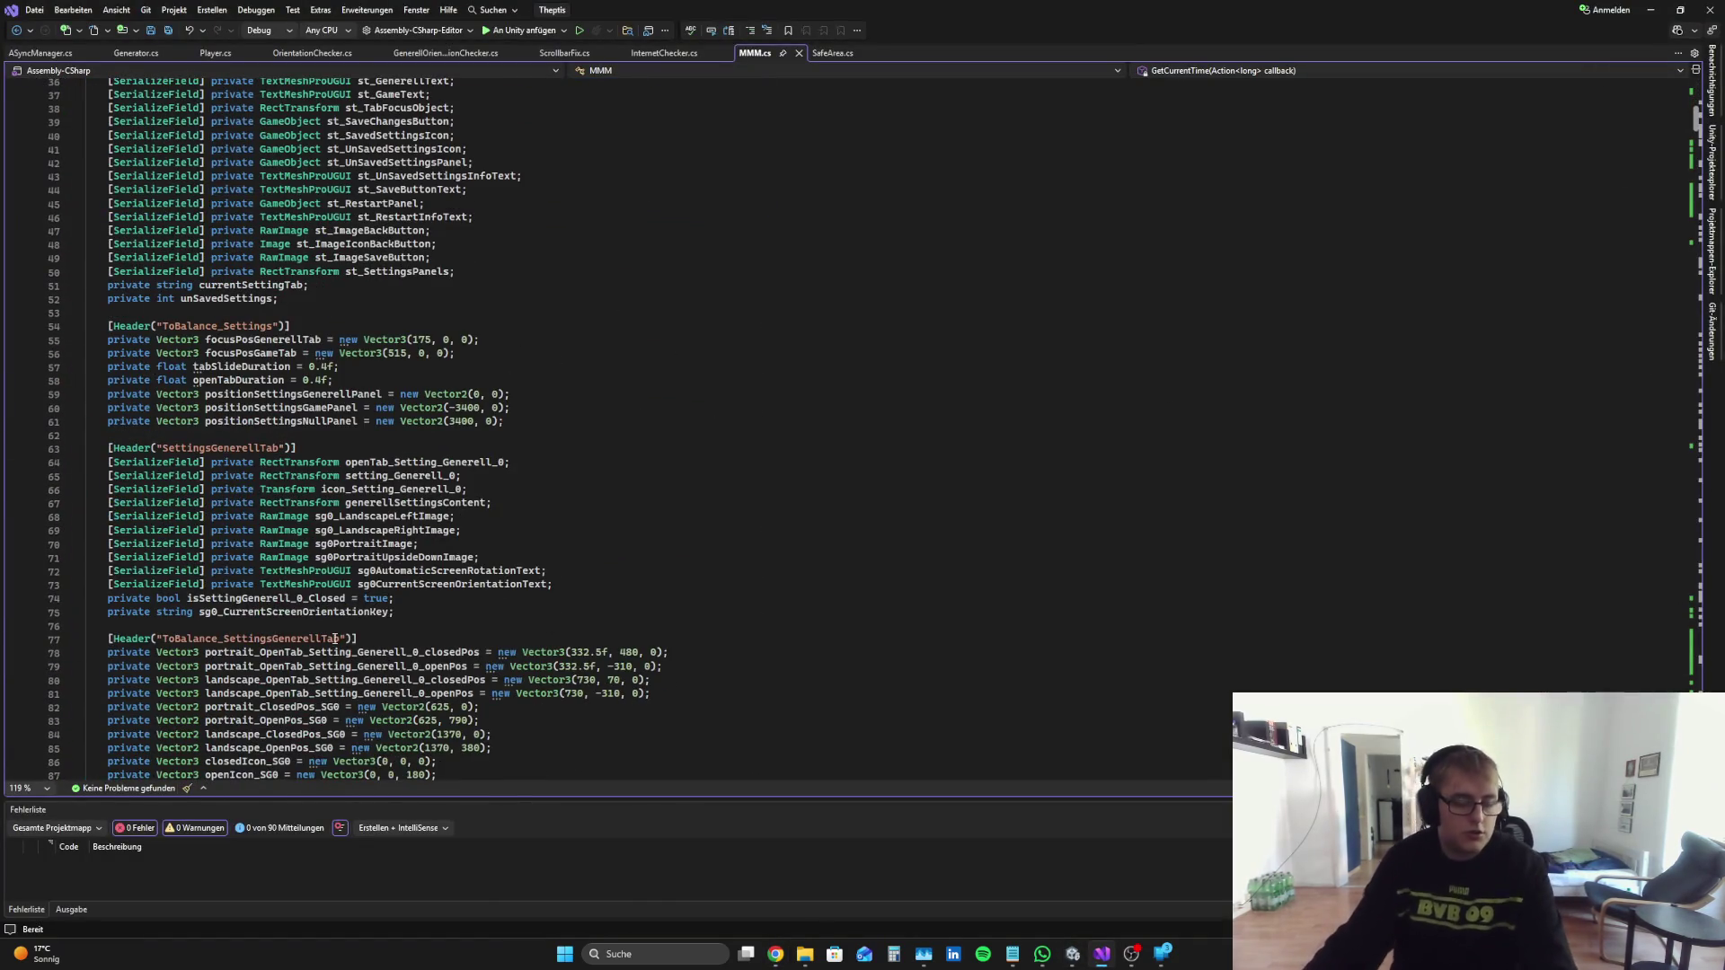
scroll(524, 459, "down", 3)
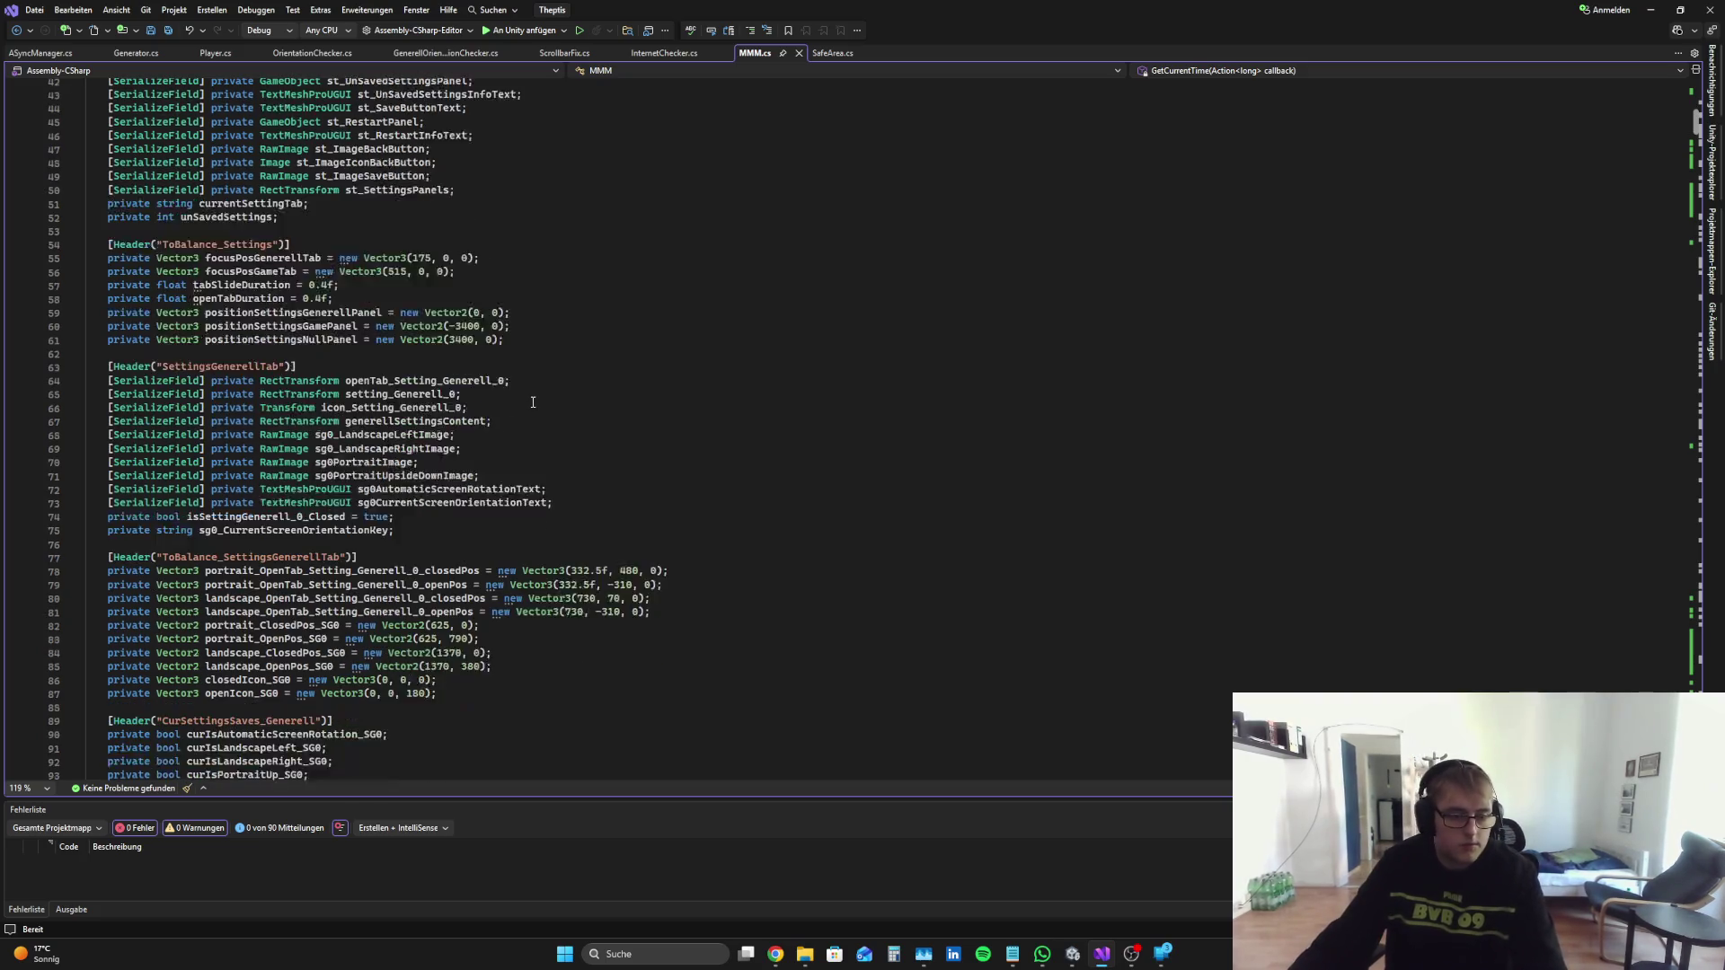
left_click(437, 489)
left_click(431, 473)
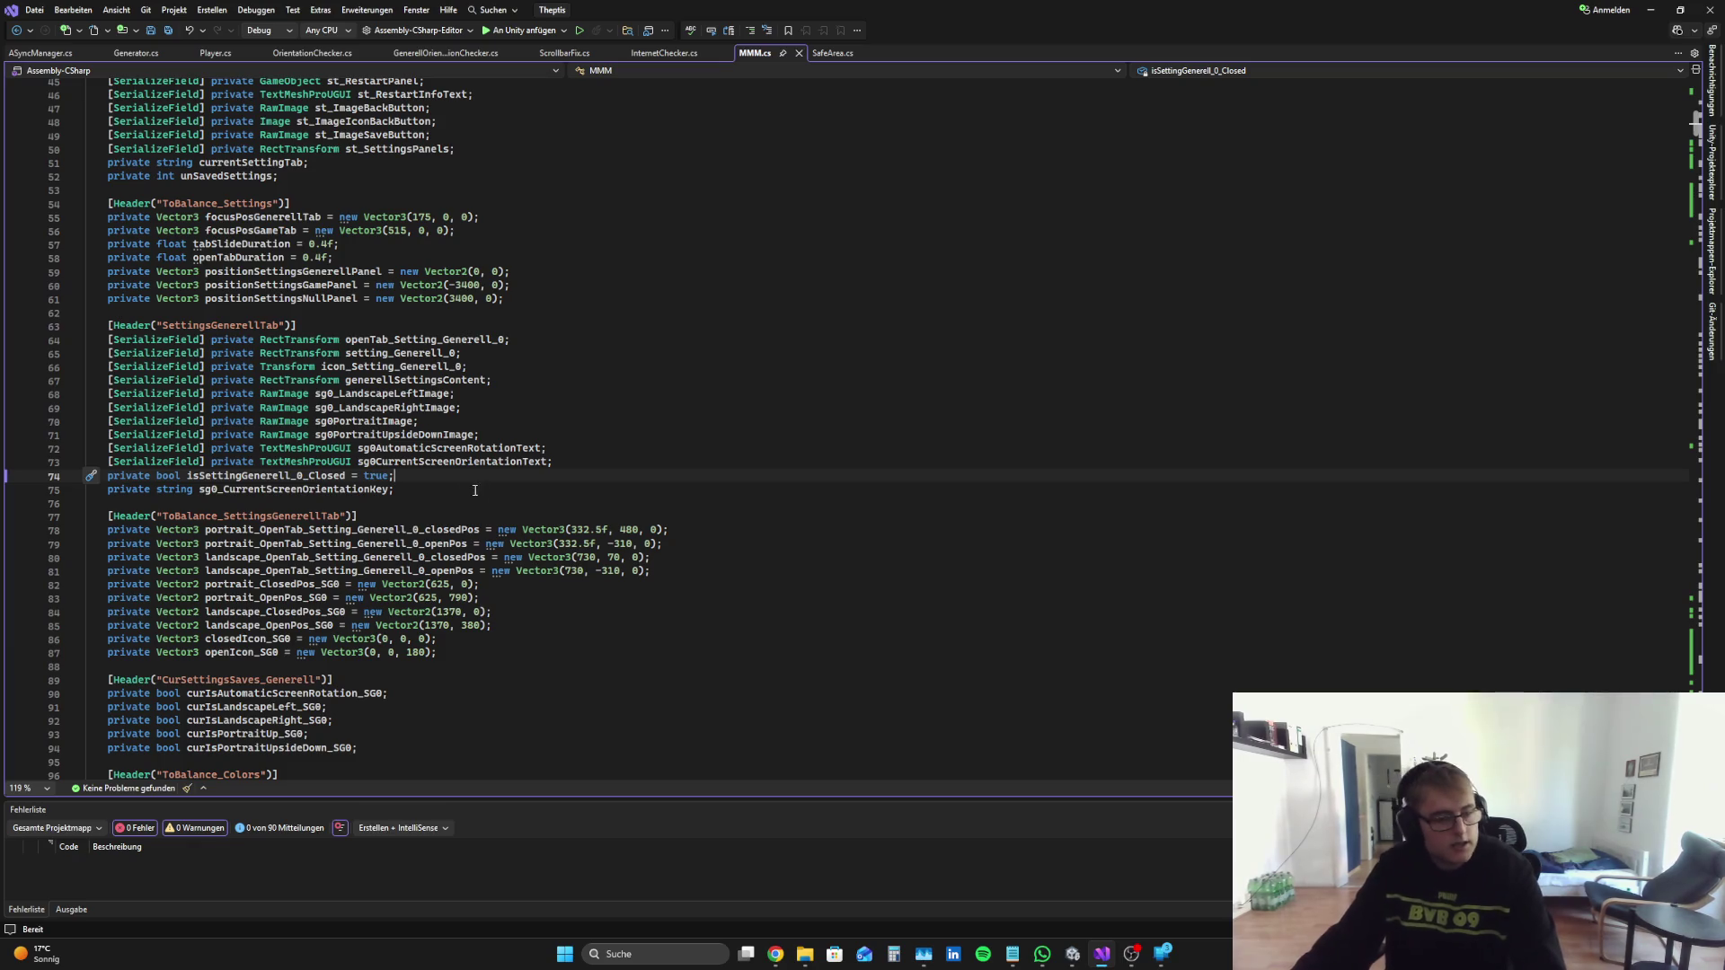
scroll(433, 497, "down", 4)
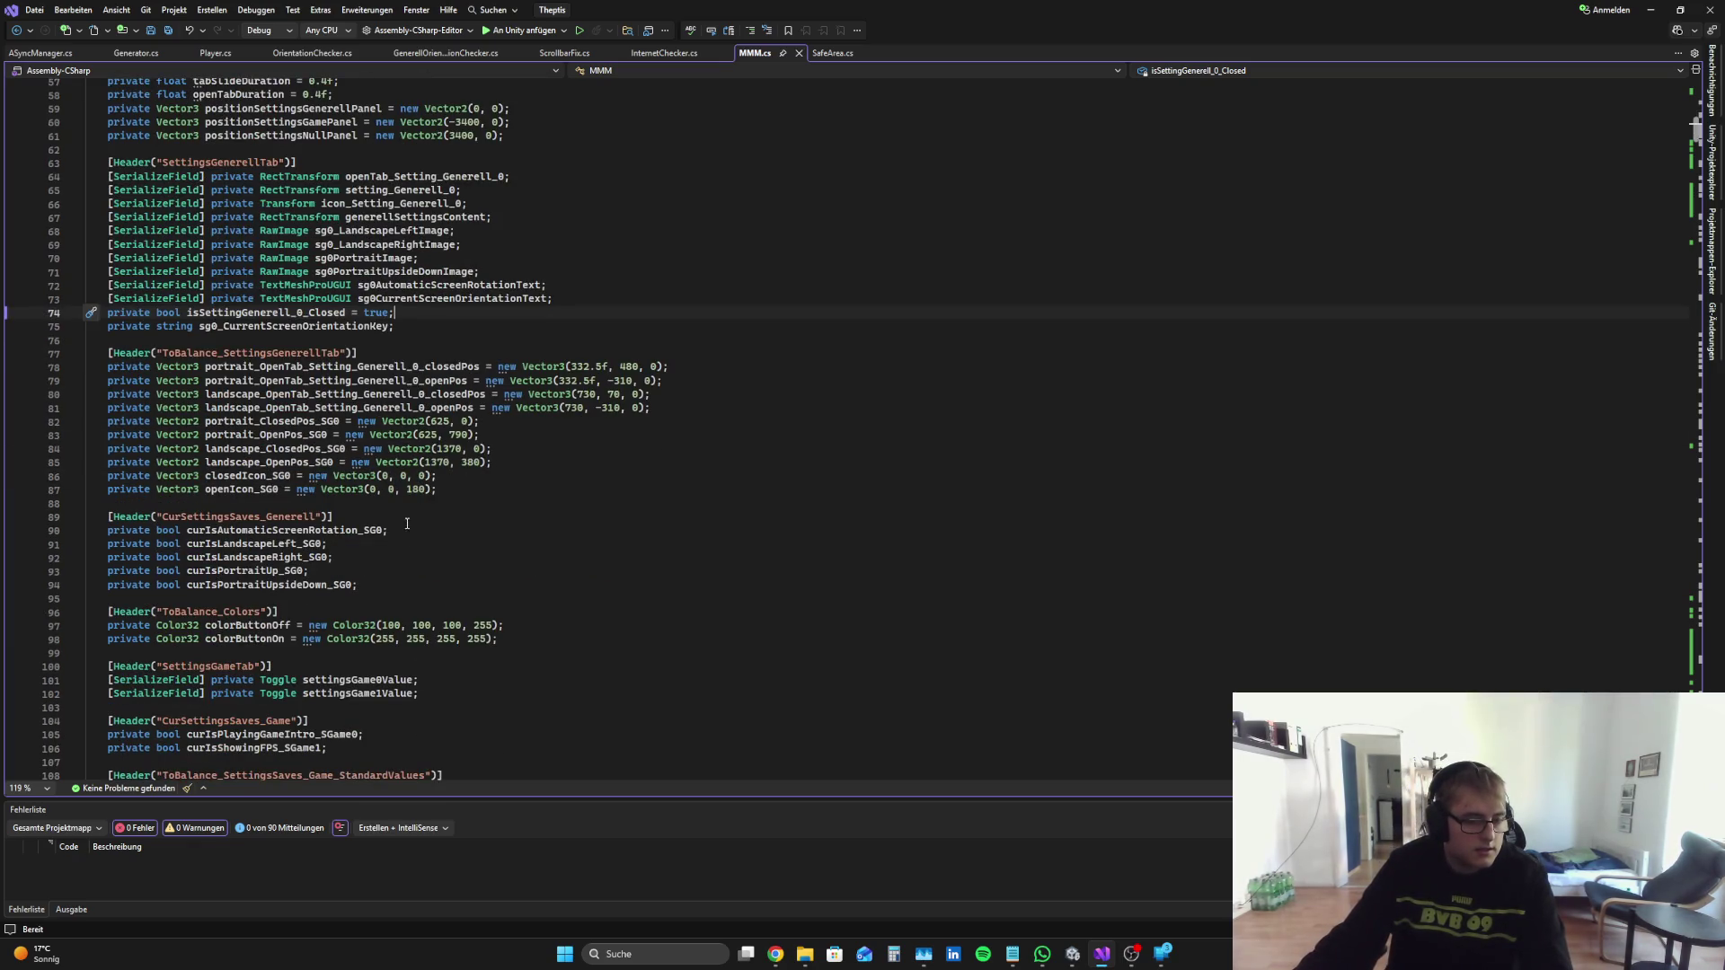
left_click(385, 584)
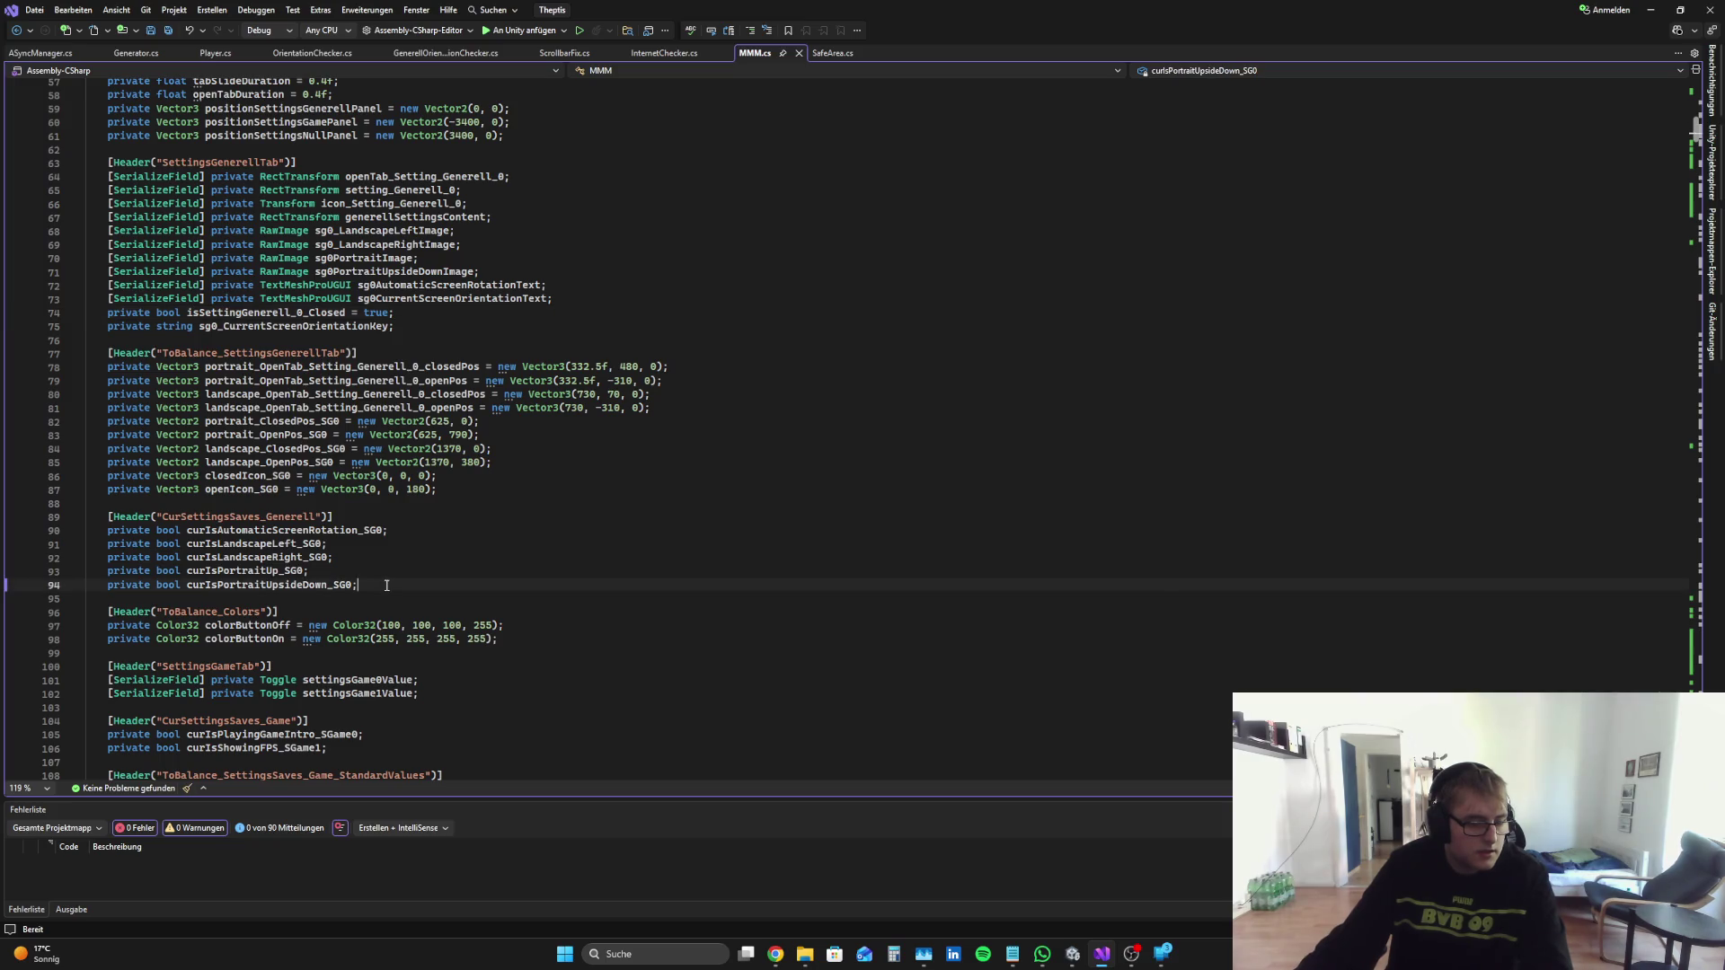
scroll(385, 585, "down", 19)
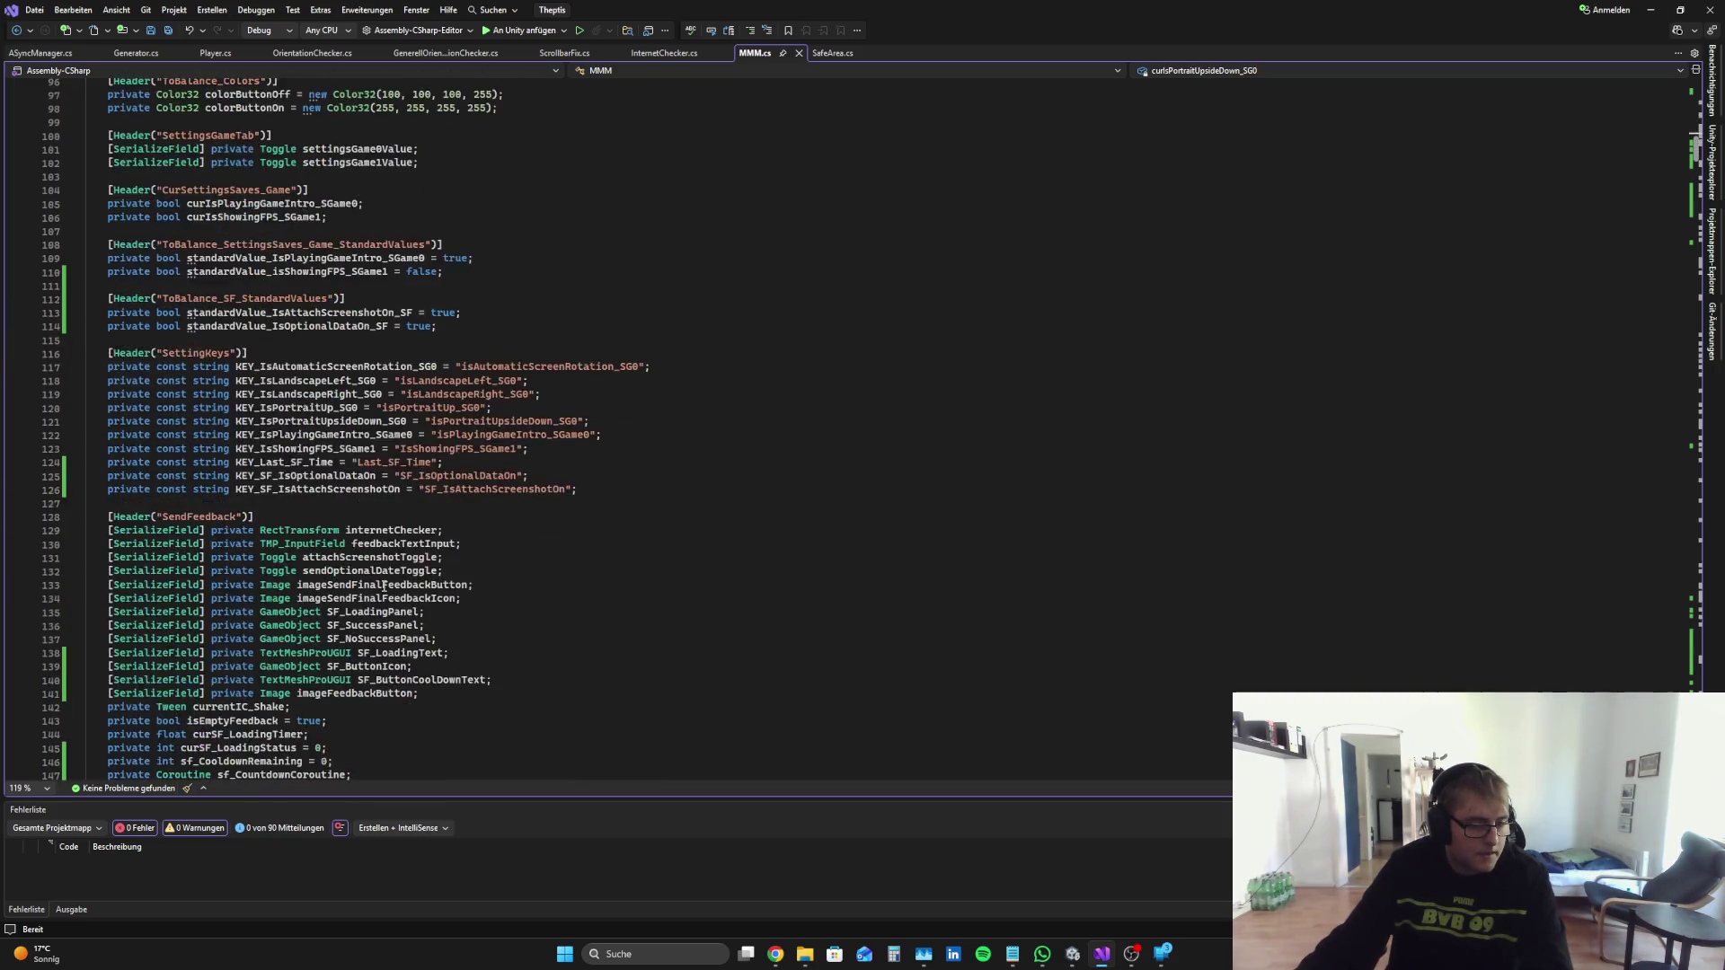
left_click(385, 544)
key("Return")
type("private float sfCountdownTimer = 0f;")
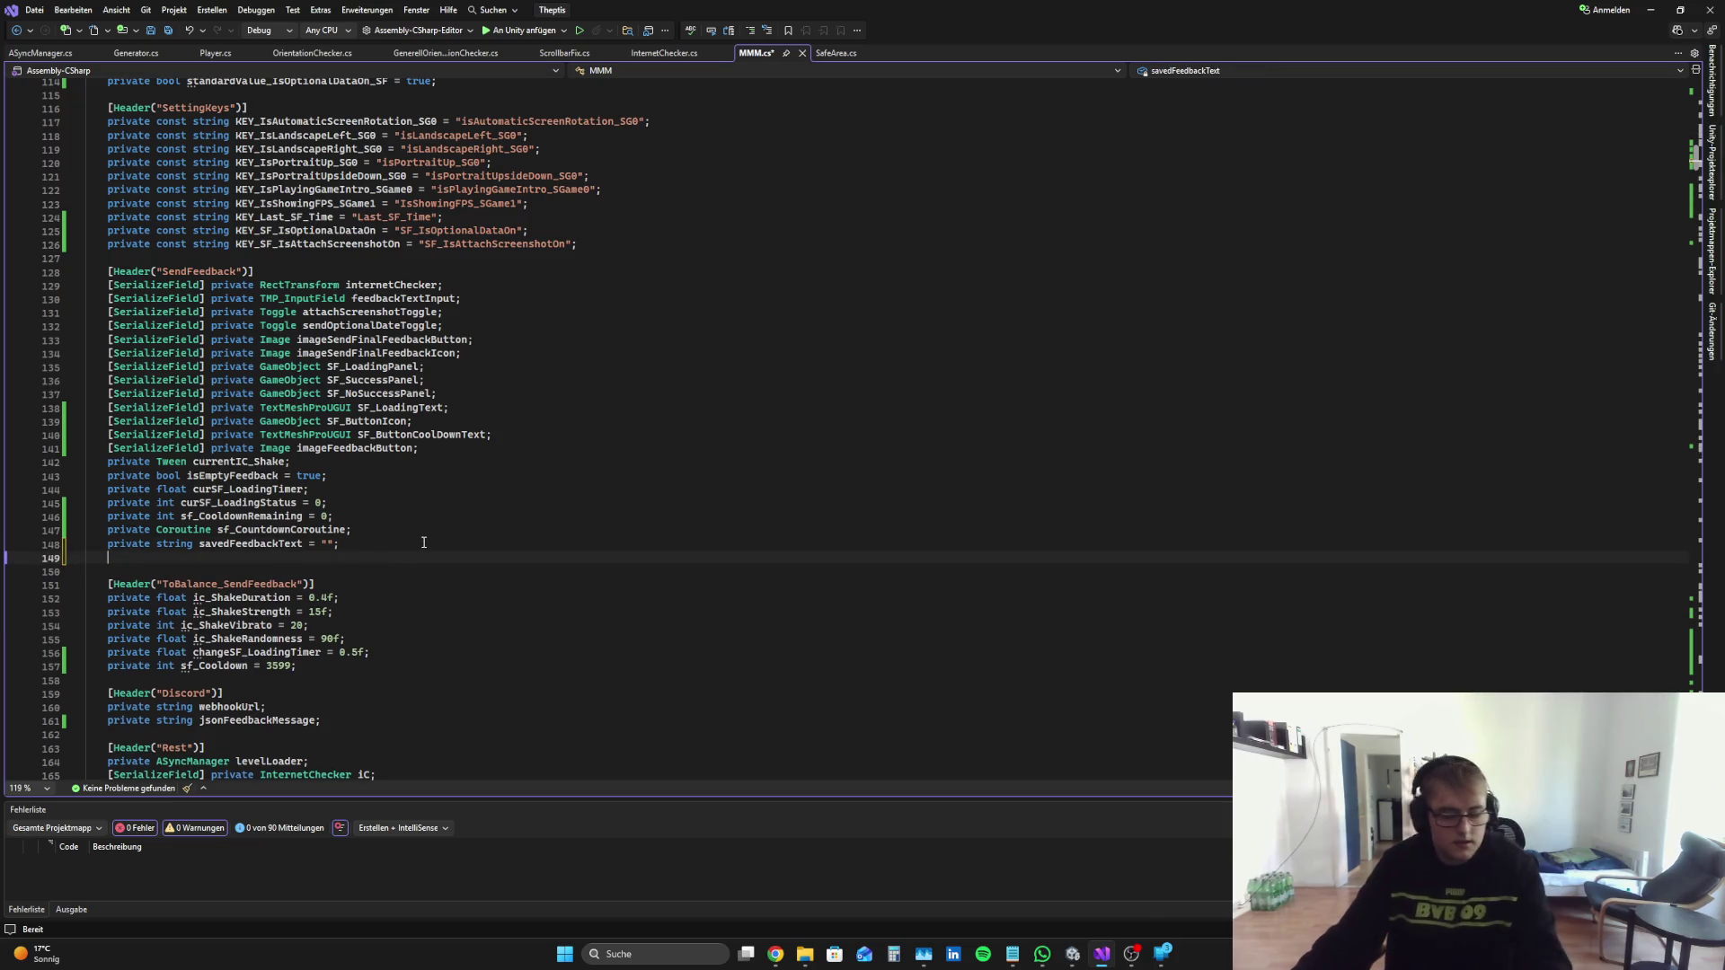
Step: Select the new FixedUpdate countdown code in Perplexity's answer
left_click(775, 954)
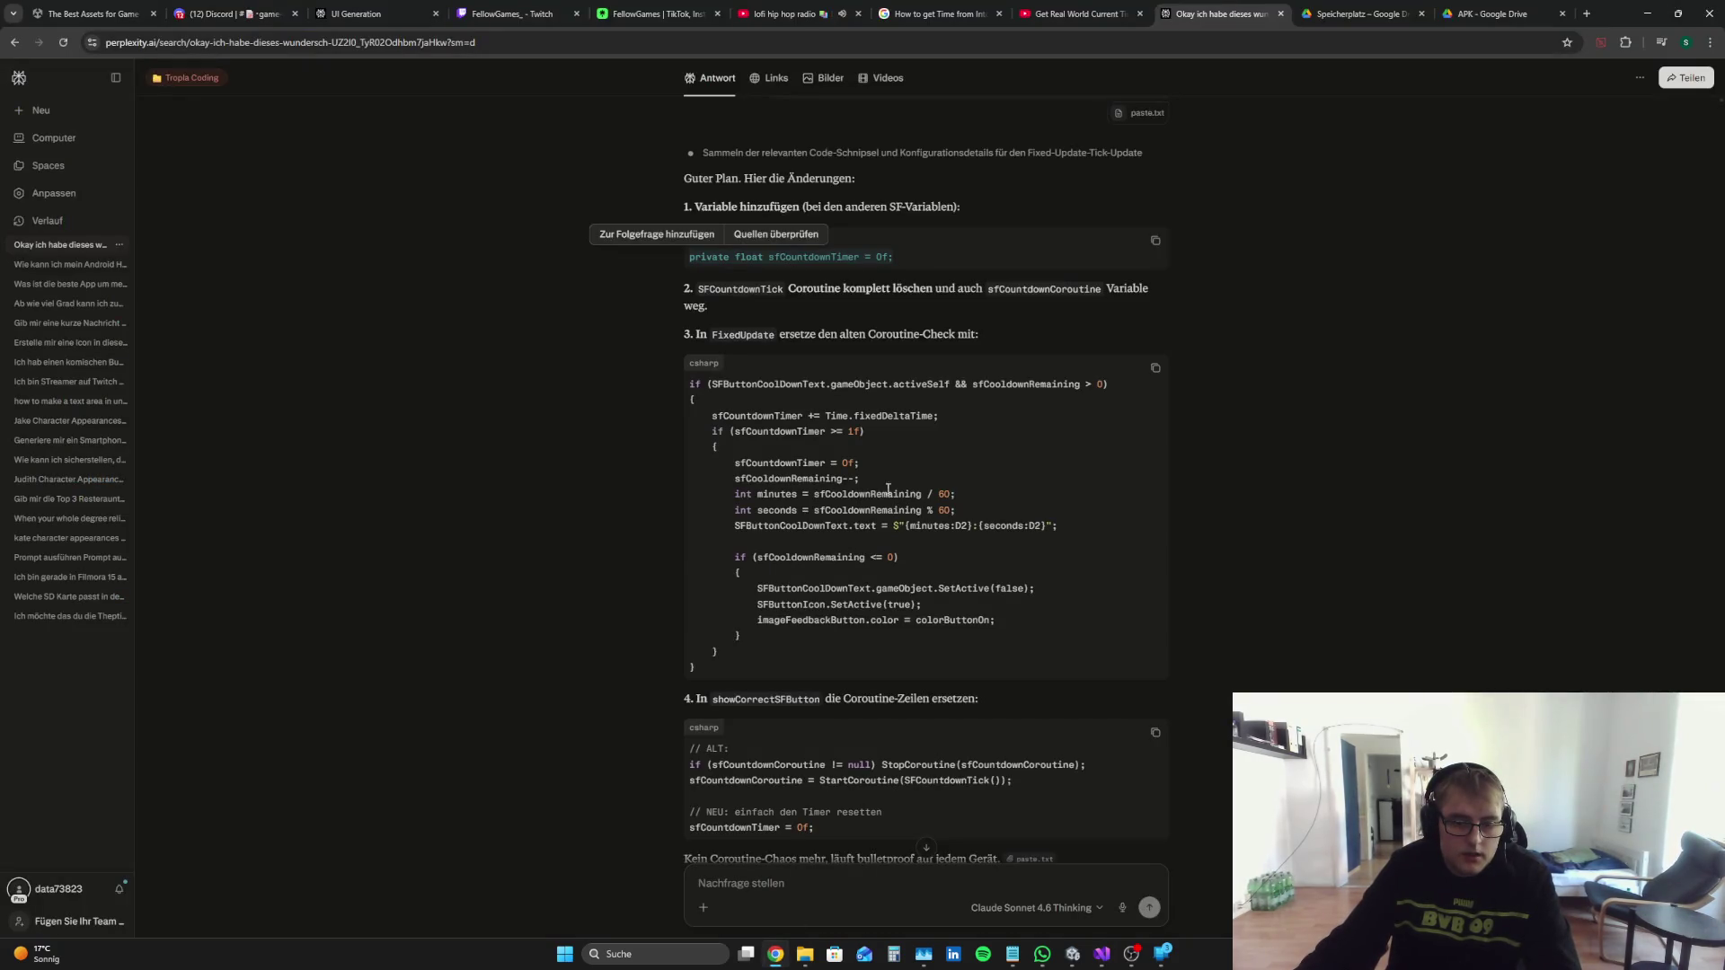
mouse_move(697, 668)
left_mouse_down()
mouse_move(650, 440)
mouse_move(661, 374)
left_mouse_up()
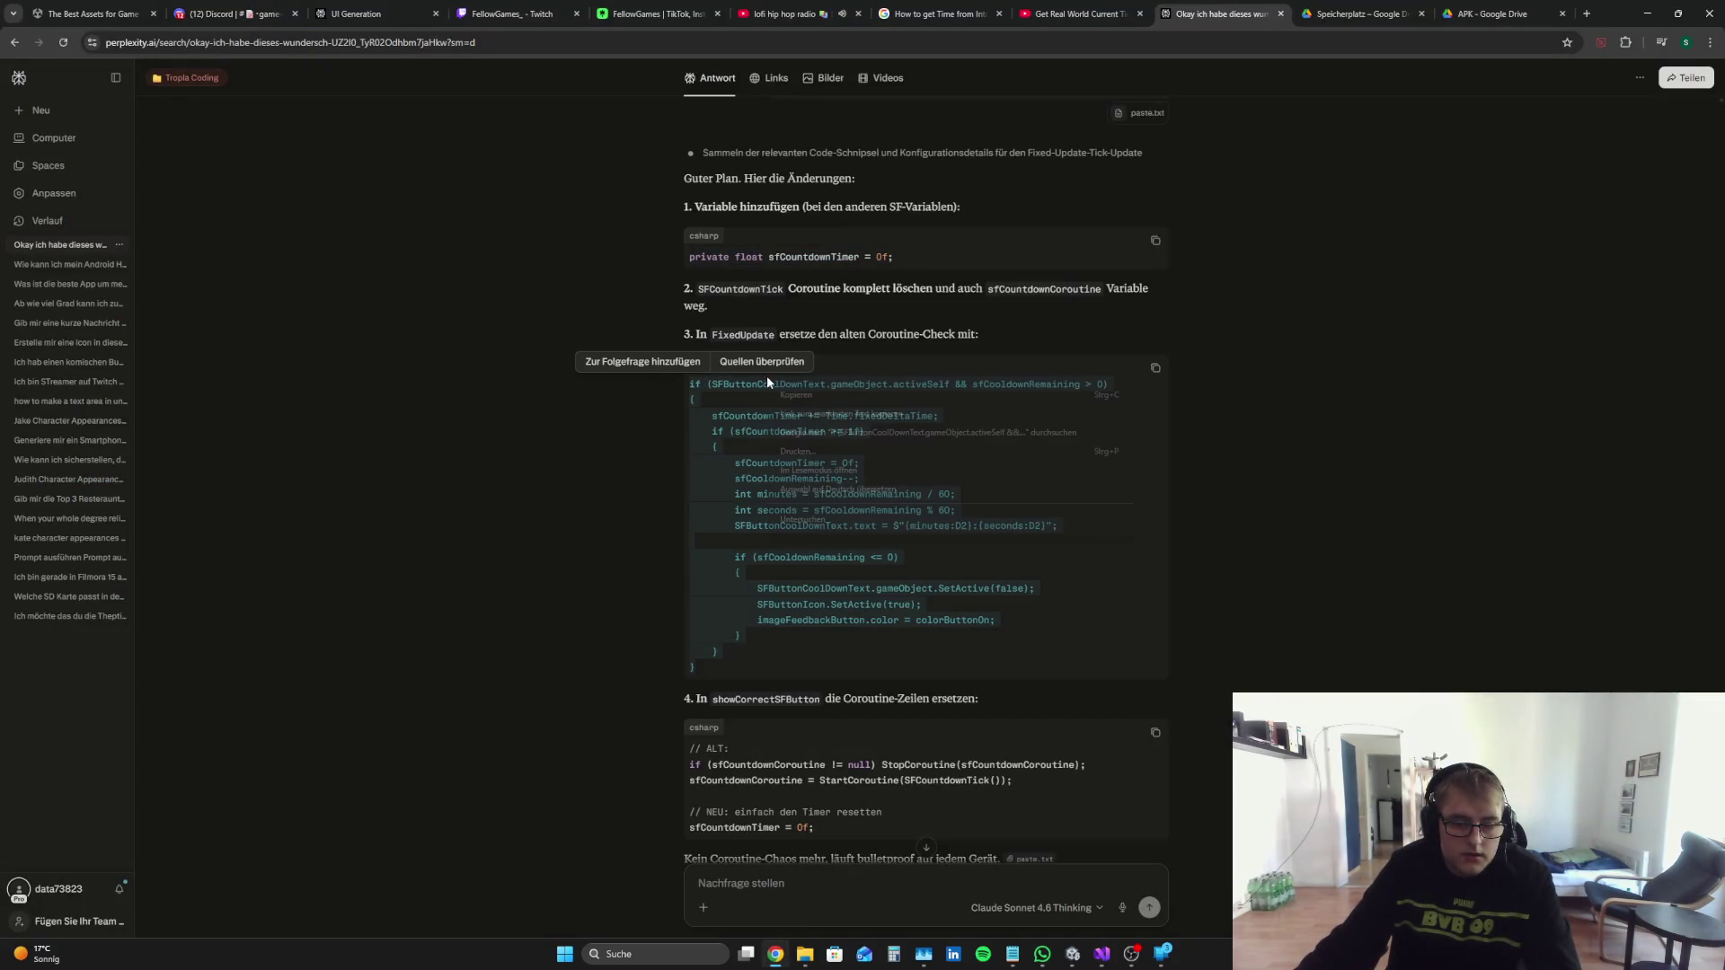
left_click(1093, 958)
scroll(626, 447, "down", 8)
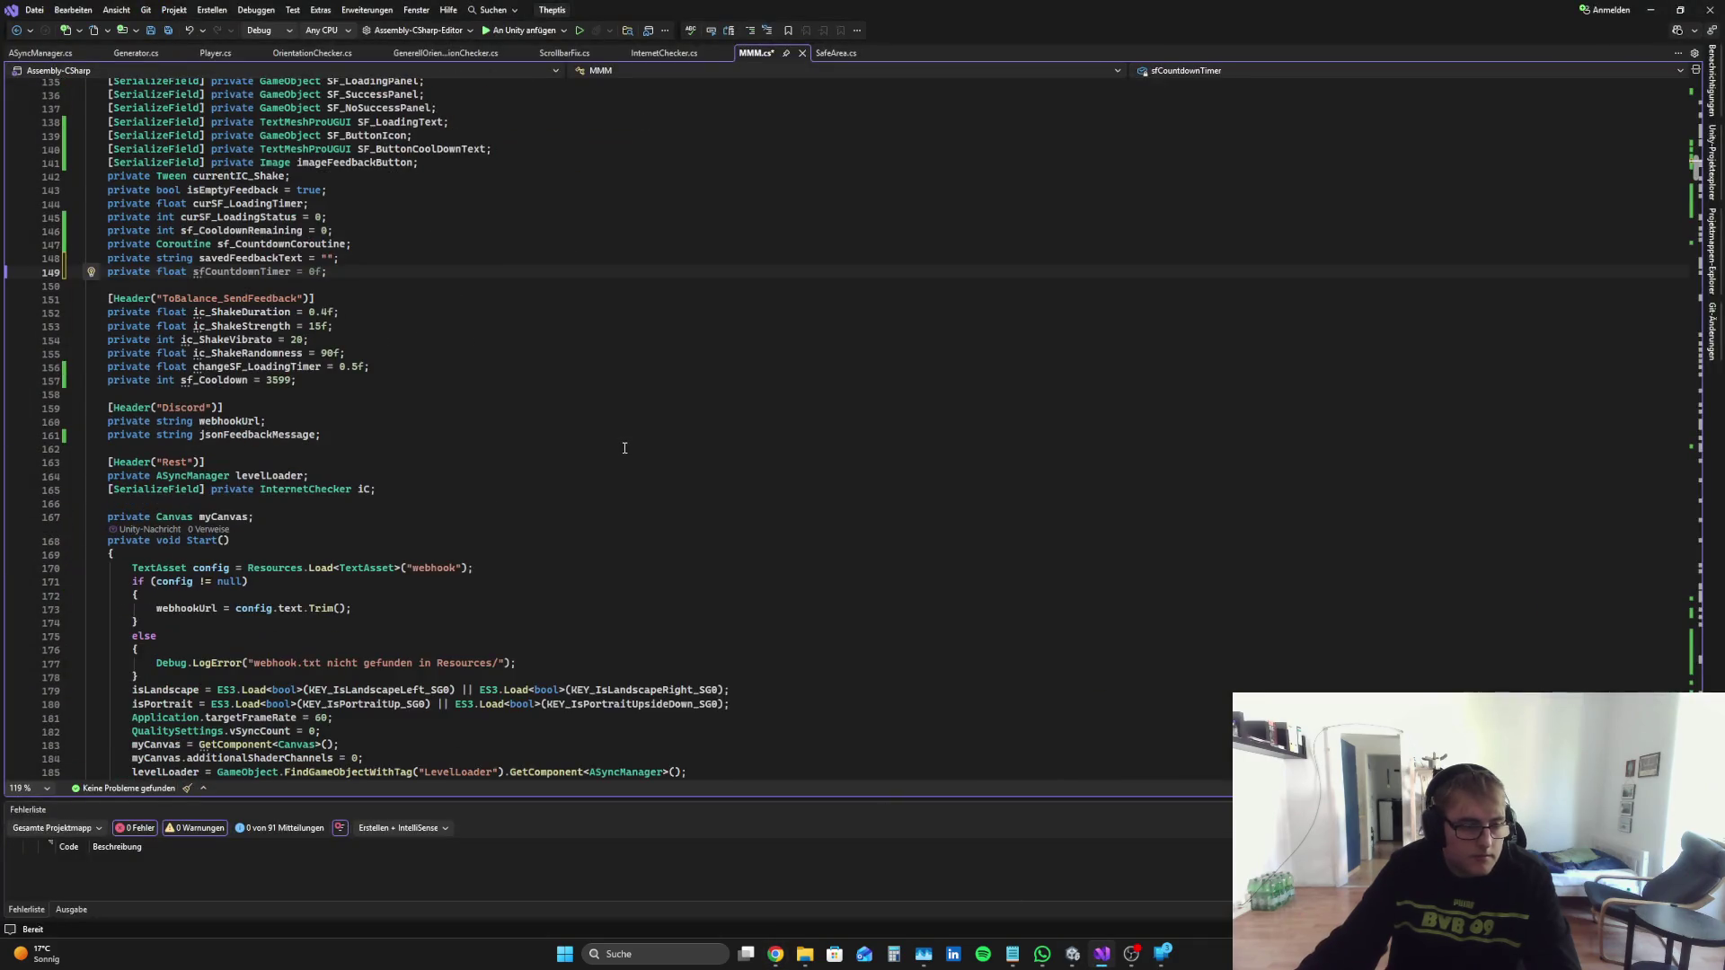
Step: Paste the cooldown countdown block onto a new first line of FixedUpdate
scroll(626, 446, "down", 14)
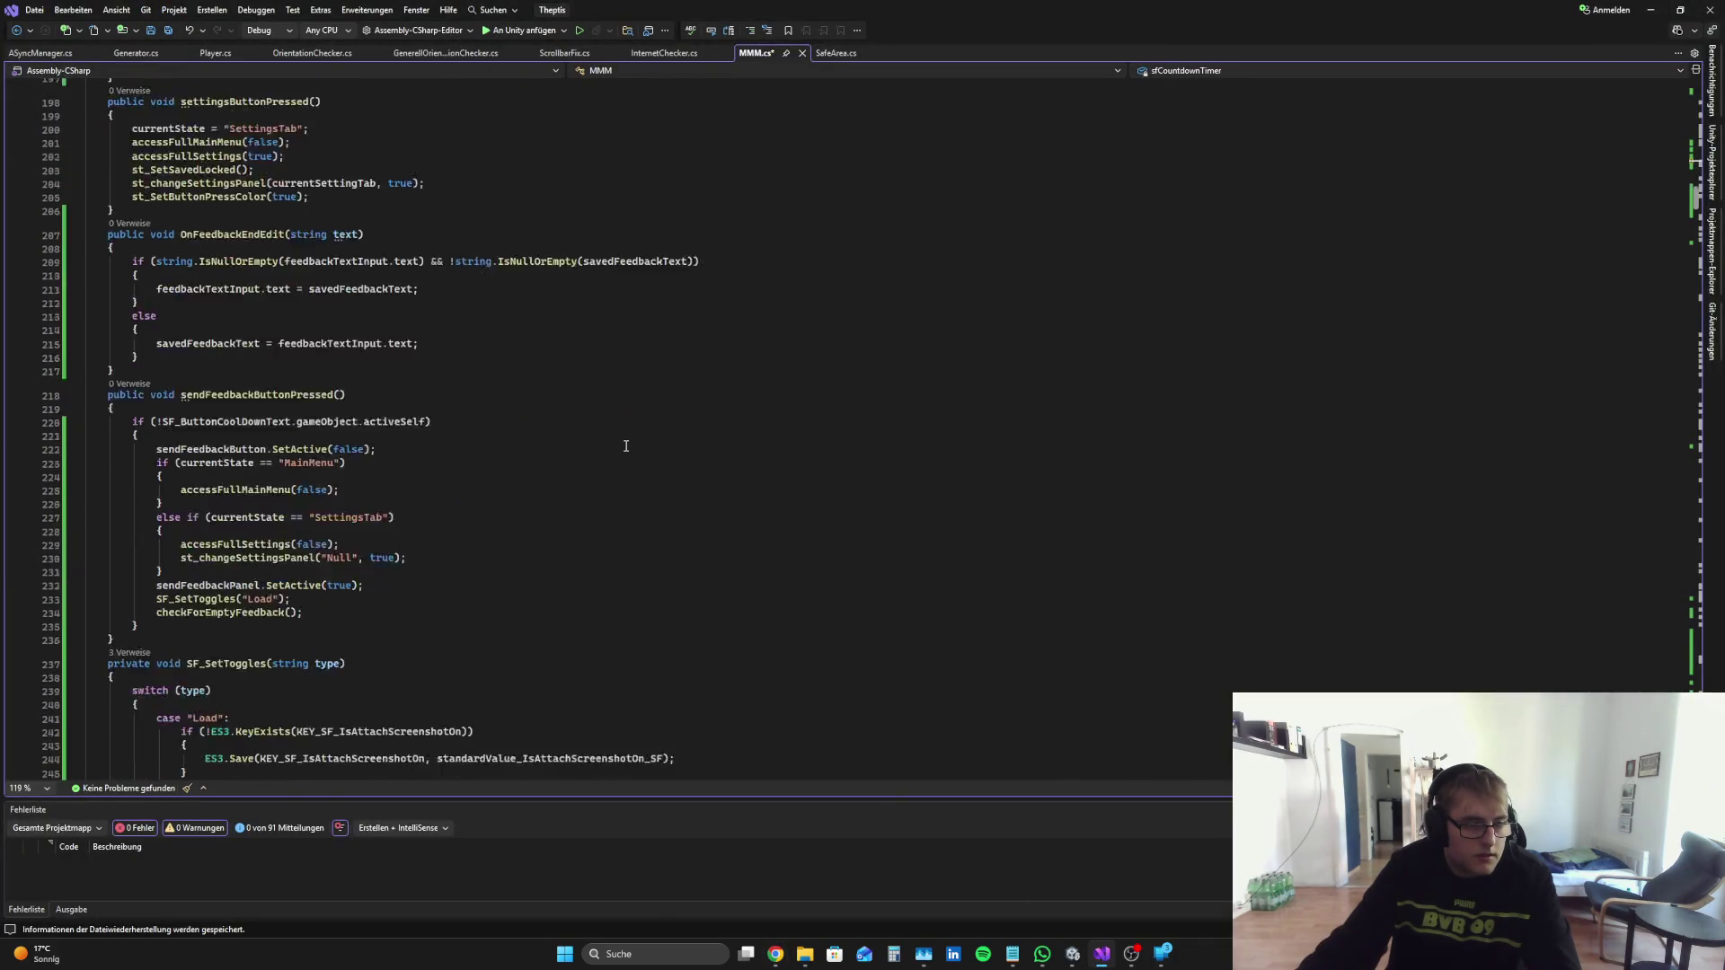
scroll(627, 445, "up", 9)
scroll(627, 445, "down", 10)
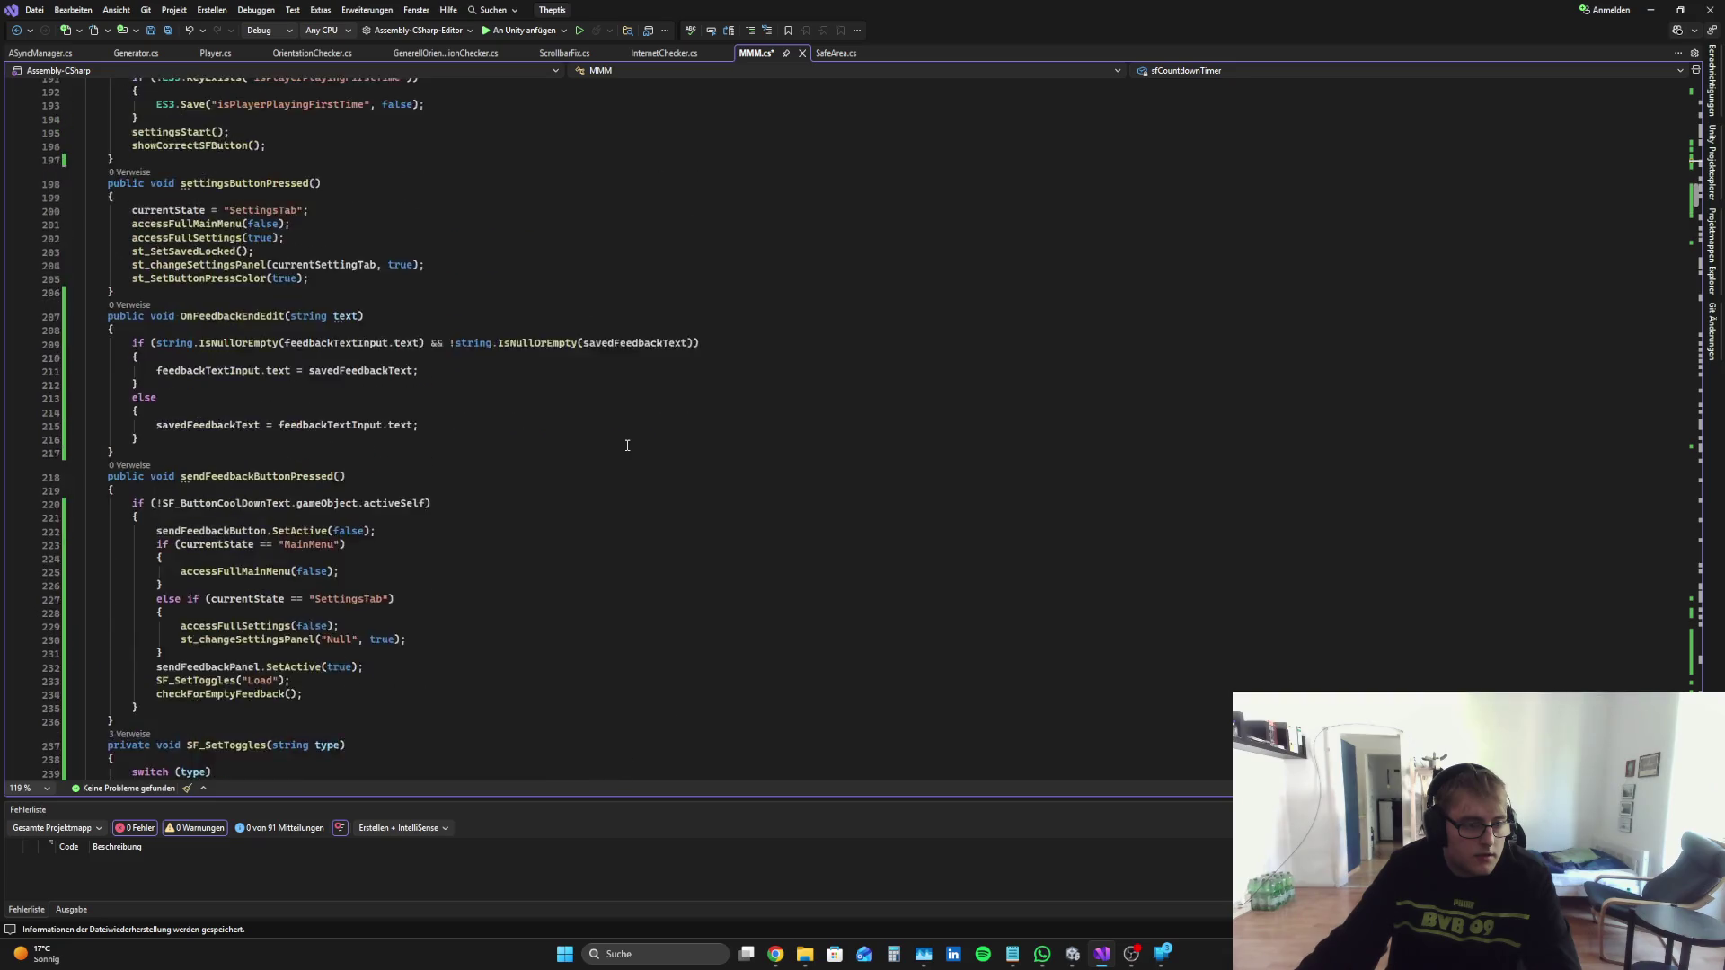
scroll(627, 446, "down", 14)
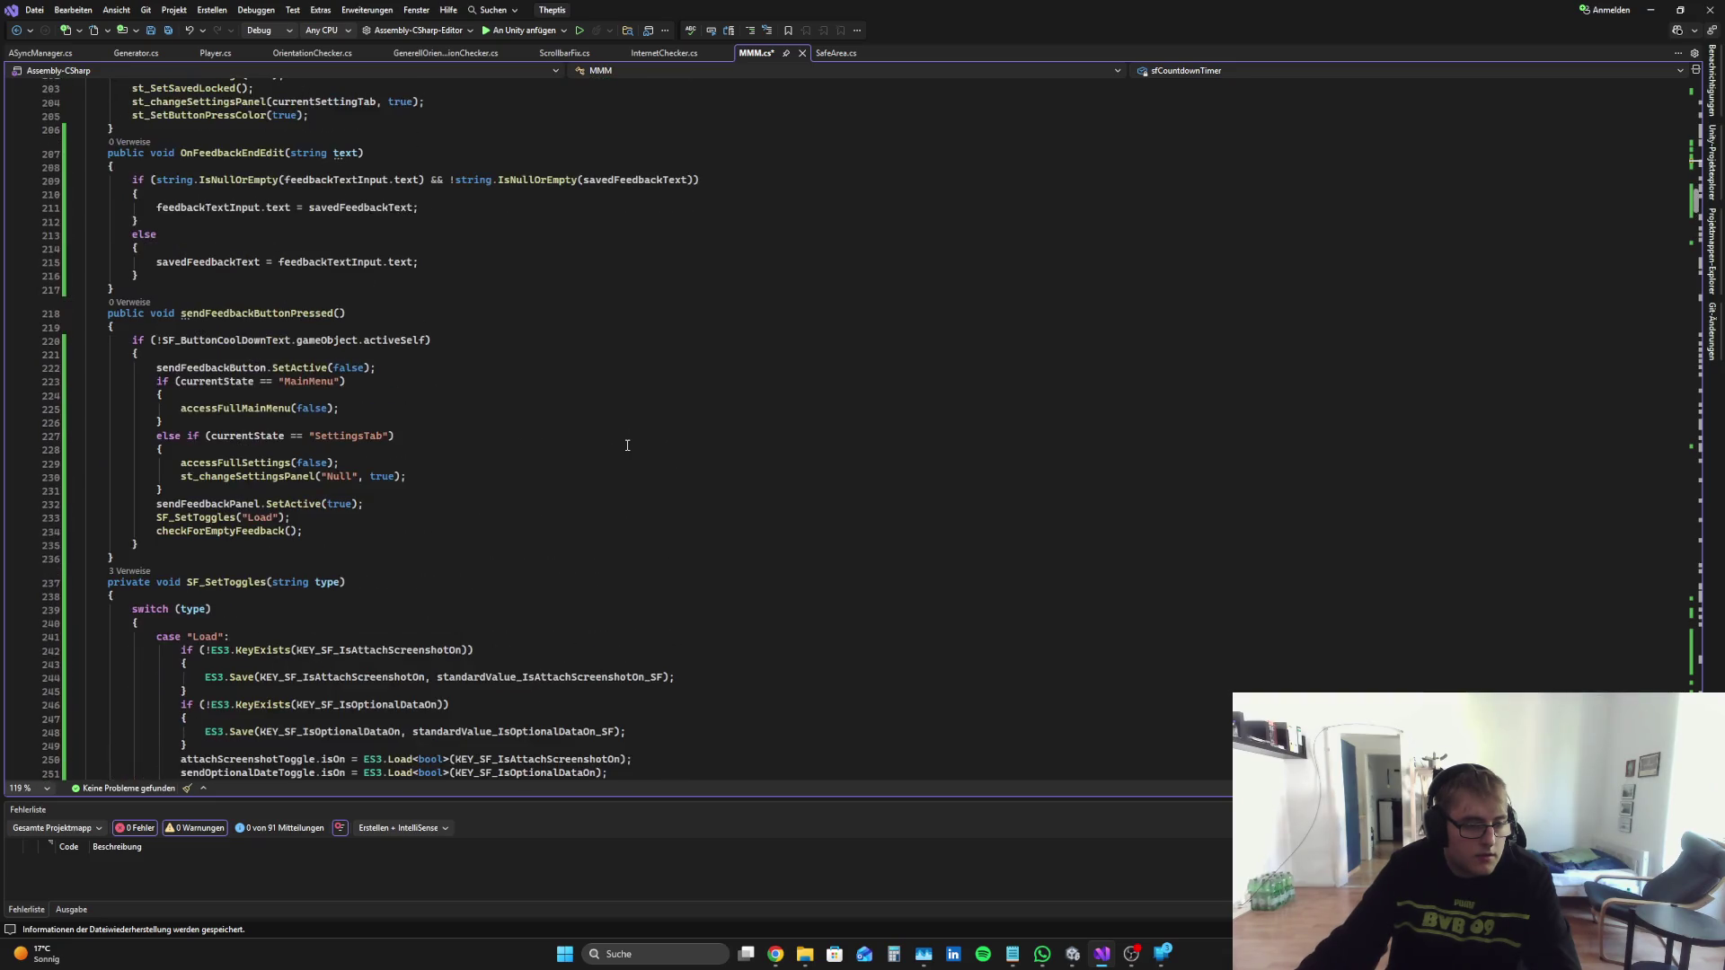
scroll(627, 445, "down", 19)
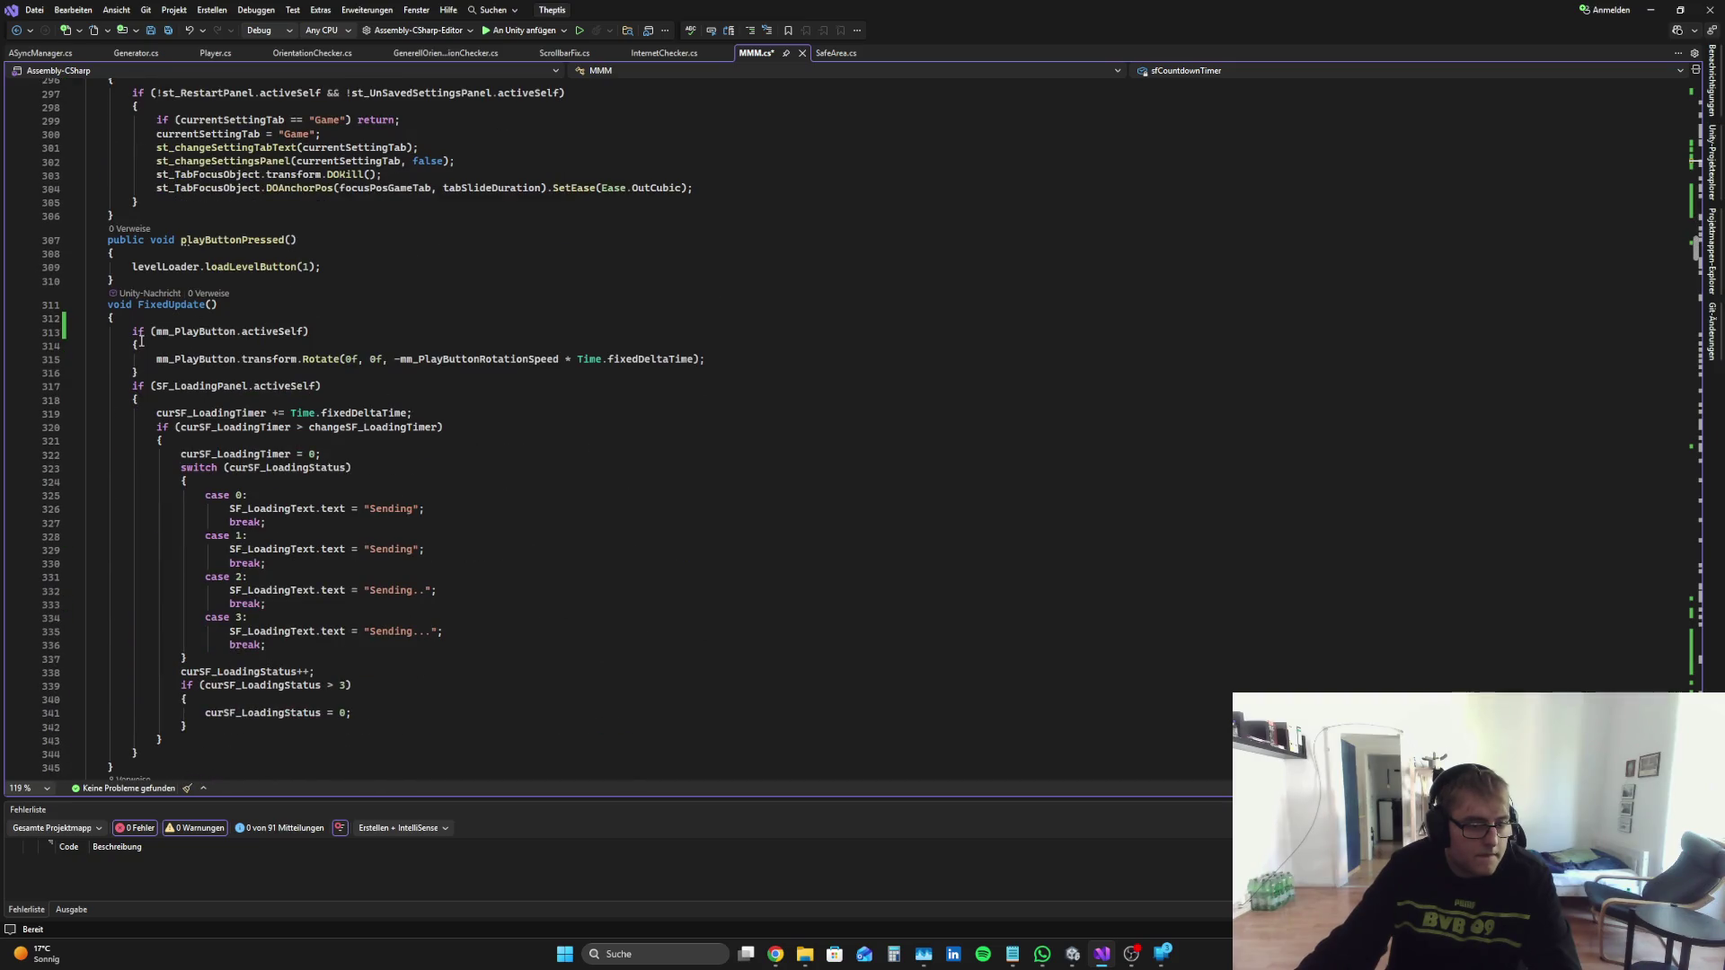
left_click(141, 334)
key("Return")
key("Up")
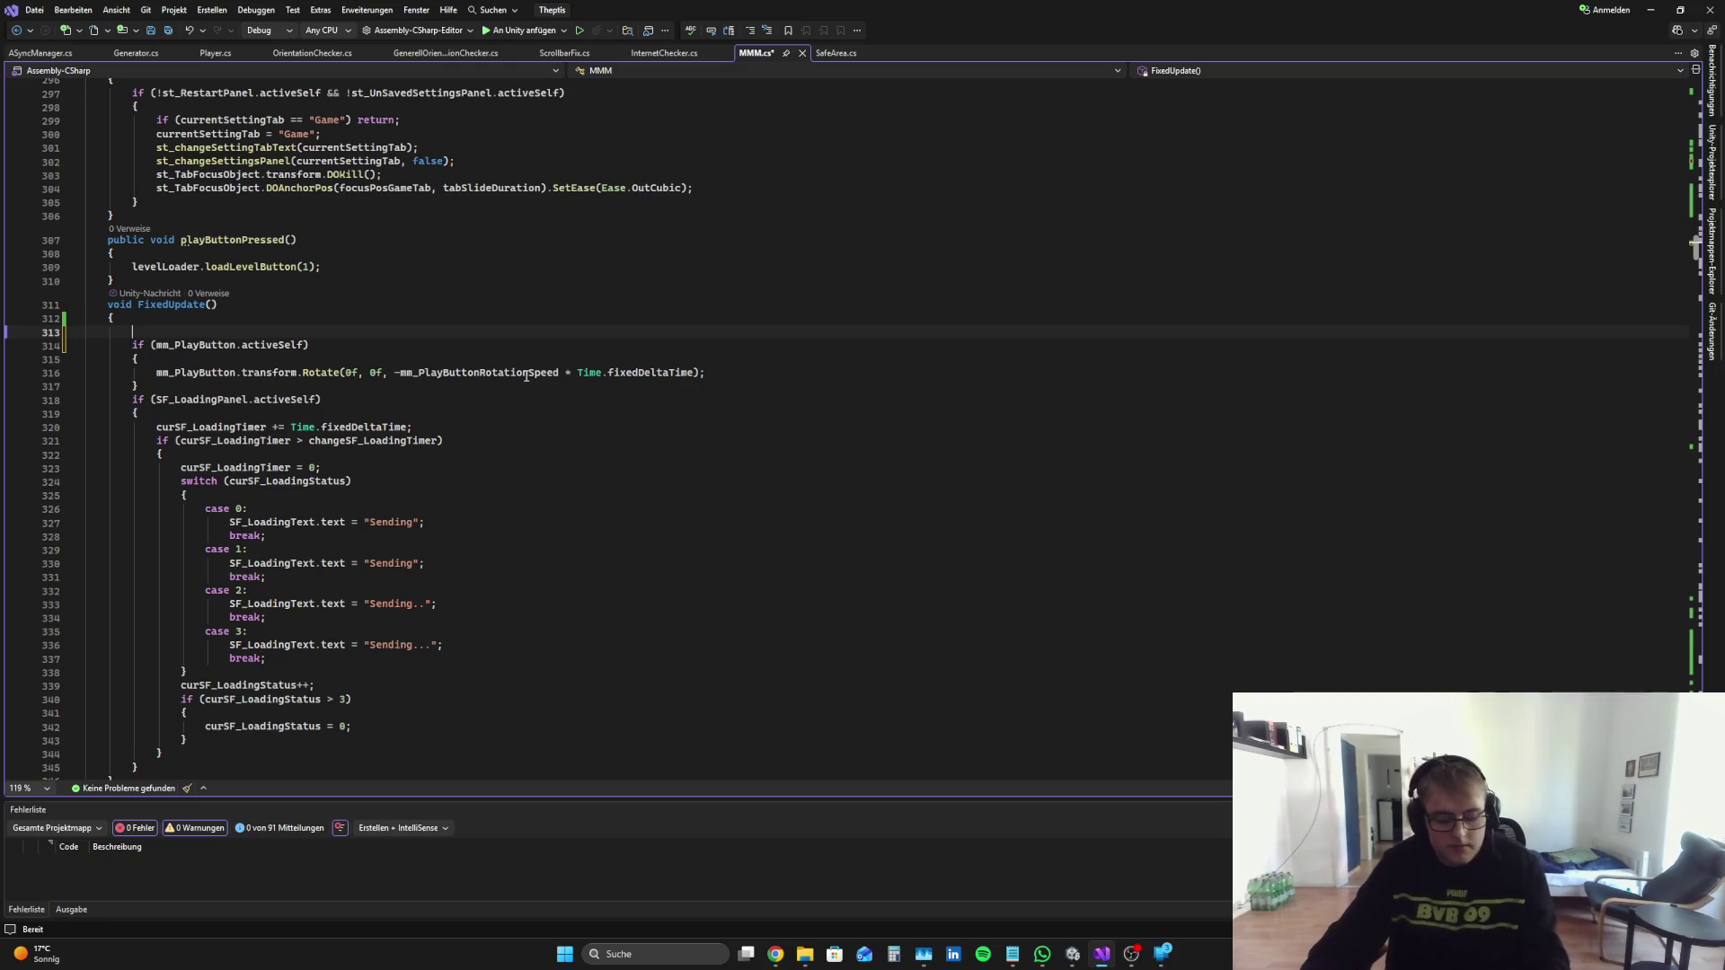
type("if (SFButtonCoolDownText.gameObject.activeSelf && sfCooldownRemaining > 0)         {             sfCountdownTimer += Time.fixedDeltaTime;             if (sfCountdownTimer >= 1f)             {                 sfCountdownTimer = 0f;                 sfCooldownRemaining--;                 int minutes = sfCooldownRemaining / 60;                 int seconds = sfCooldownRemaining % 60;                 SFButtonCoolDownText.text = $\"{minutes:D2}:{seconds:D2}\";                  if (sfCooldownRemaining <= 0)                 {                     SFButtonCoolDownText.gameObject.SetActive(false);                     SFButtonIcon.SetActive(true);                     imageFeedbackButton.color = colorButtonOn;                 }             }         }")
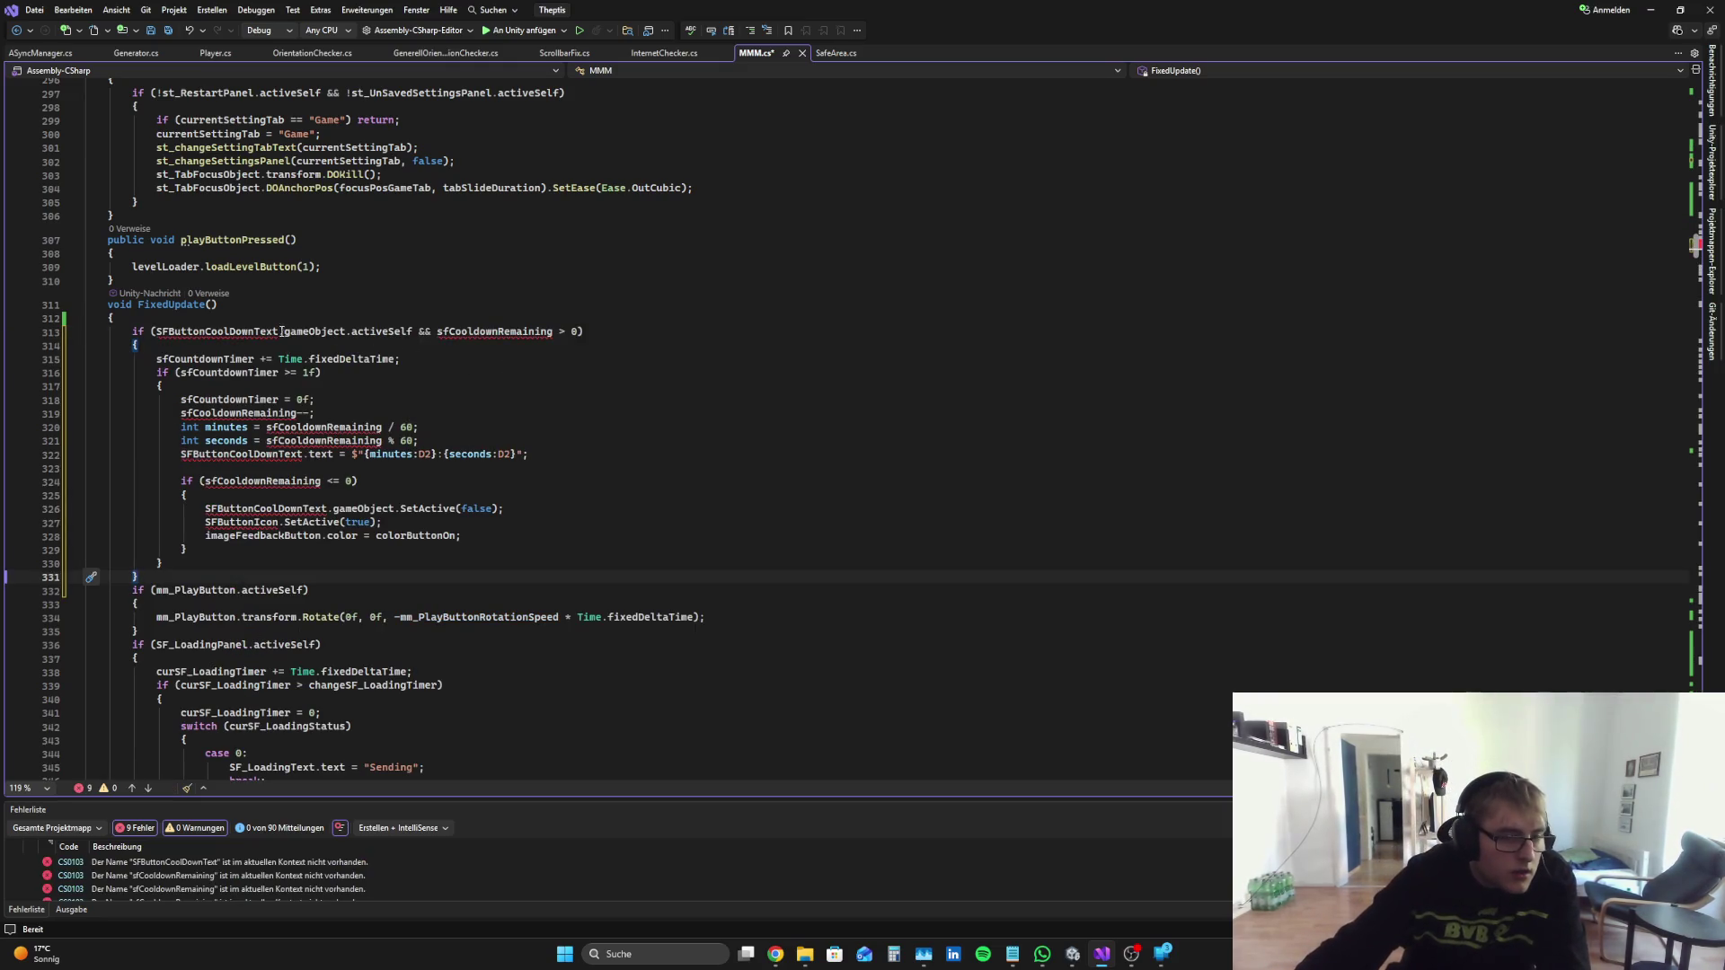
Step: Rename SFButtonCoolDownText and sfCooldownRemaining to their underscore forms on lines 313–321
left_click(170, 334)
type("_")
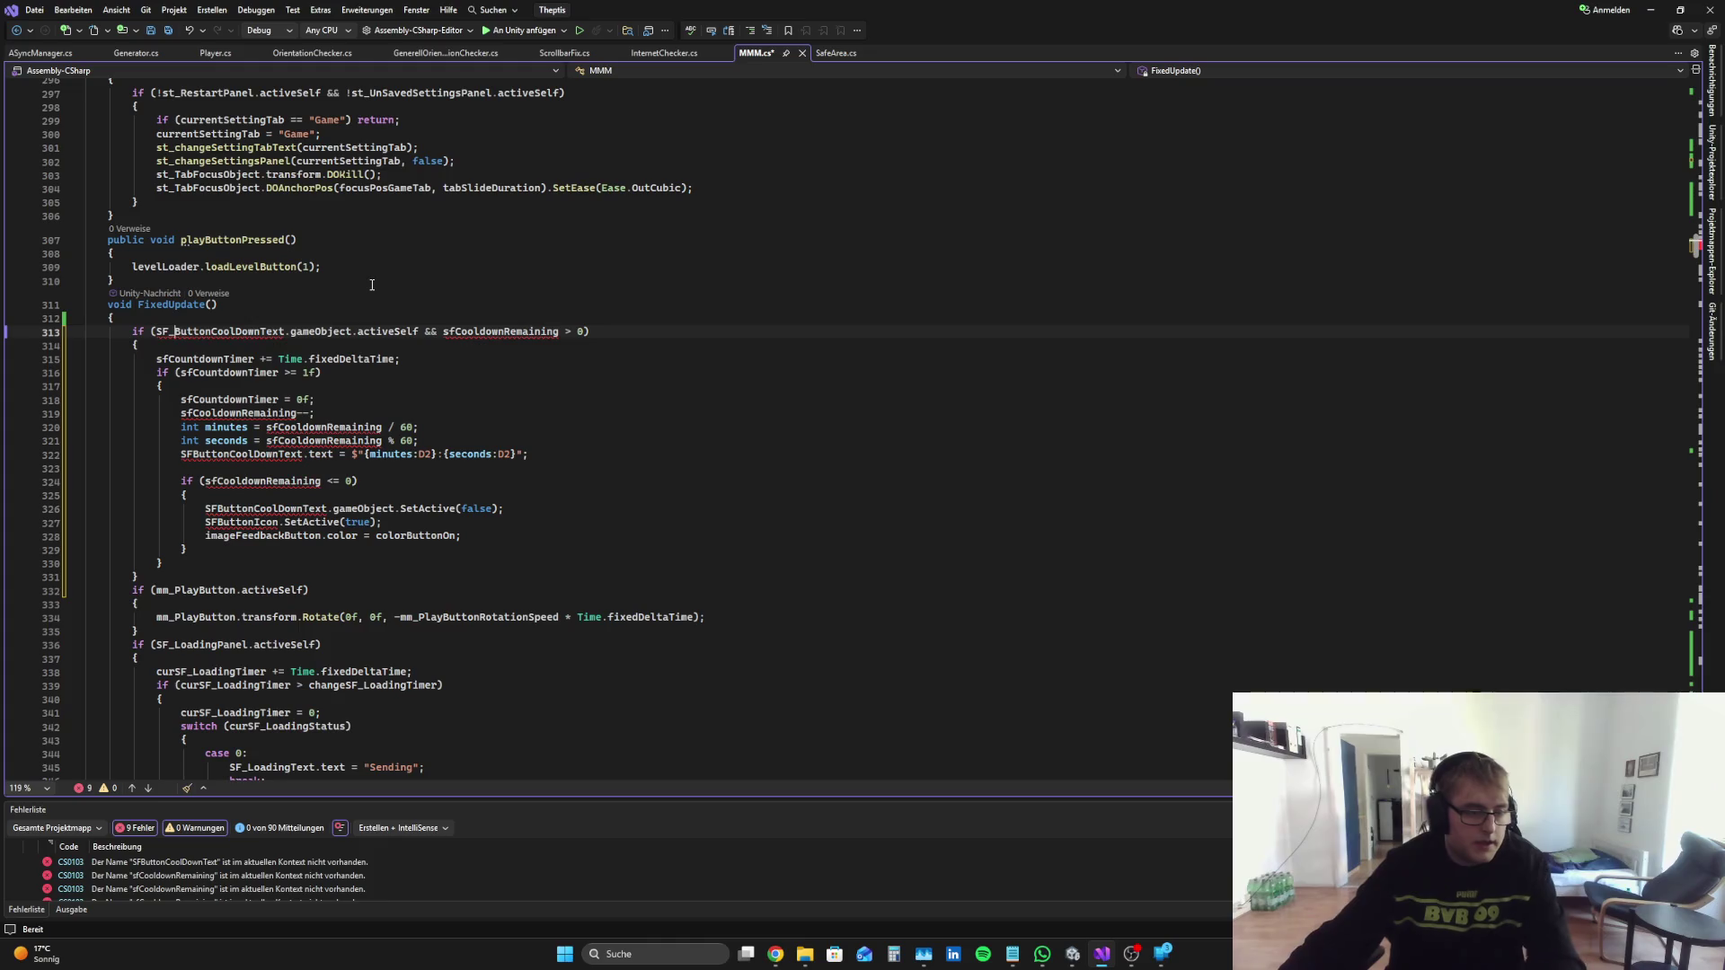
left_click(456, 332)
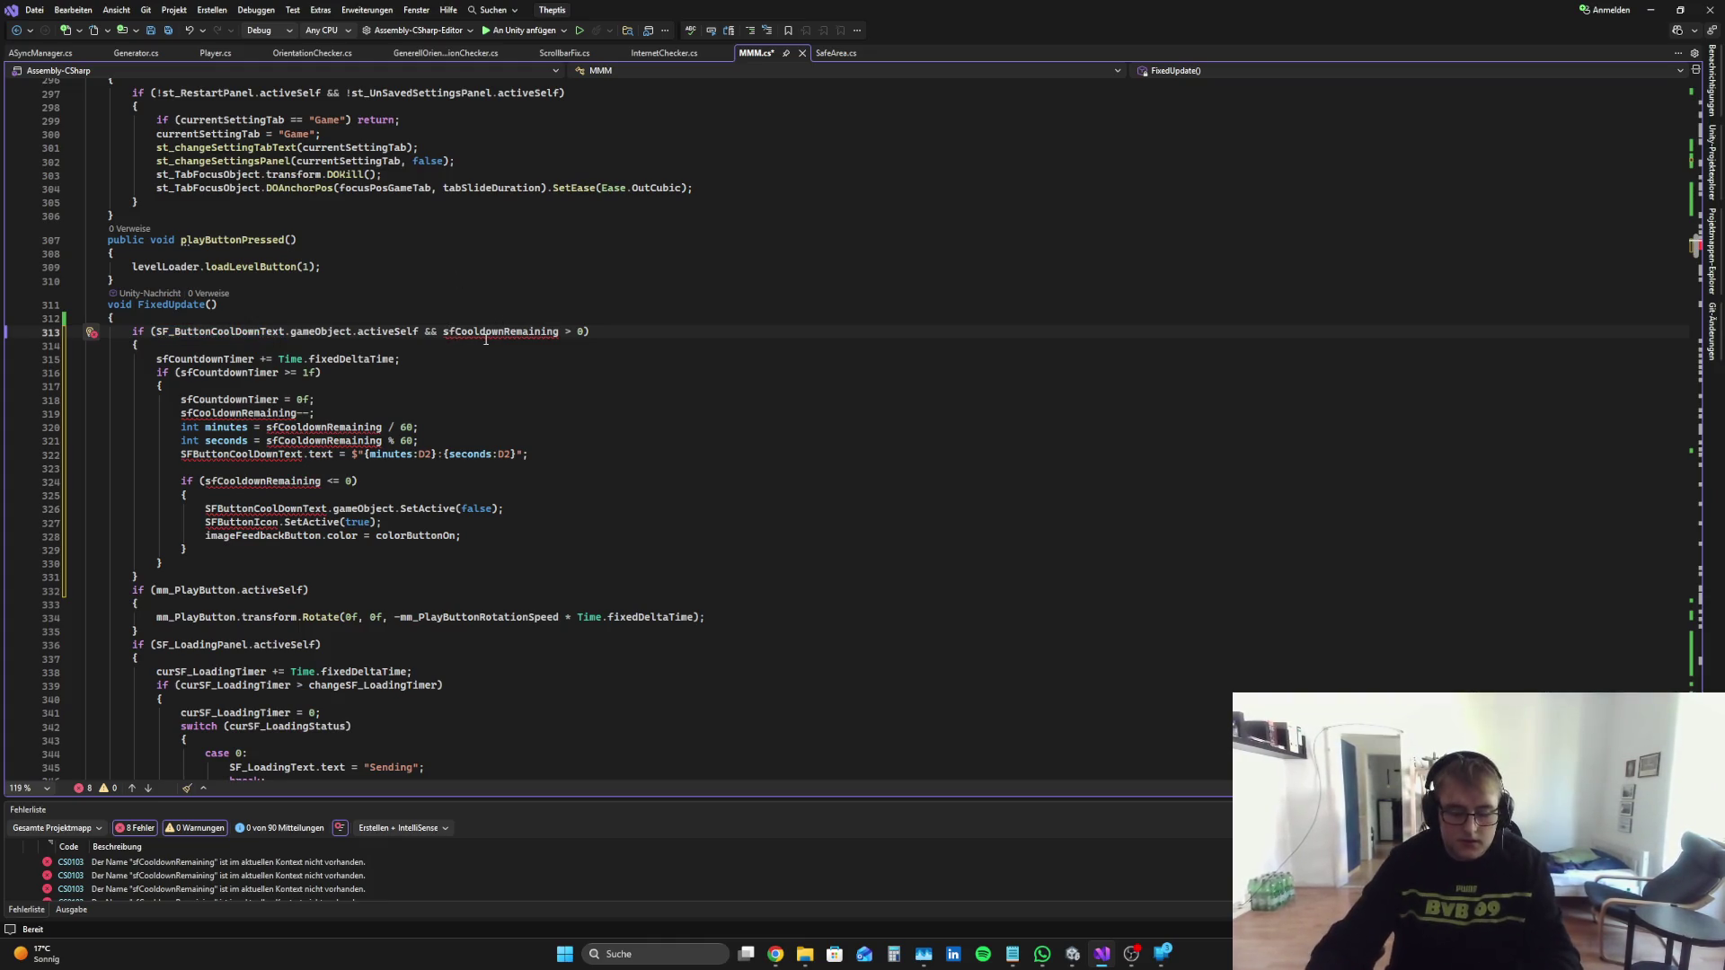
type("_")
left_click(184, 413)
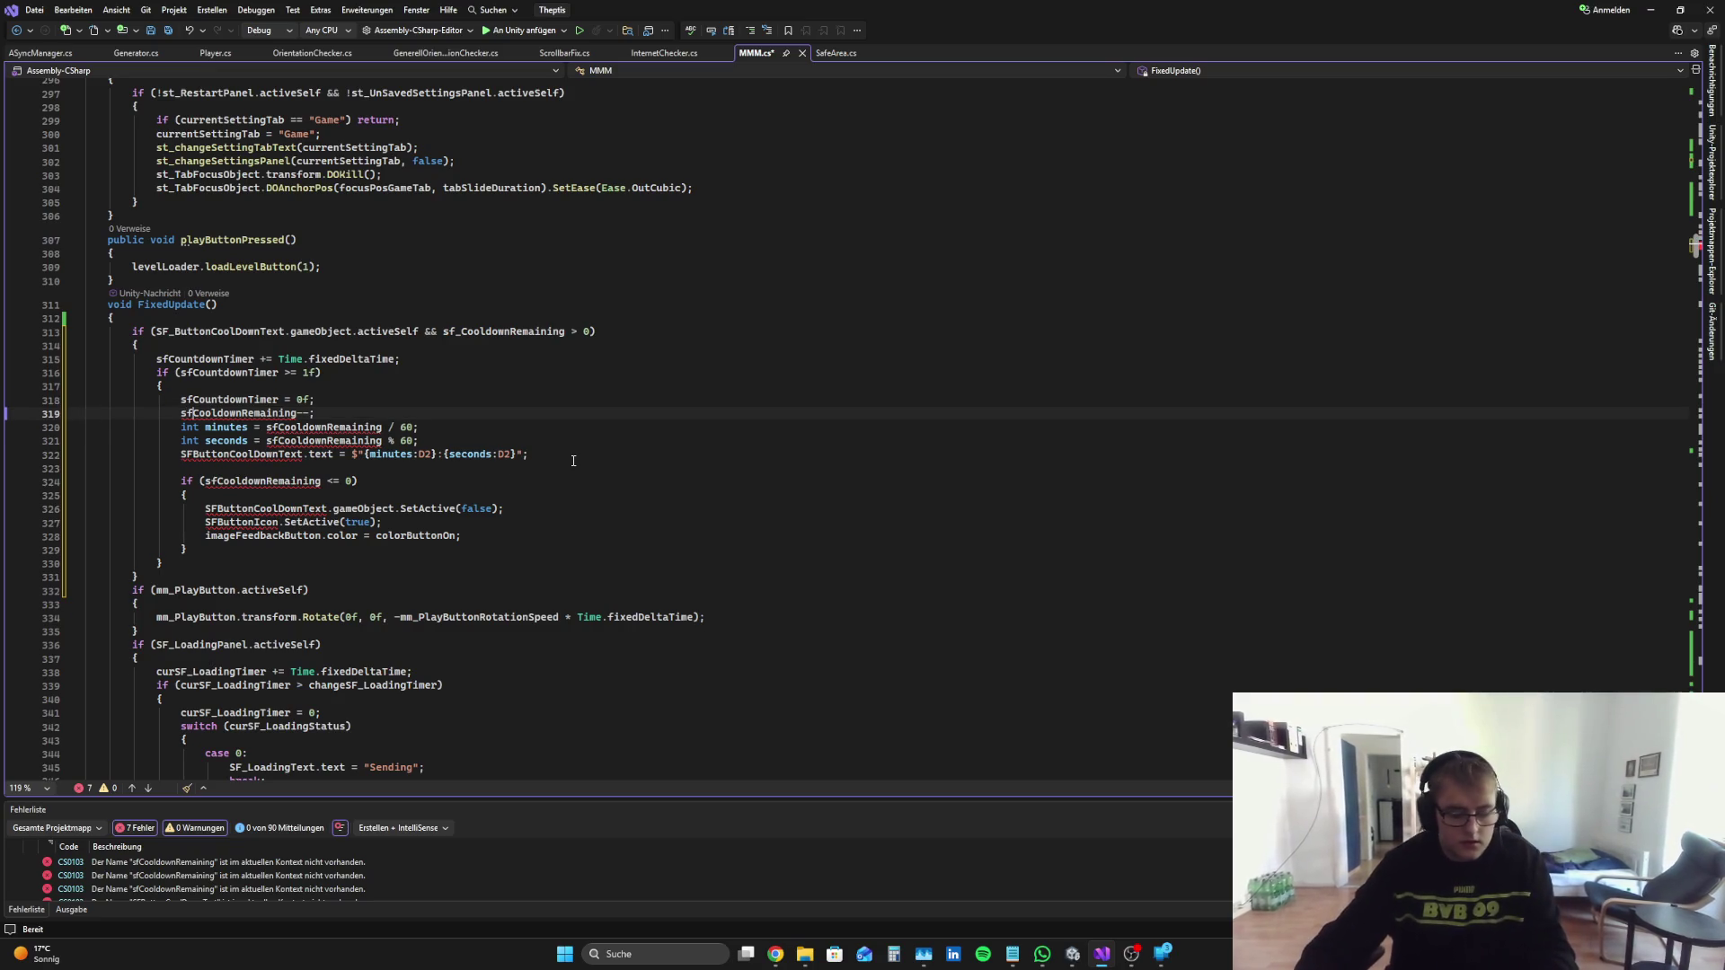
key("Right")
type("_")
left_click(275, 428)
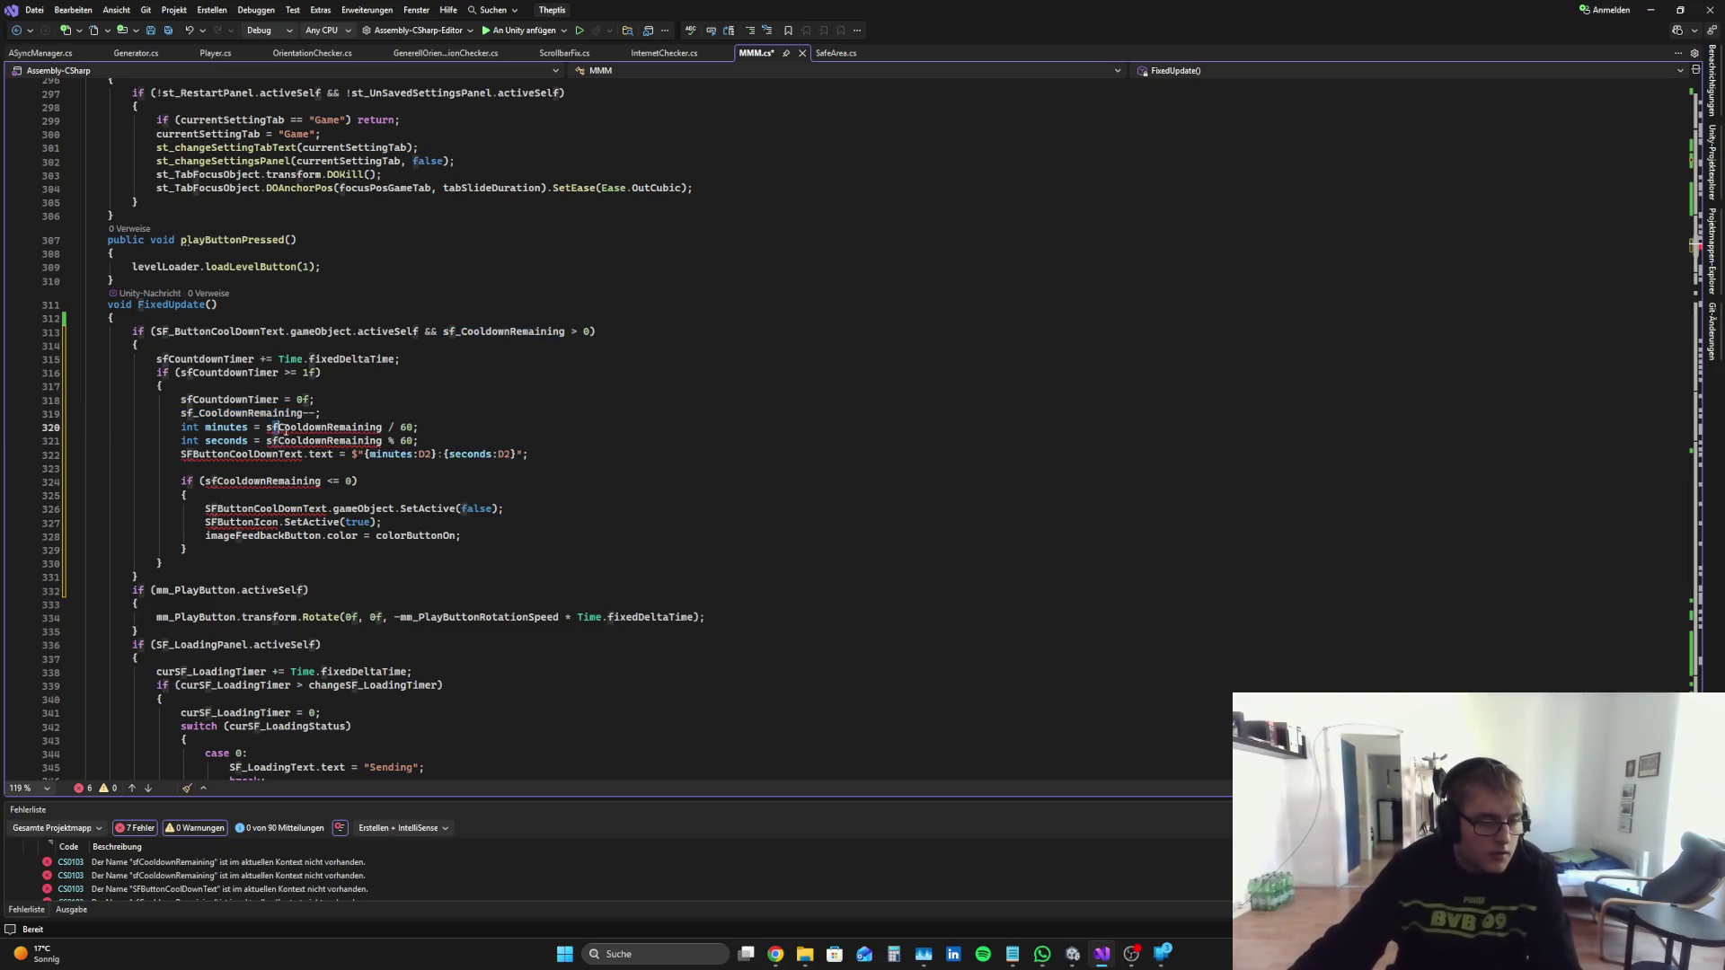
type("_")
key("Down")
key("Left")
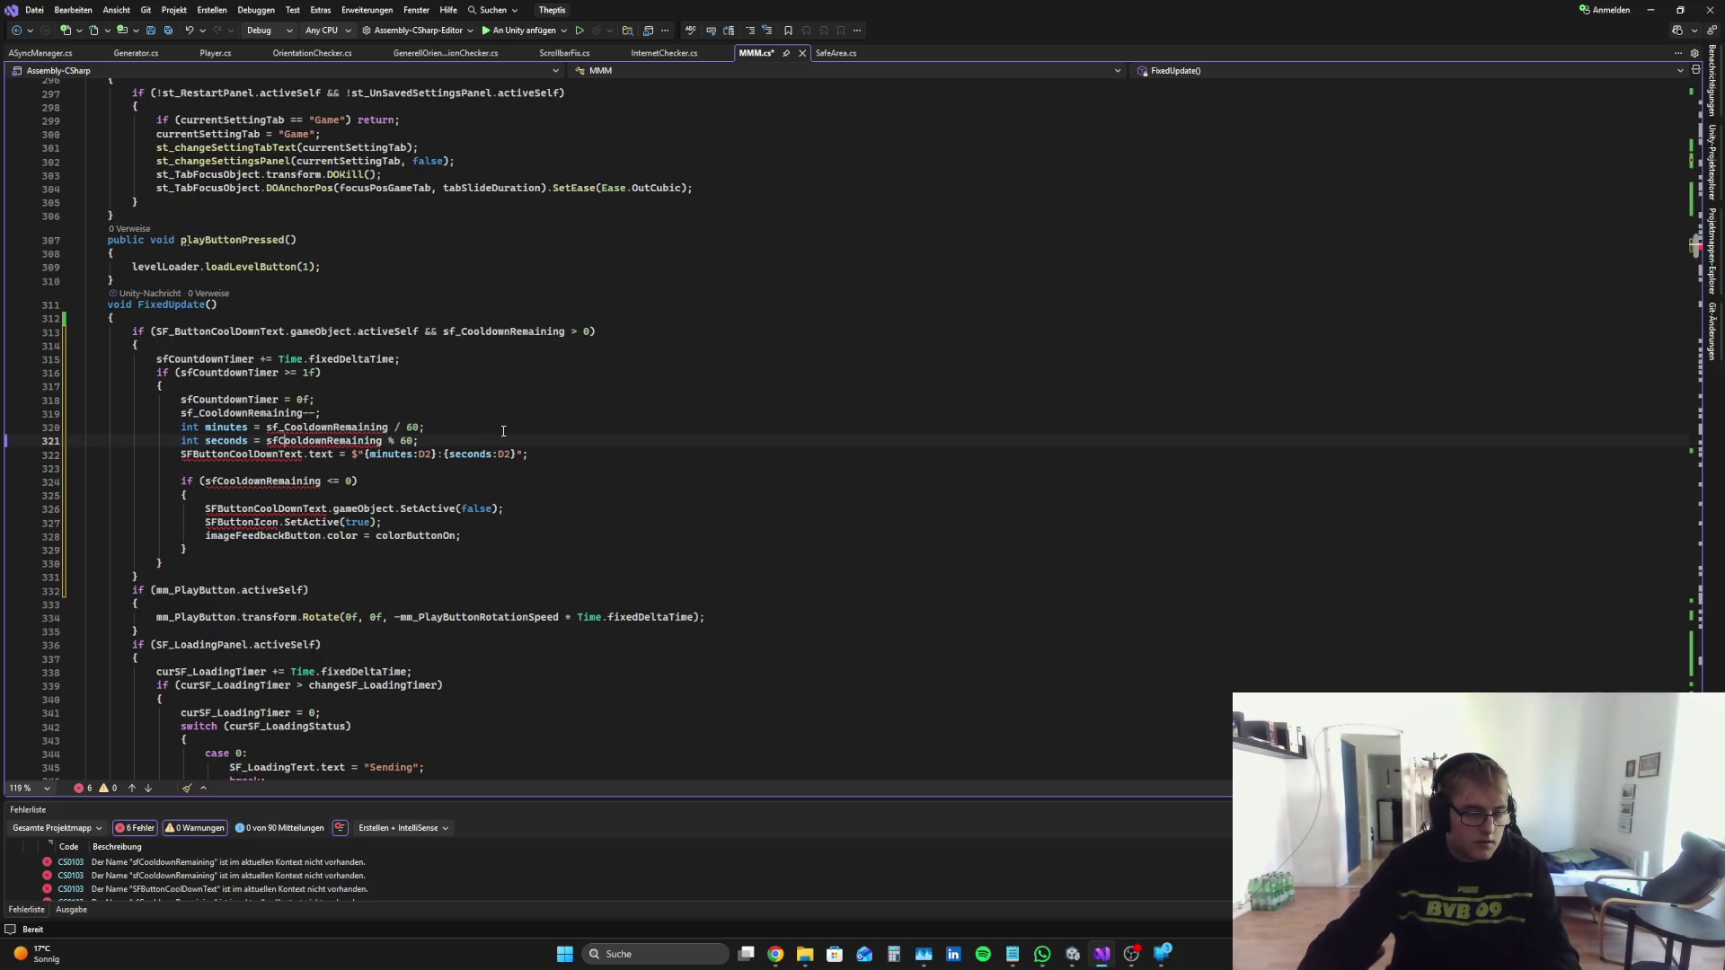
type("_")
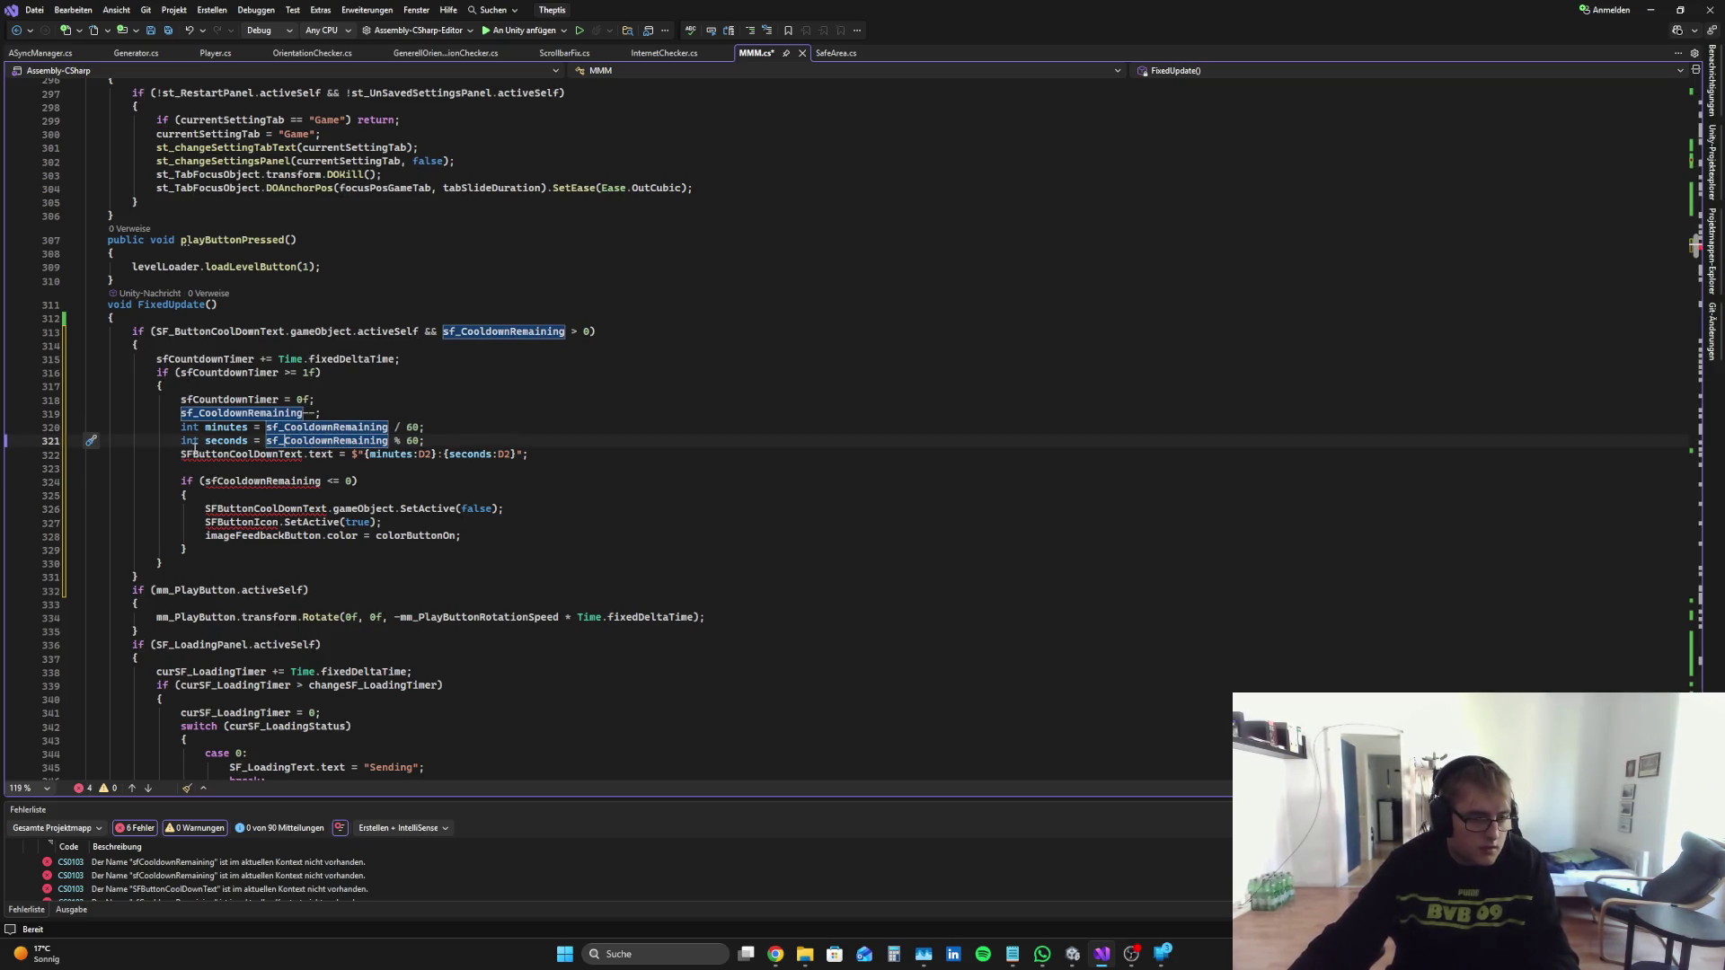
Step: Fix the remaining names to SF_ButtonCoolDownText, sf_CooldownRemaining and SF_ButtonIcon, drop the blank line, and save
key("Down")
key("Home")
key("Right")
key("Right")
type("_")
key("Down")
key("Down")
key("Right")
key("Right")
key("Right")
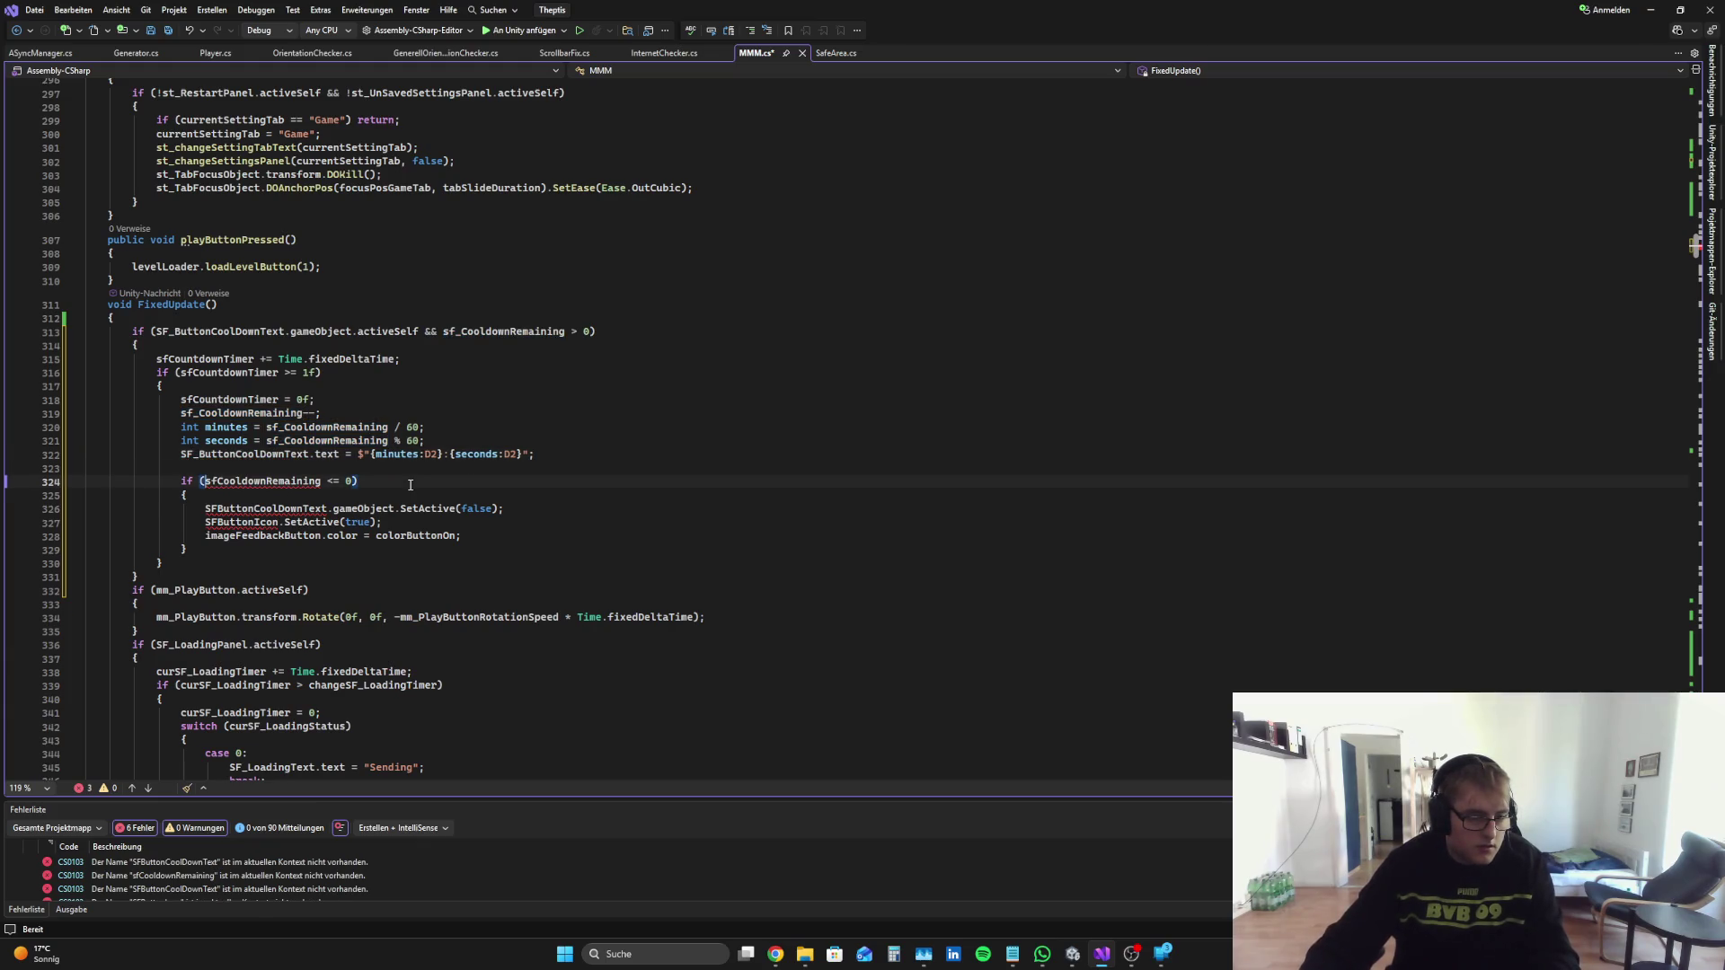
key("Right")
type("_")
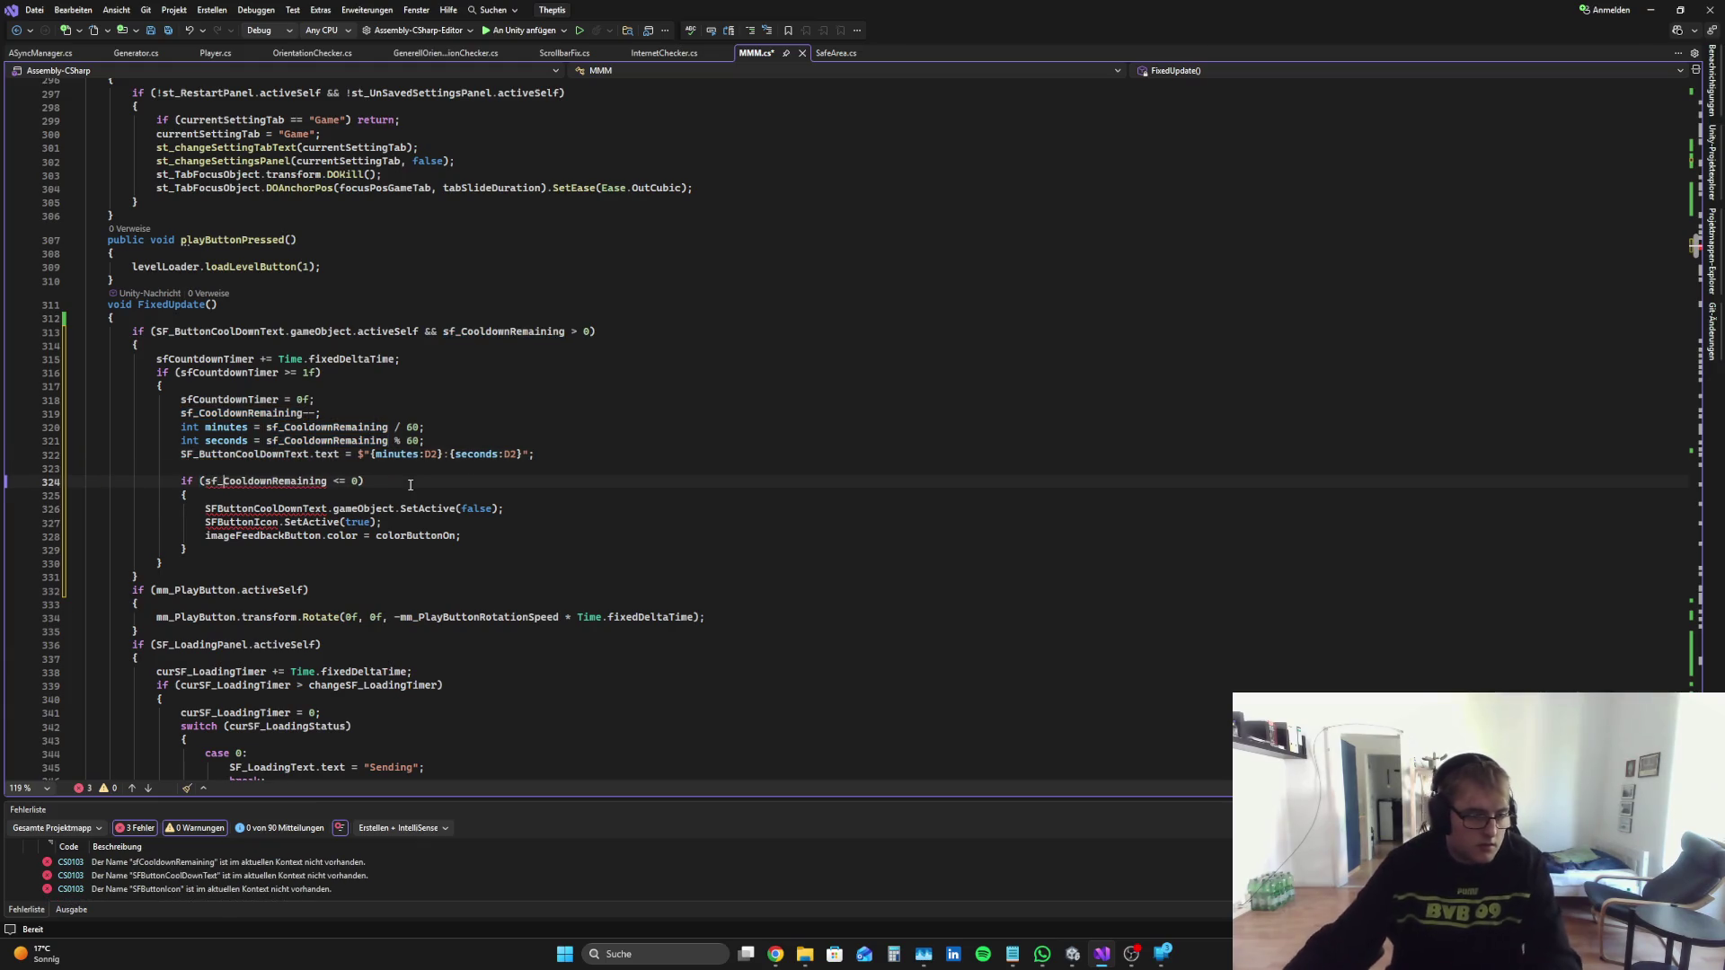
key("Up")
key("Up")
key("End")
key("Delete")
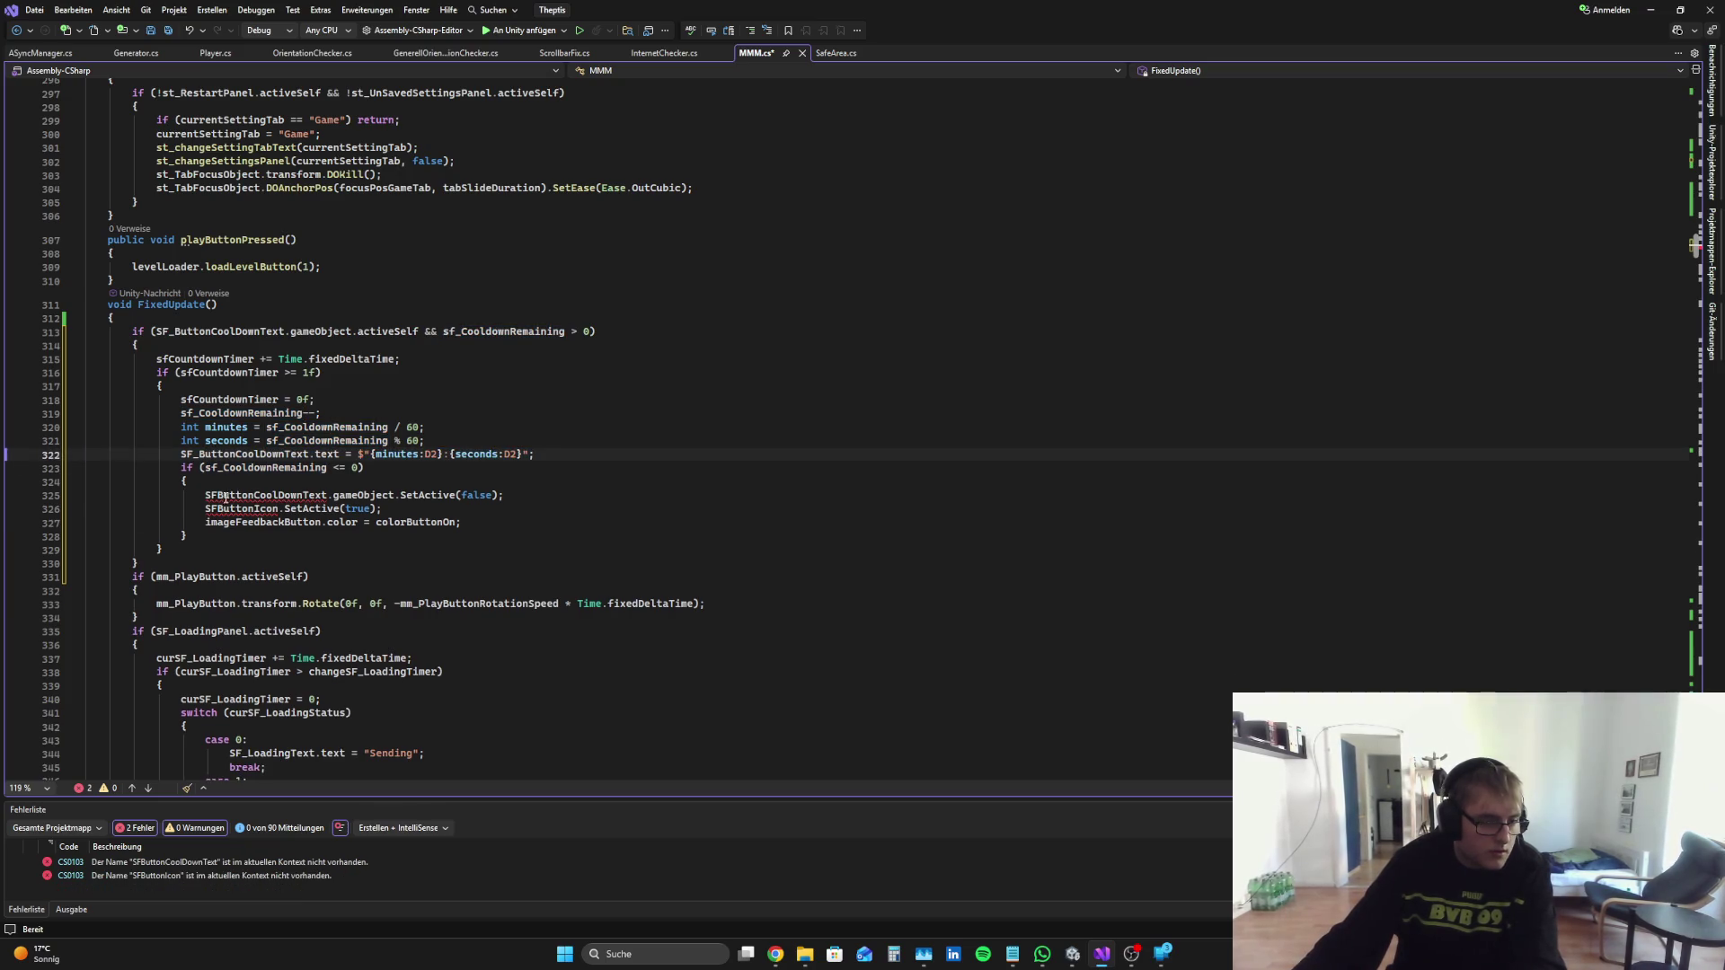
left_click(226, 497)
type("_")
key("Down")
key("Left")
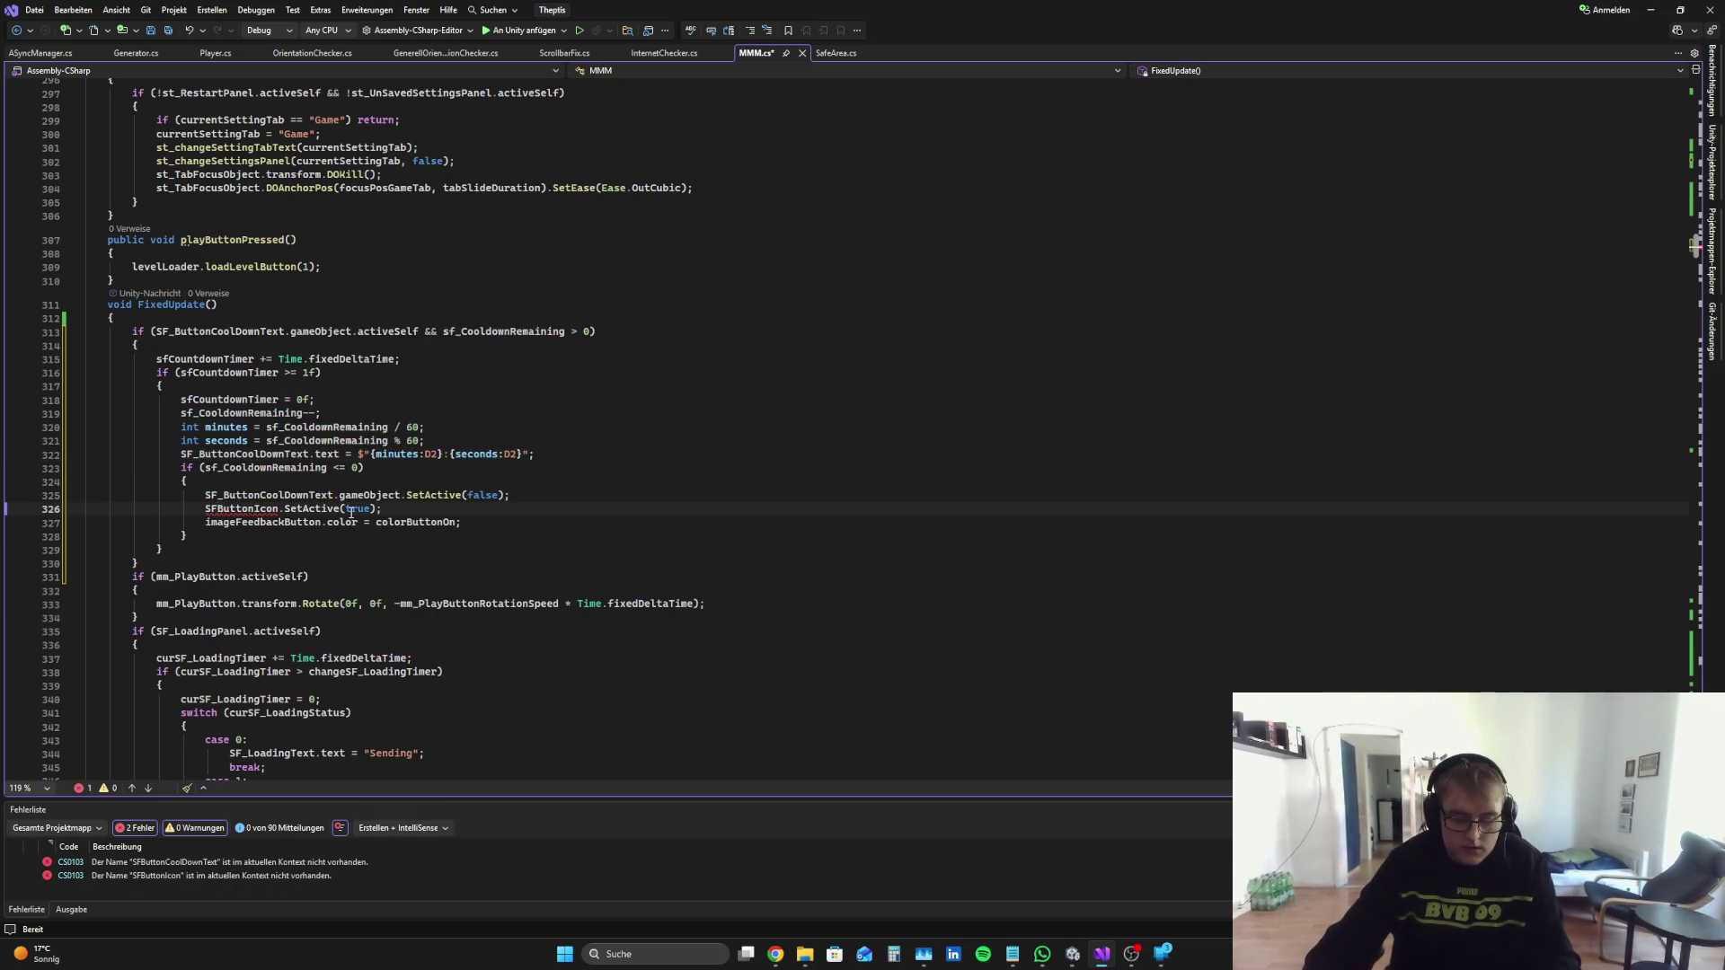
type("_")
key("ctrl+s")
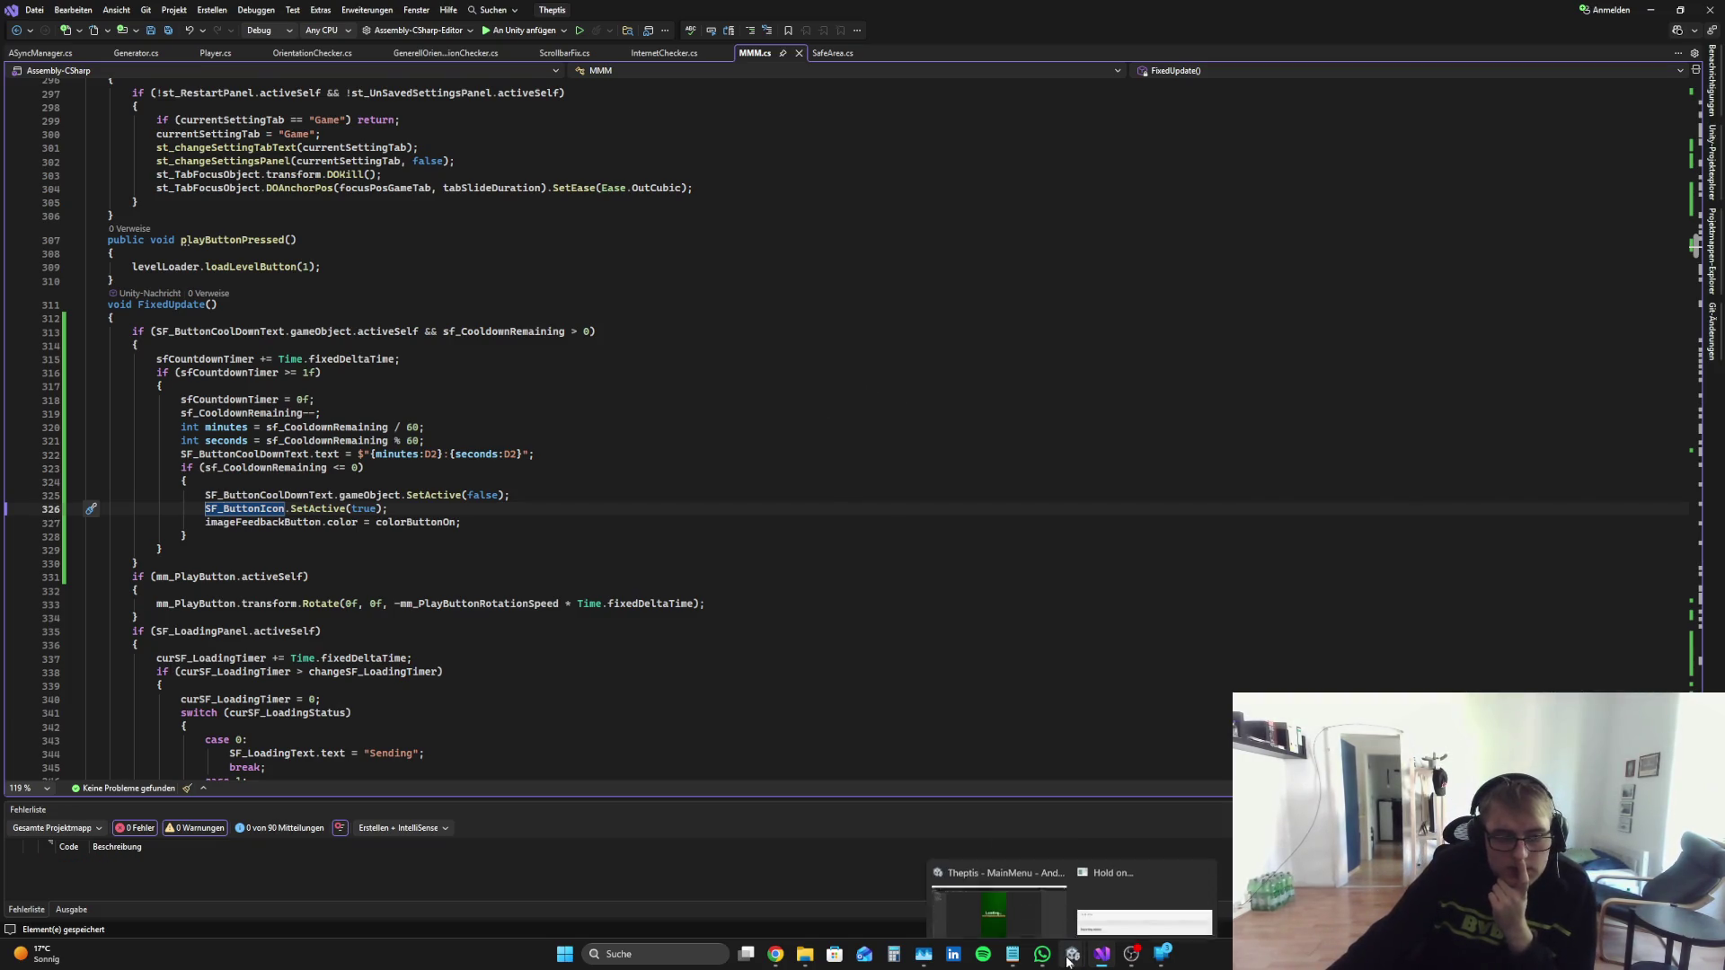
left_click(775, 954)
scroll(1094, 667, "down", 1)
left_click(1290, 596)
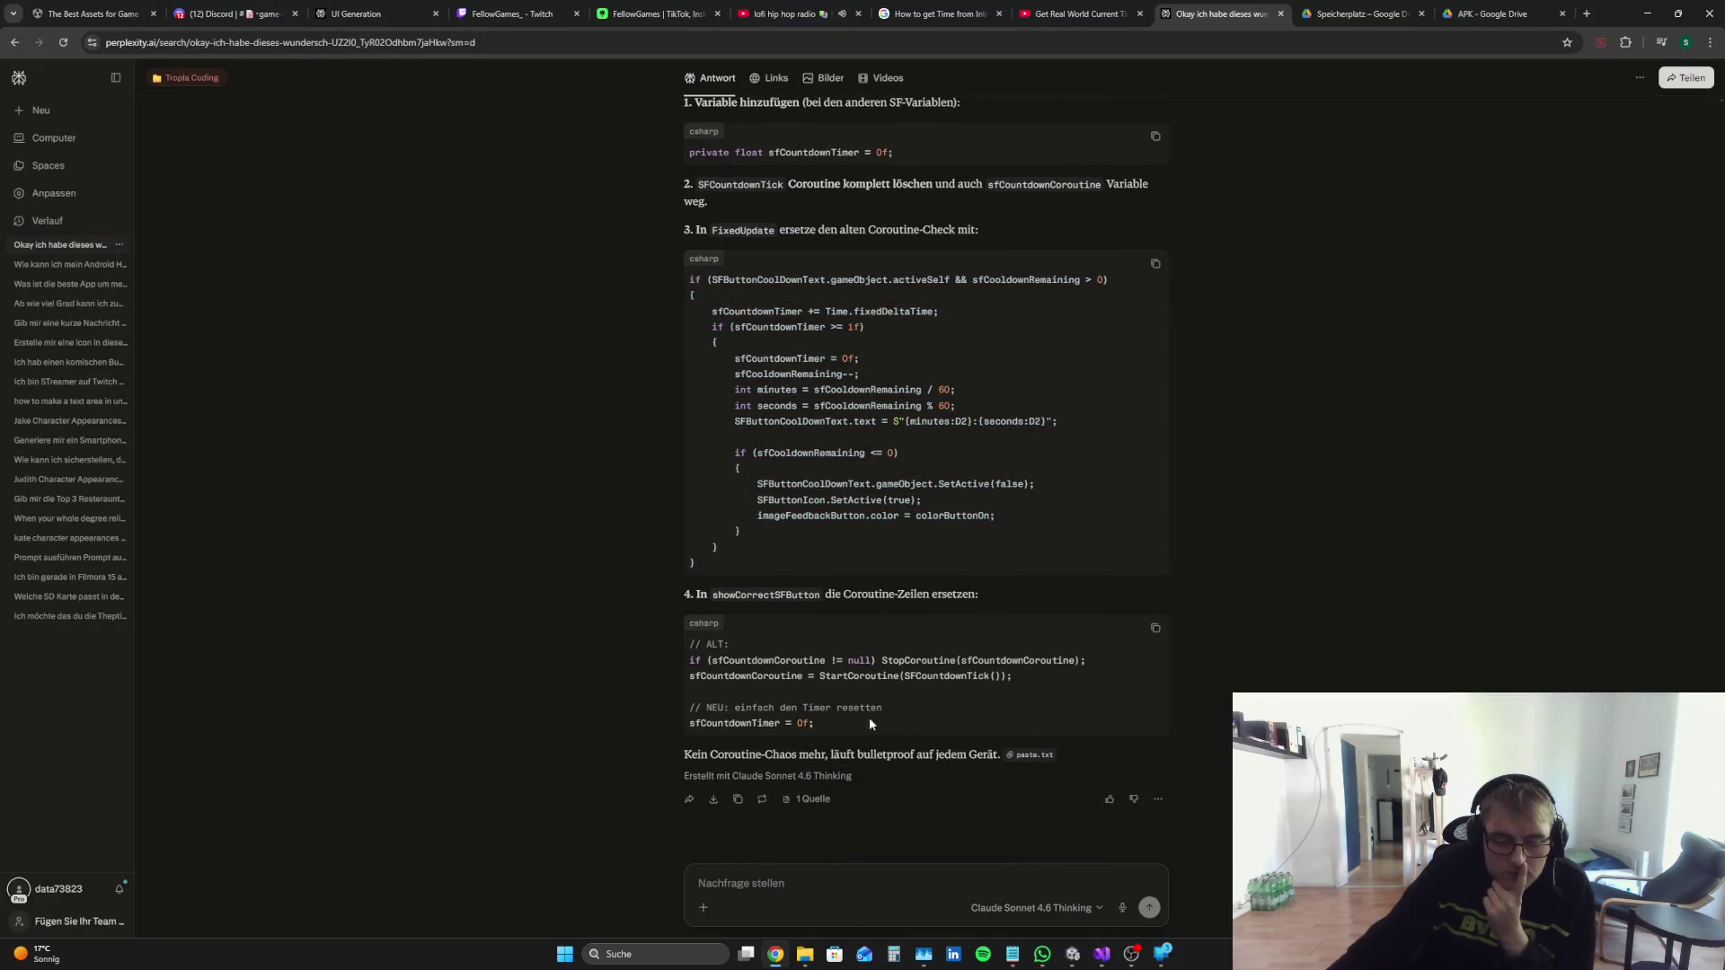
left_click_drag(688, 748, 676, 730)
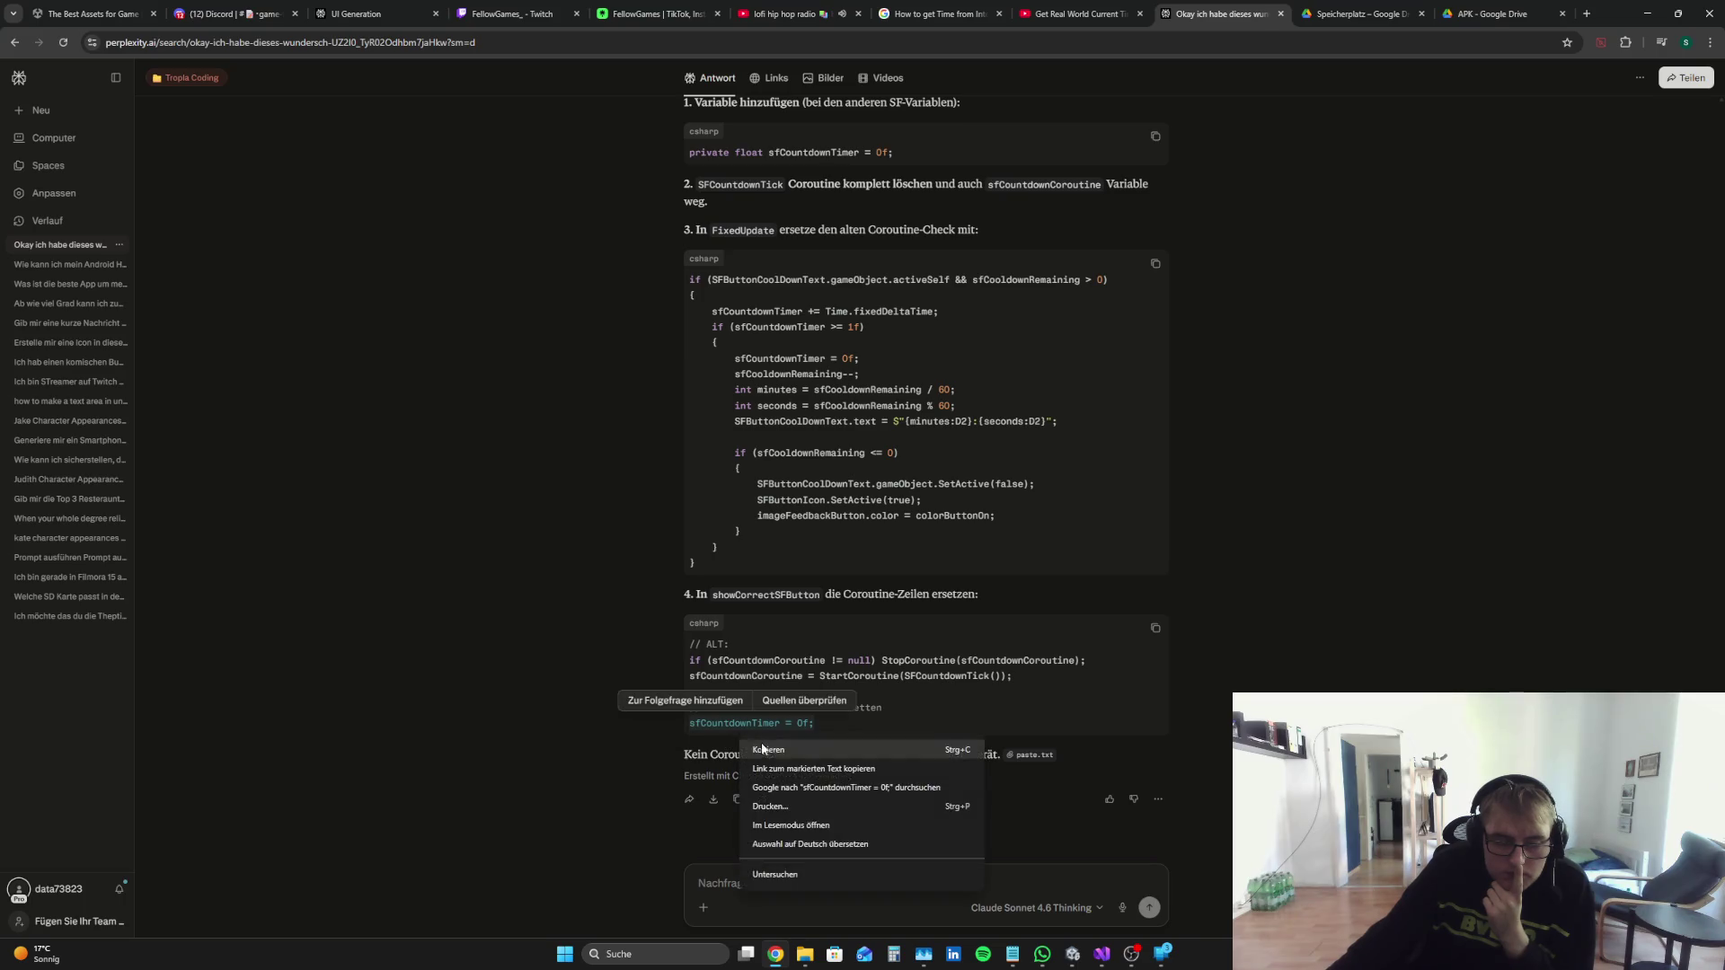
left_click(1298, 659)
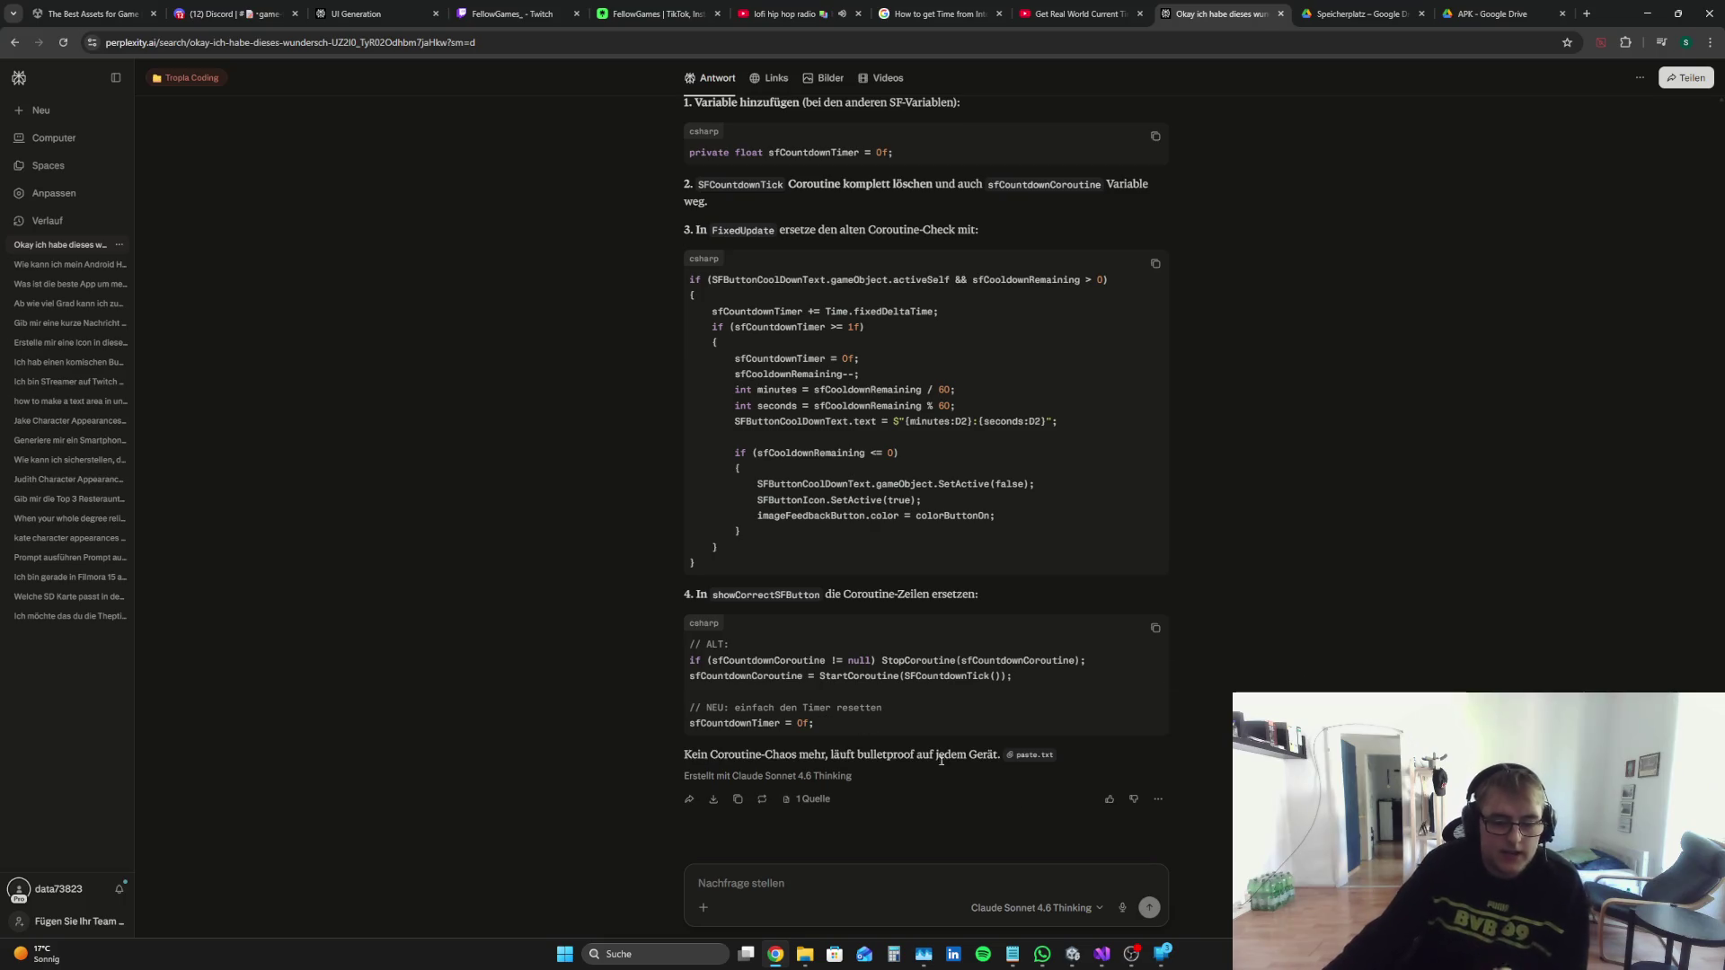
left_click(1101, 953)
scroll(605, 551, "down", 18)
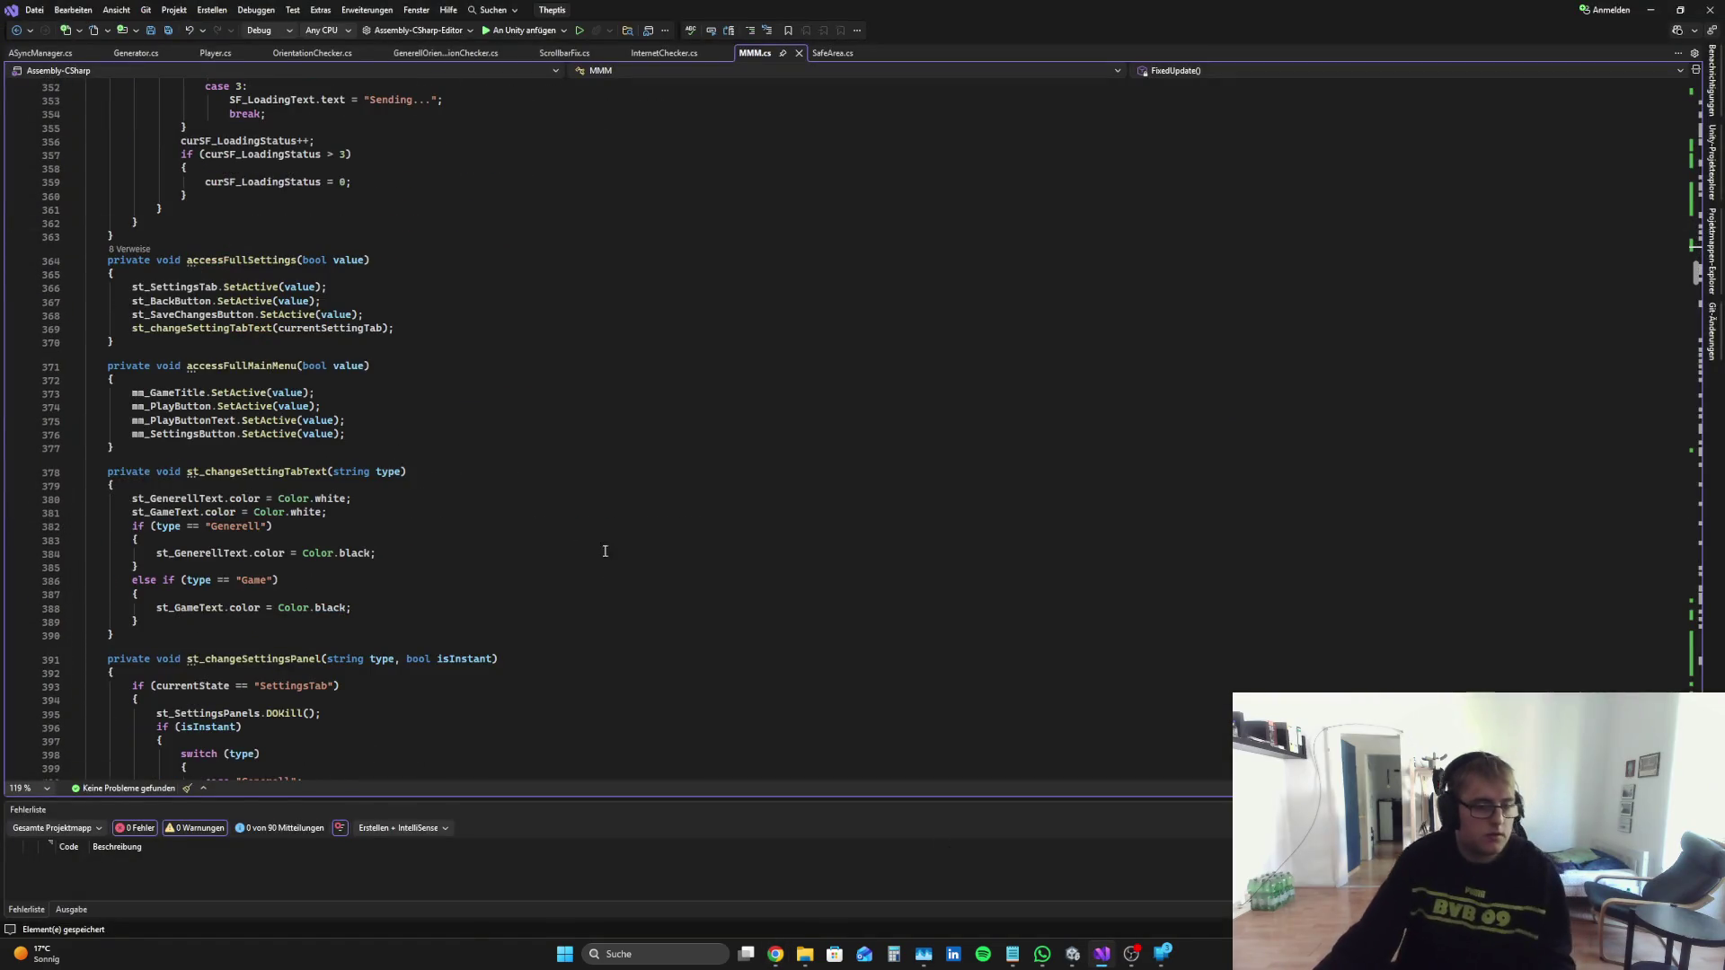
key("ctrl+f")
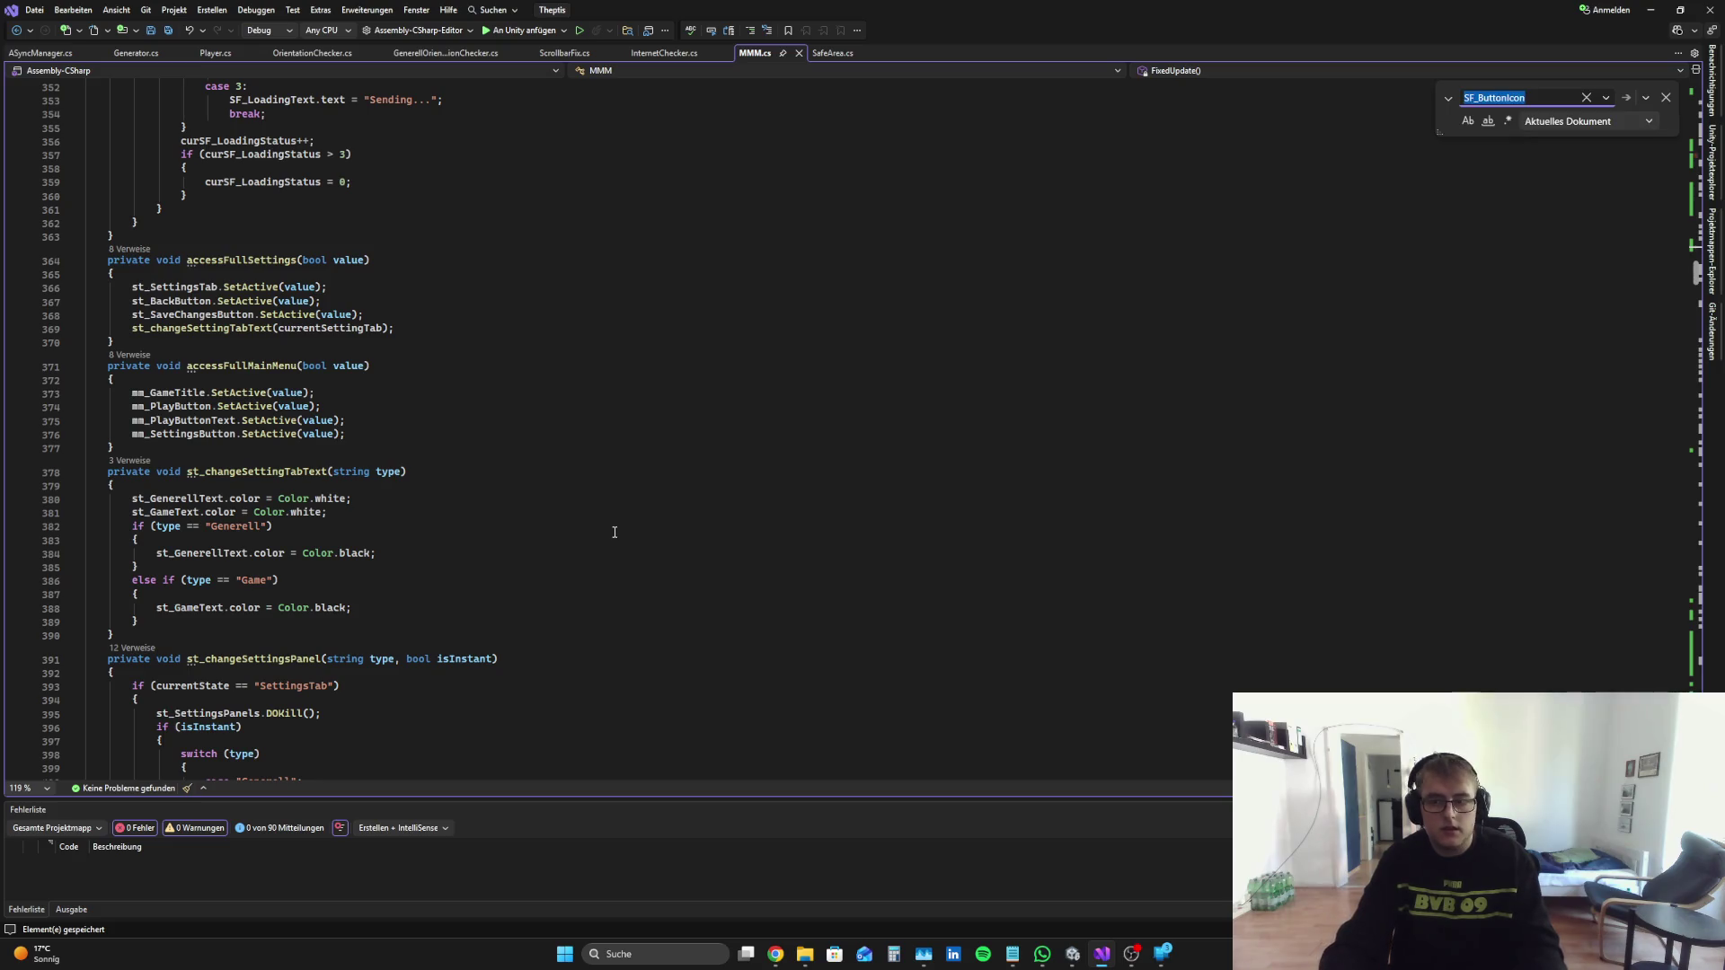
type("show")
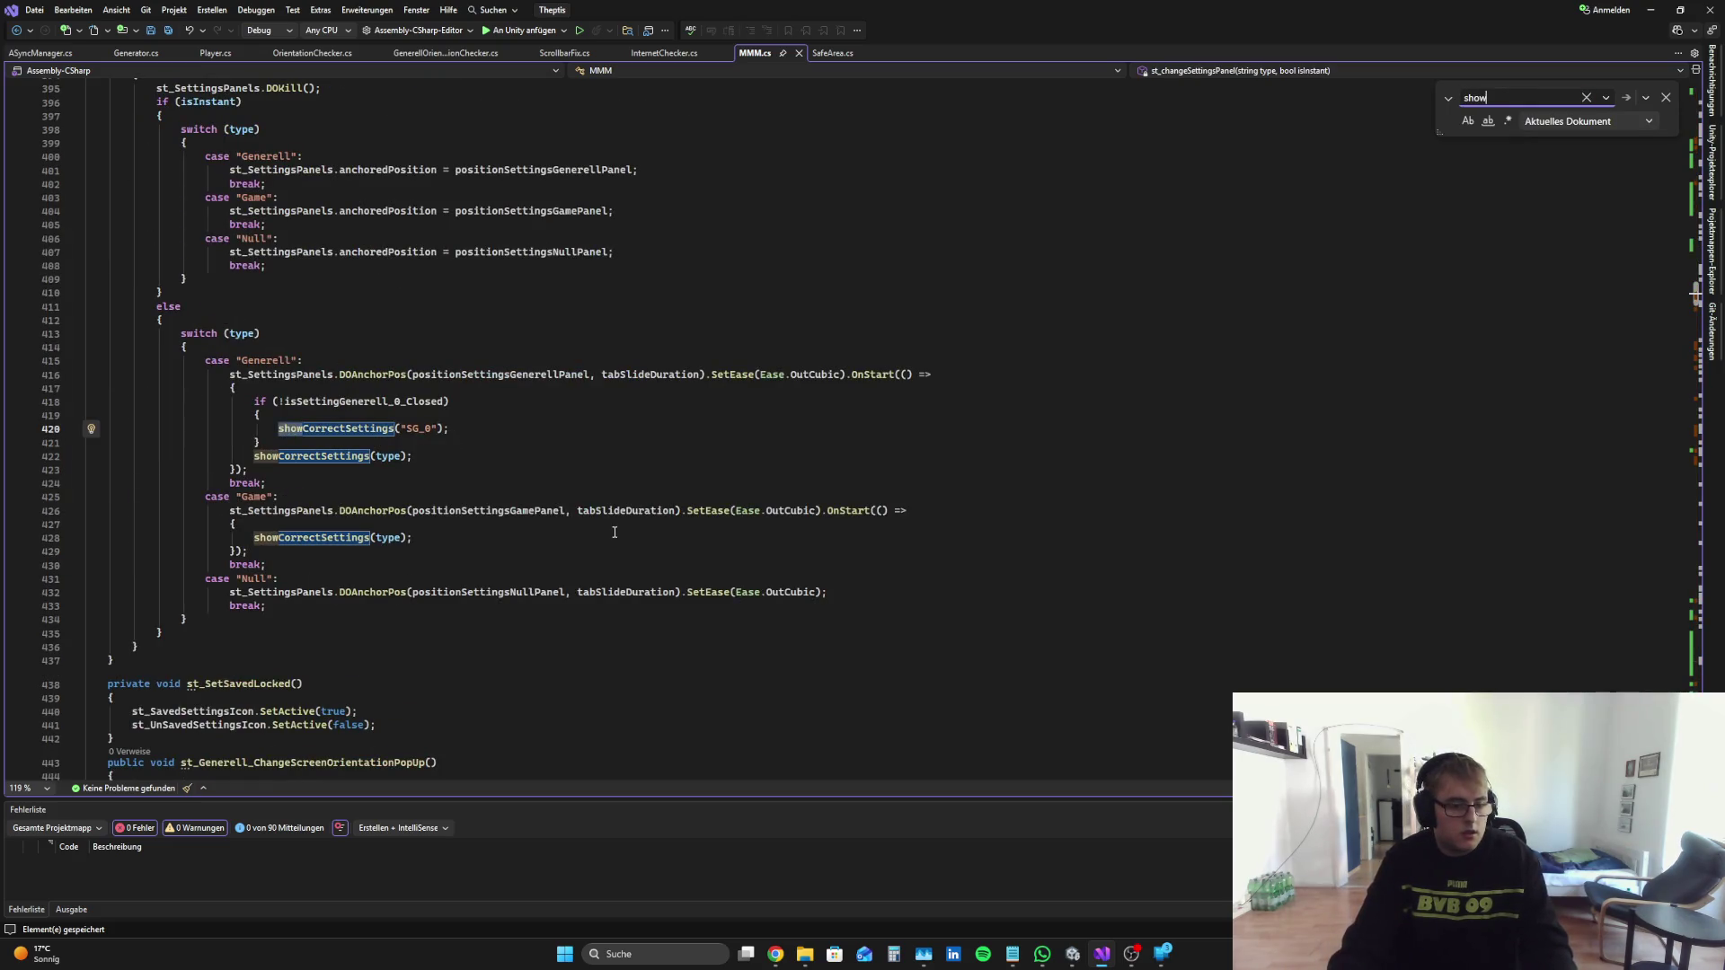
type("Correct")
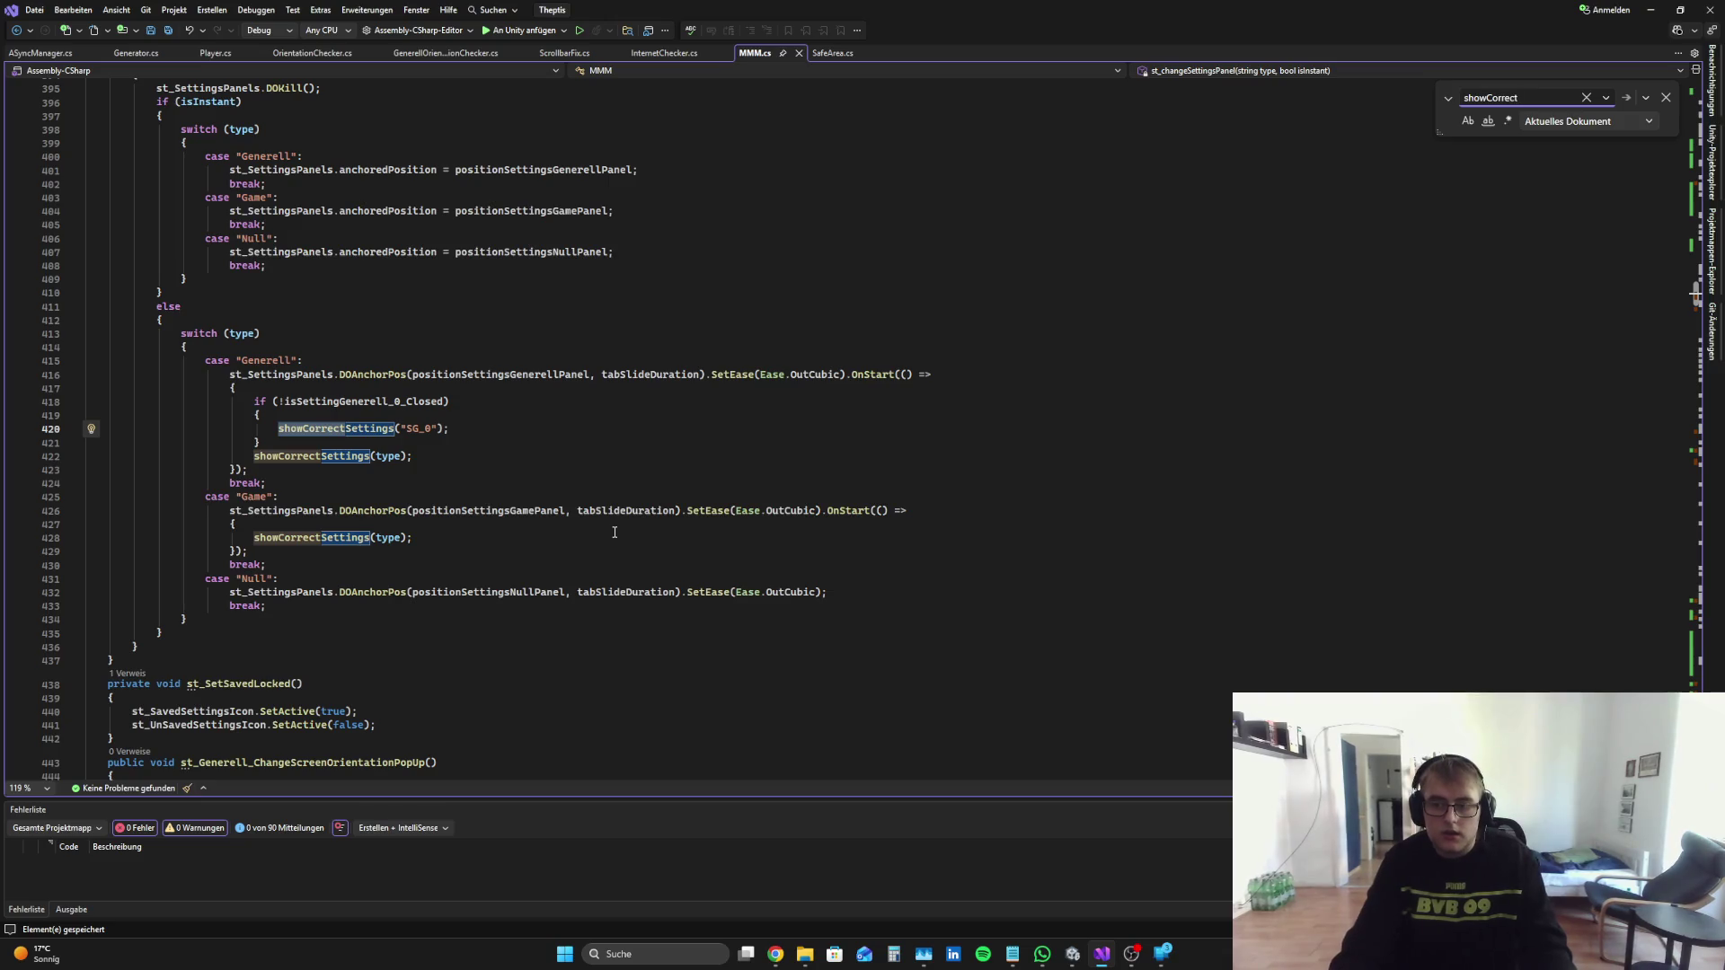
type("S")
key("BackSpace")
key("BackSpace")
key("BackSpace")
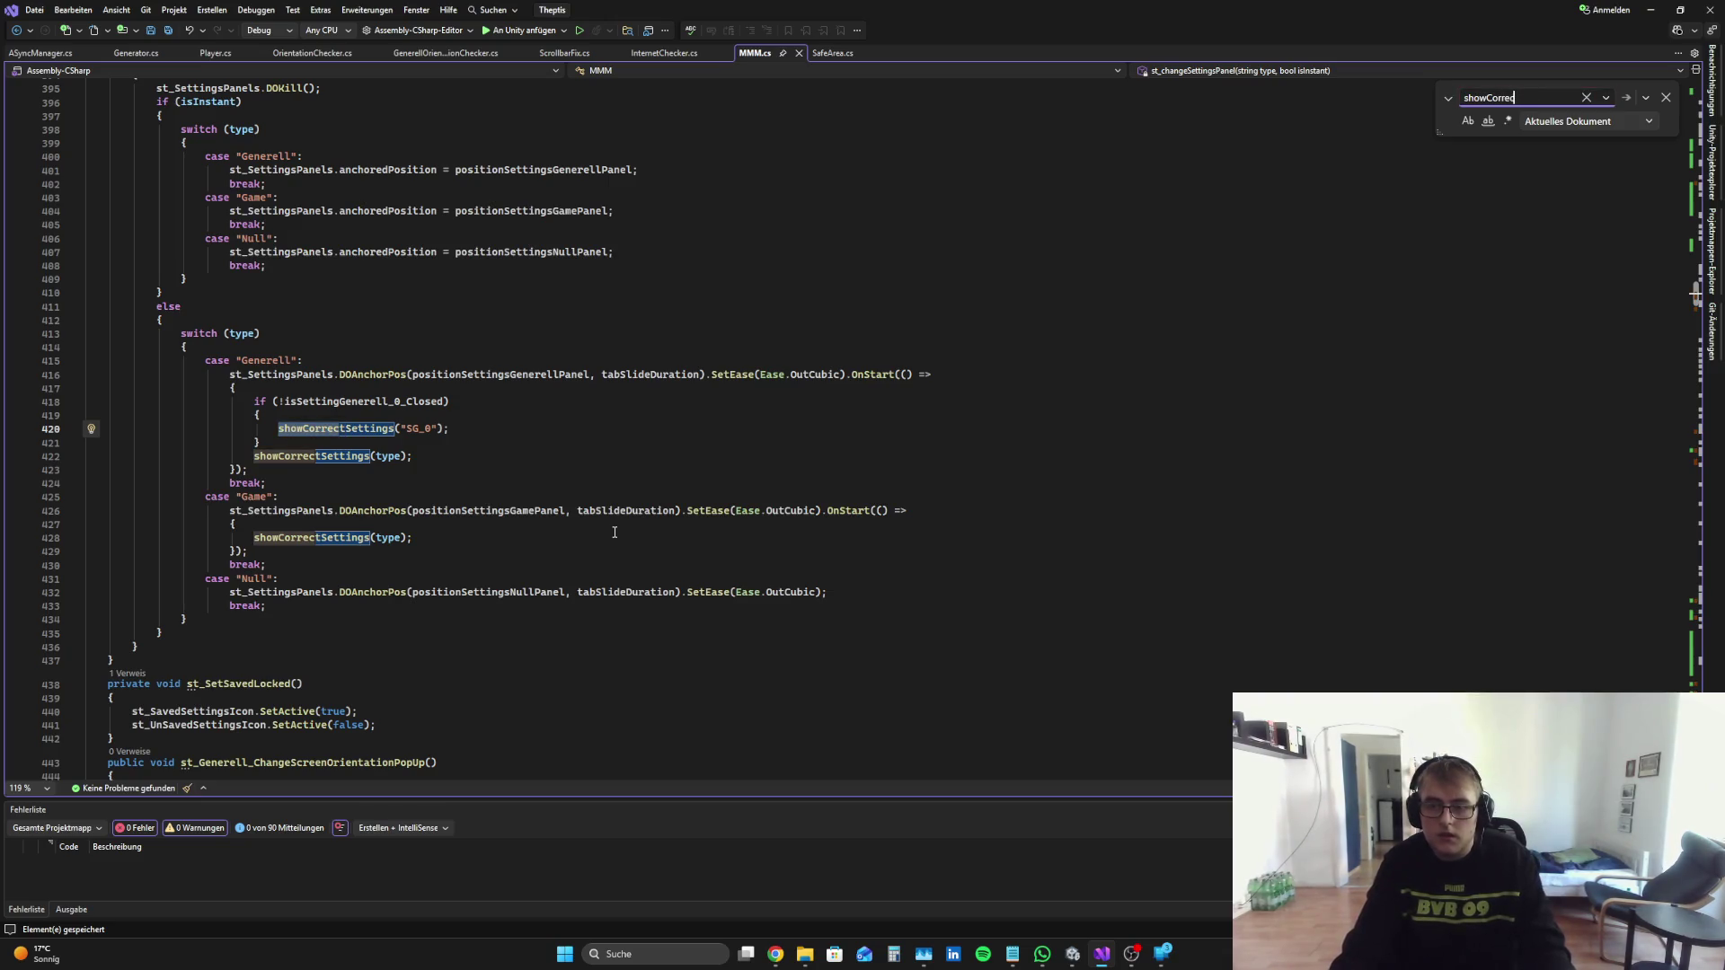
type("t")
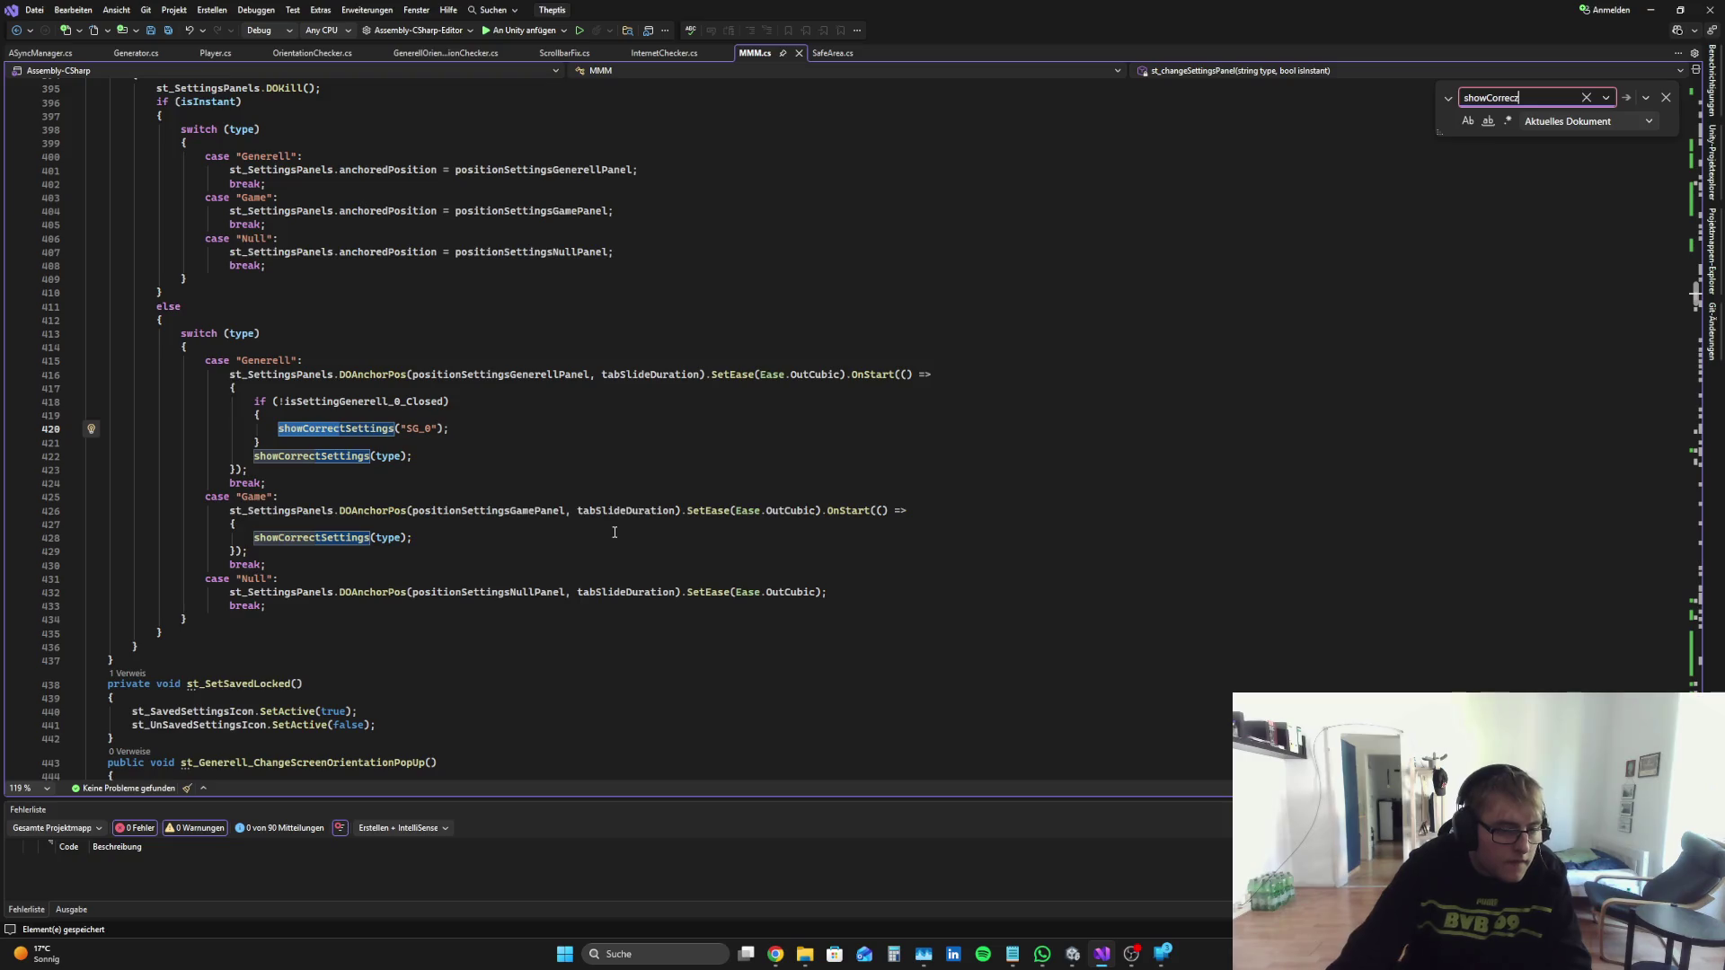
key("BackSpace")
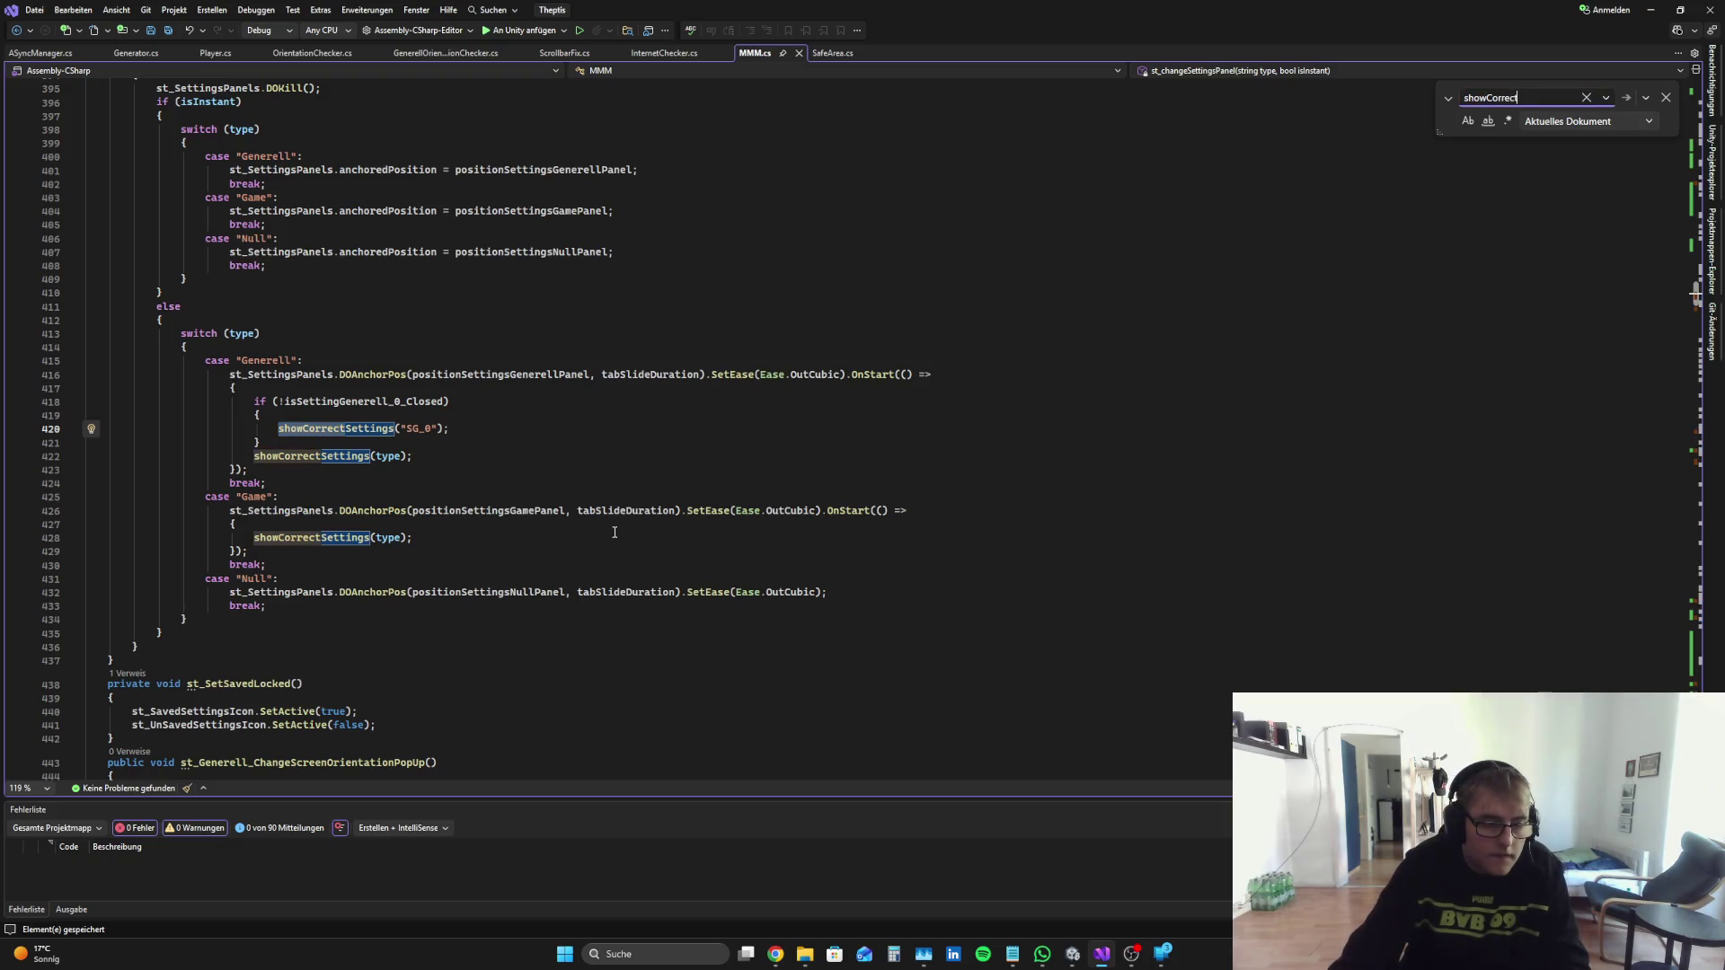
key("BackSpace")
key("BackSpace")
key("BackSpace")
type("S")
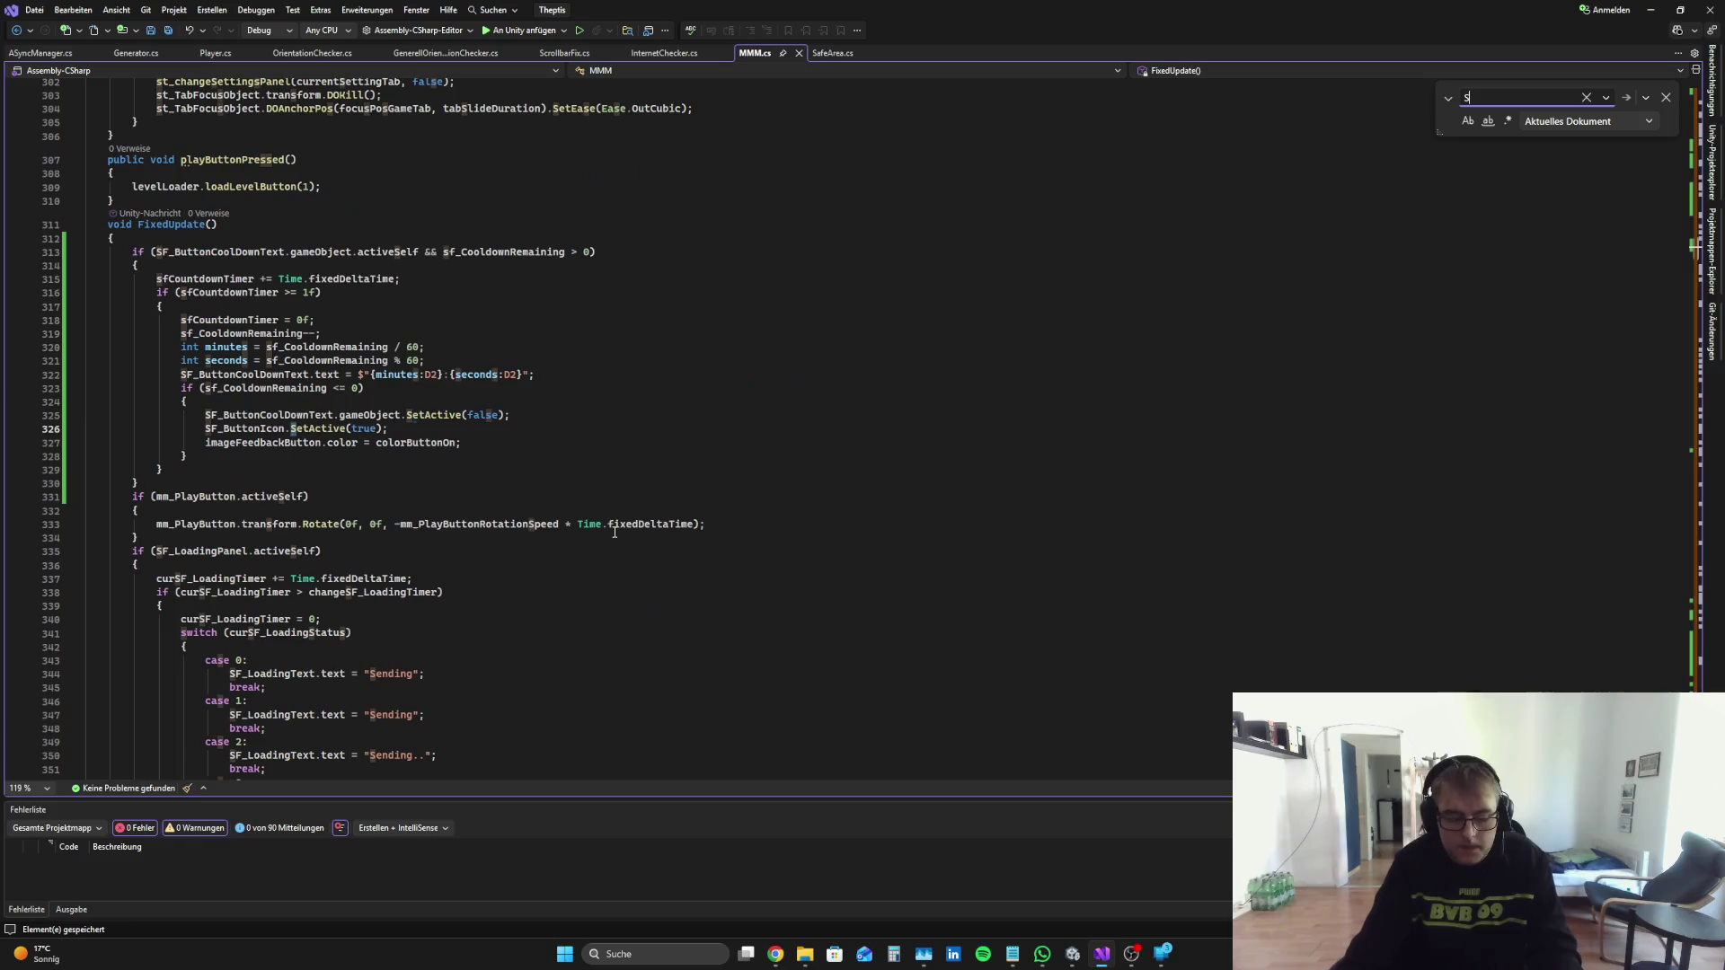
type("F_S")
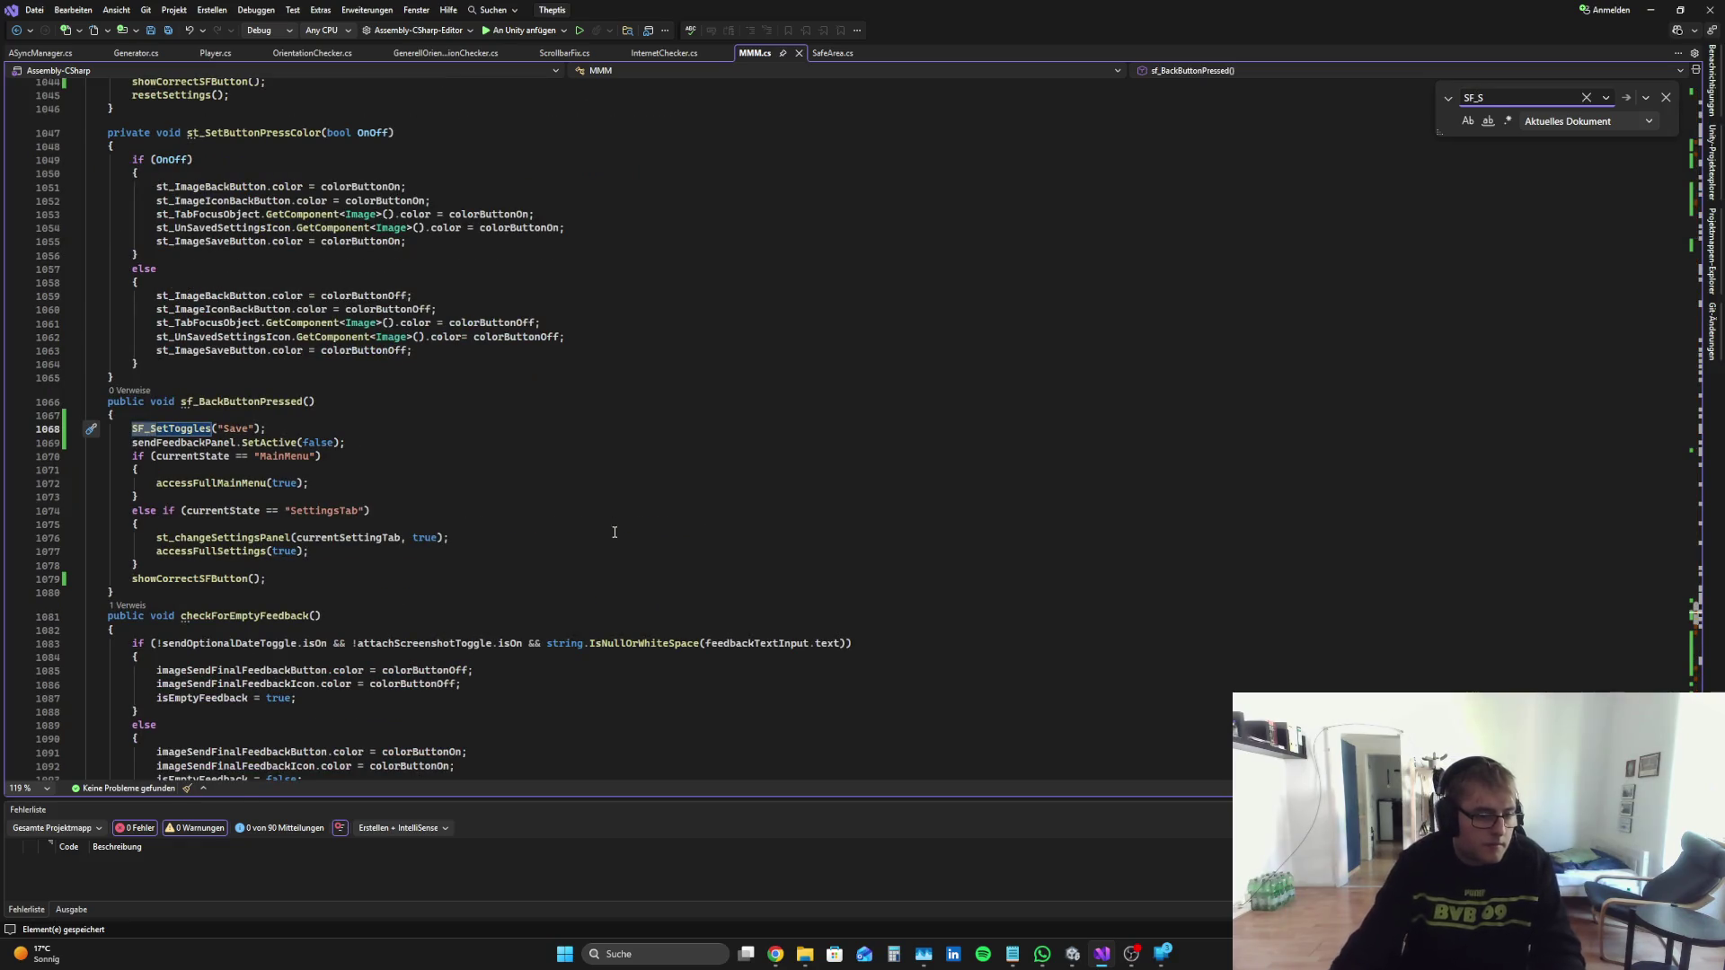
type("how")
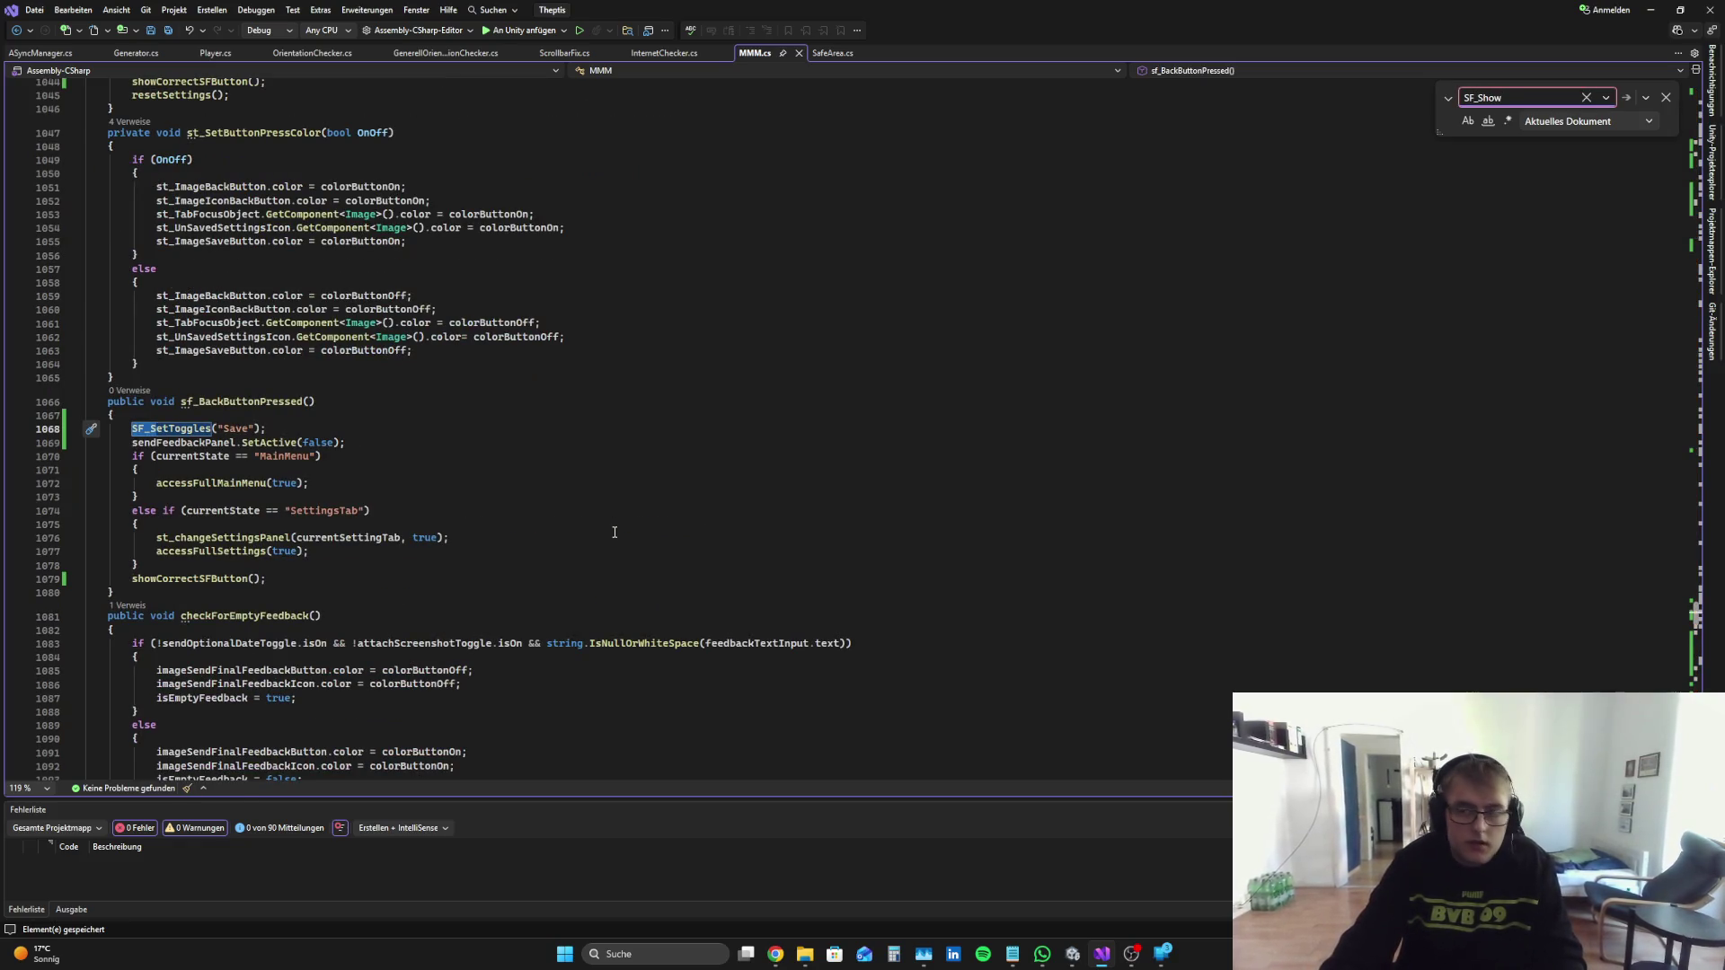
key("BackSpace")
key("BackSpace")
key("BackSpace")
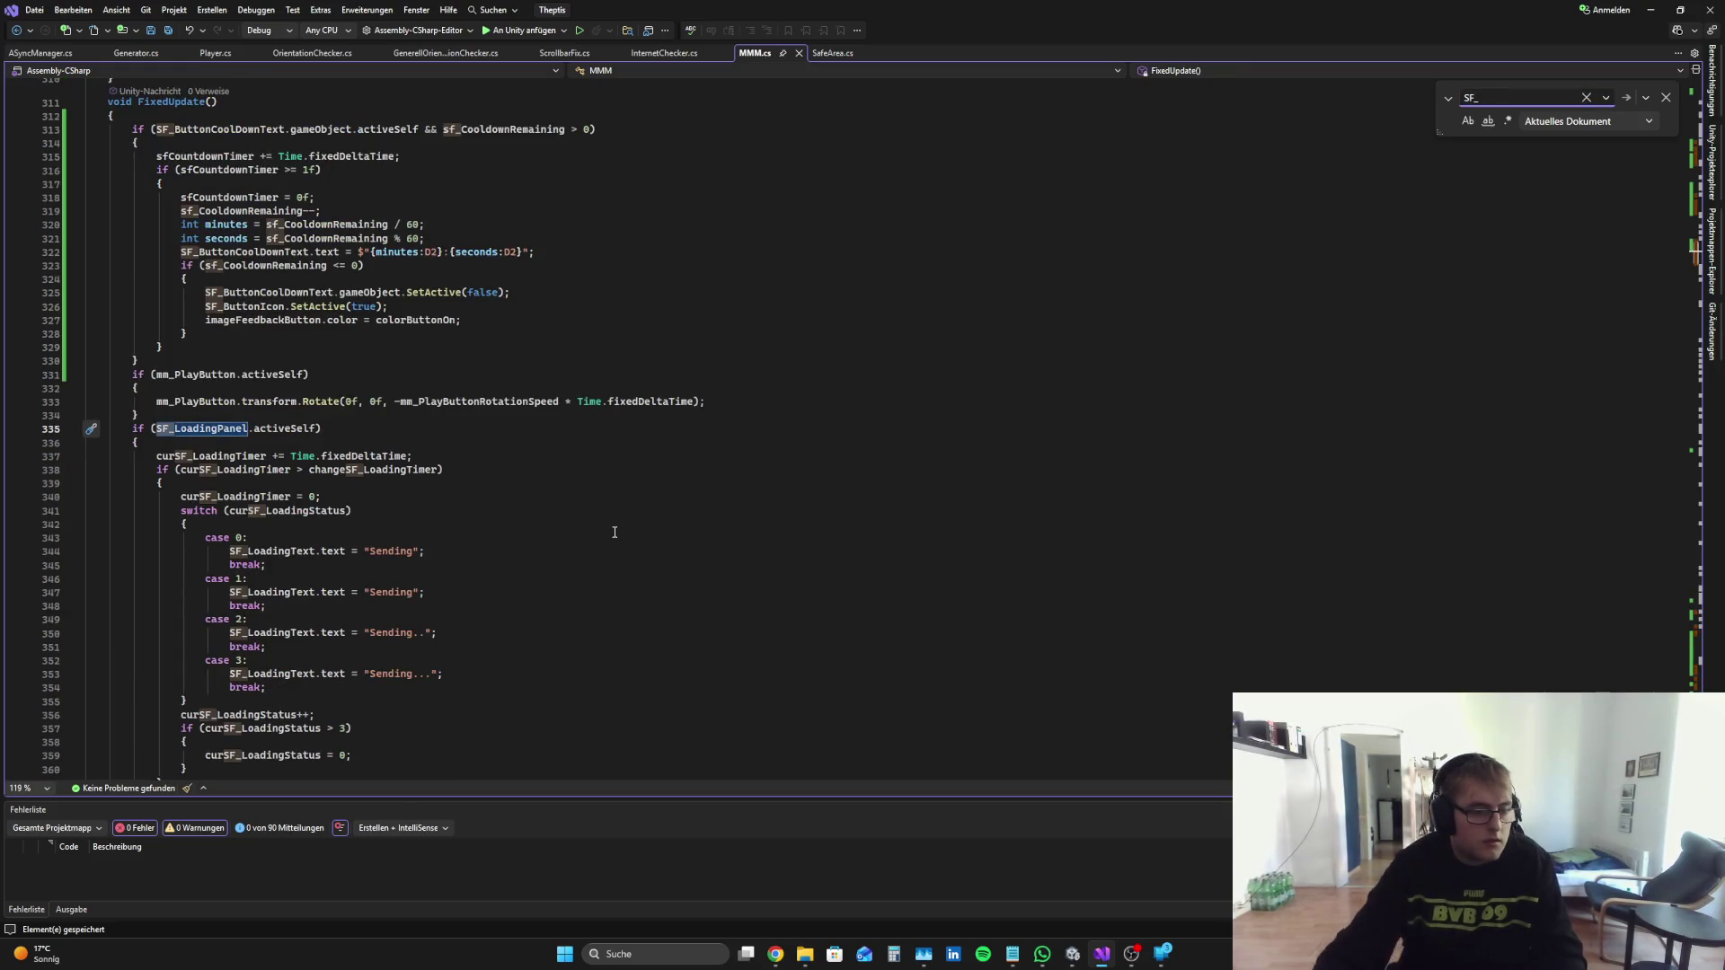
left_click(1665, 97)
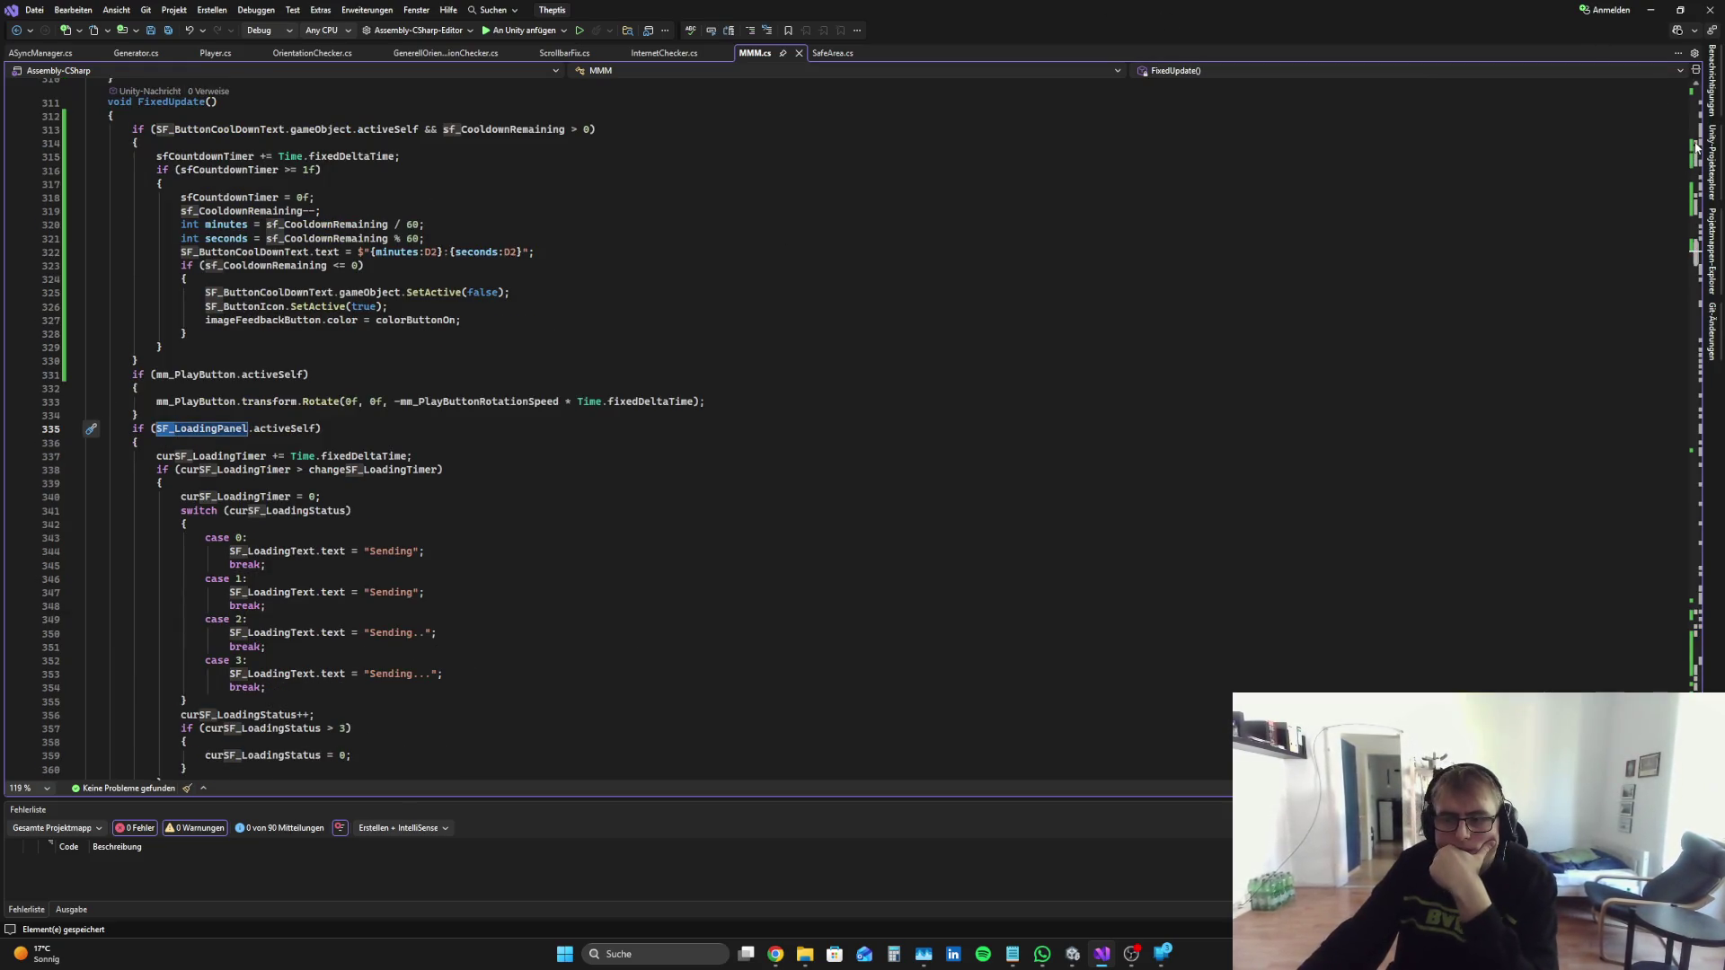
scroll(1697, 260, "up", 16)
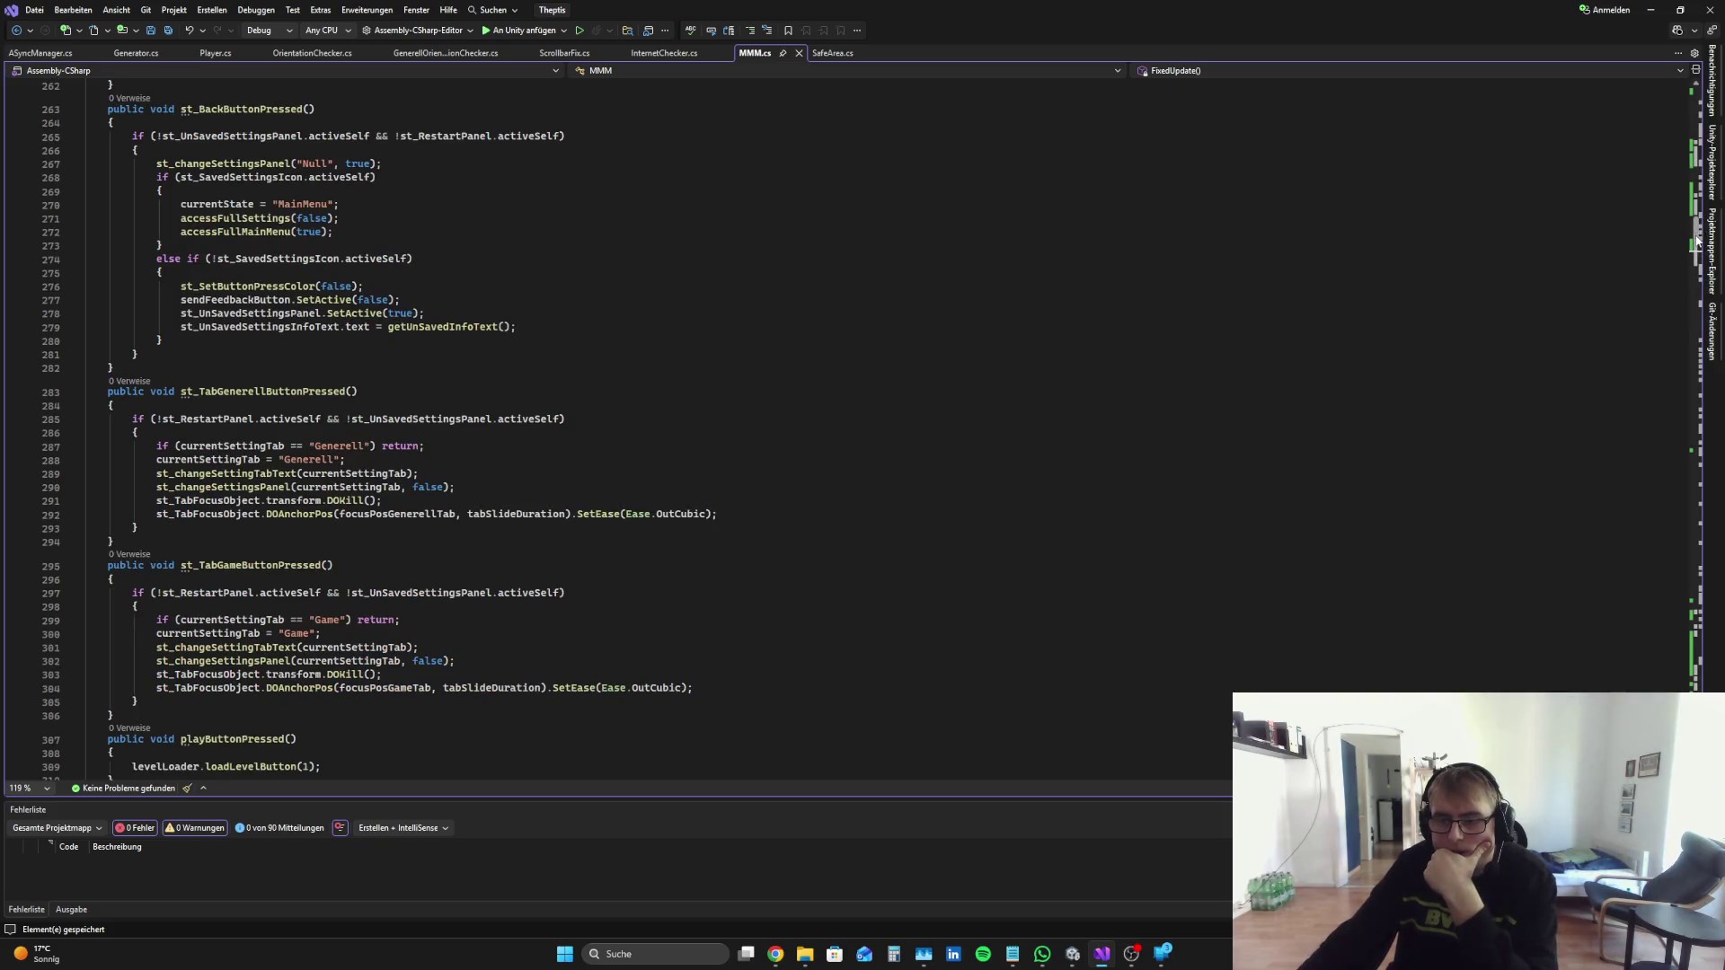
left_click_drag(1698, 238, 1716, 688)
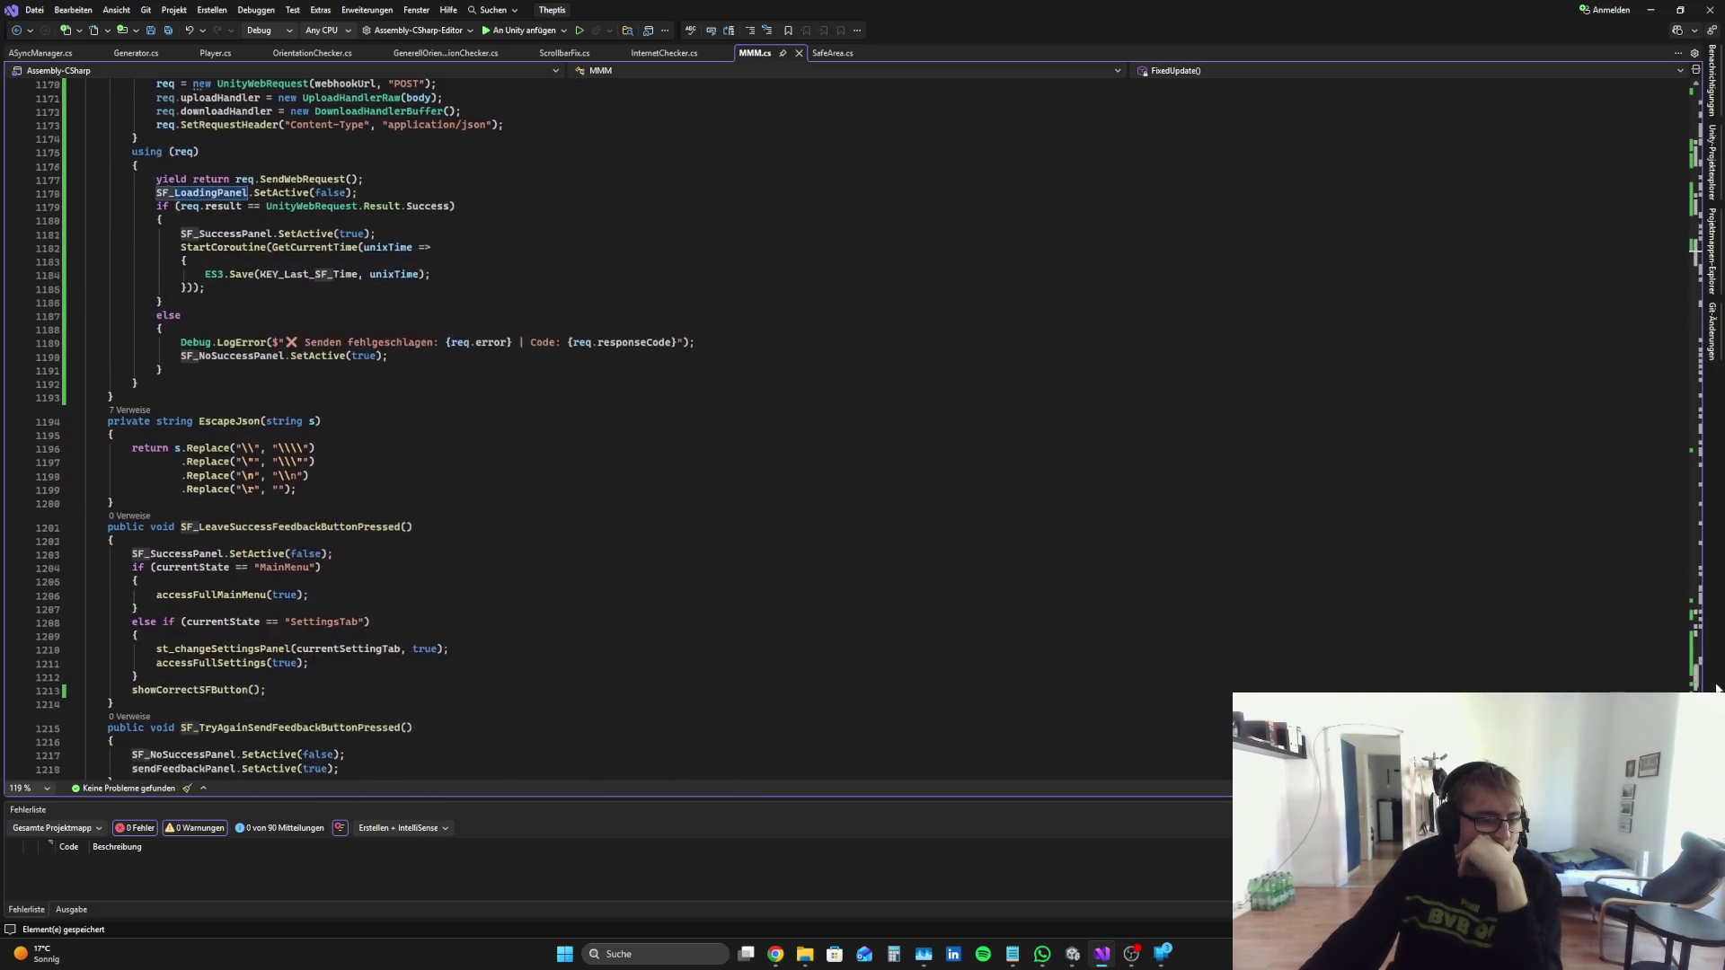
scroll(1717, 688, "down", 12)
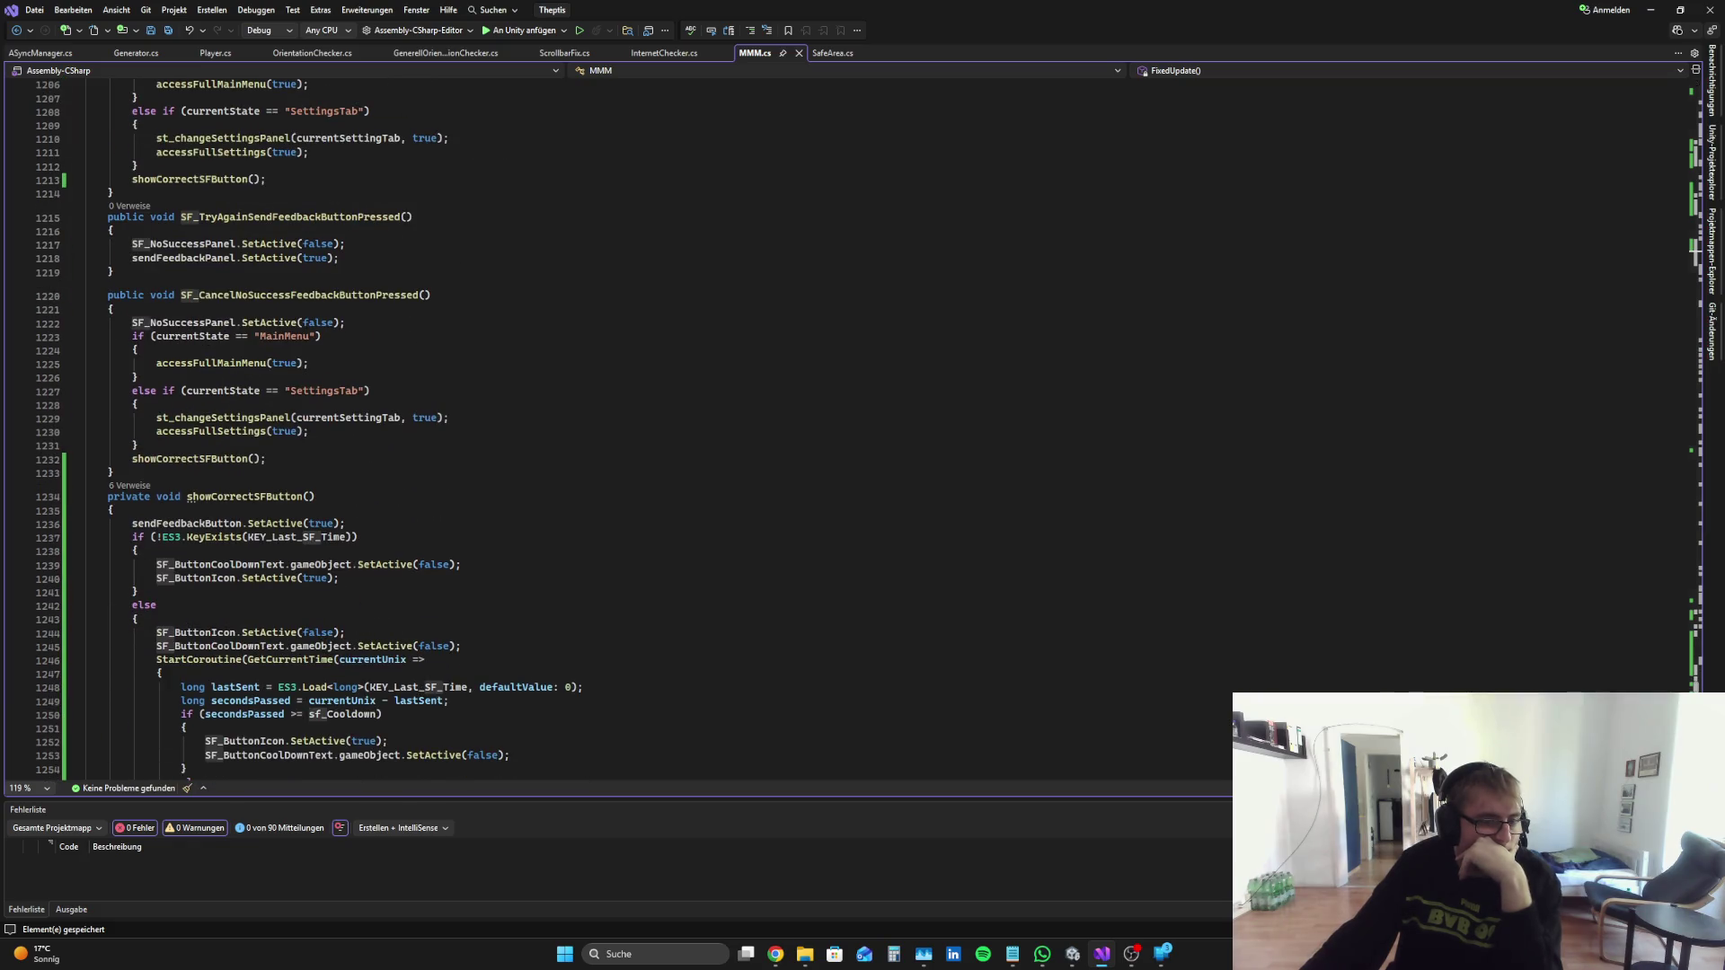
scroll(472, 380, "up", 6)
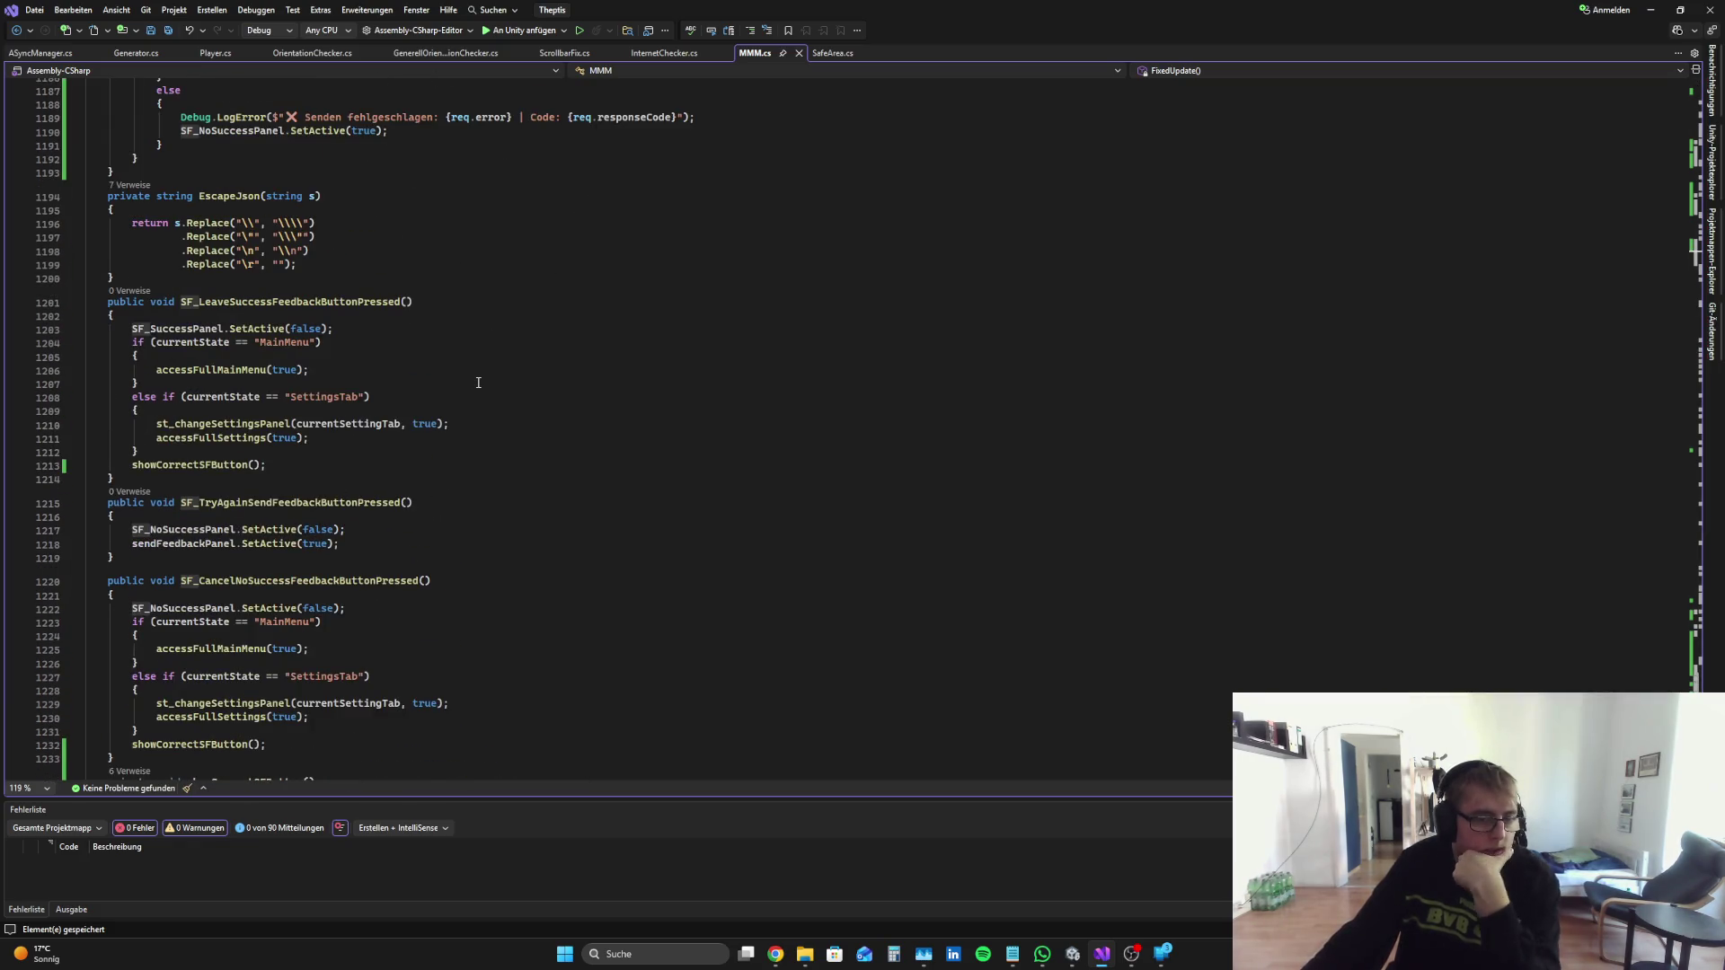
scroll(478, 383, "down", 7)
scroll(477, 388, "down", 6)
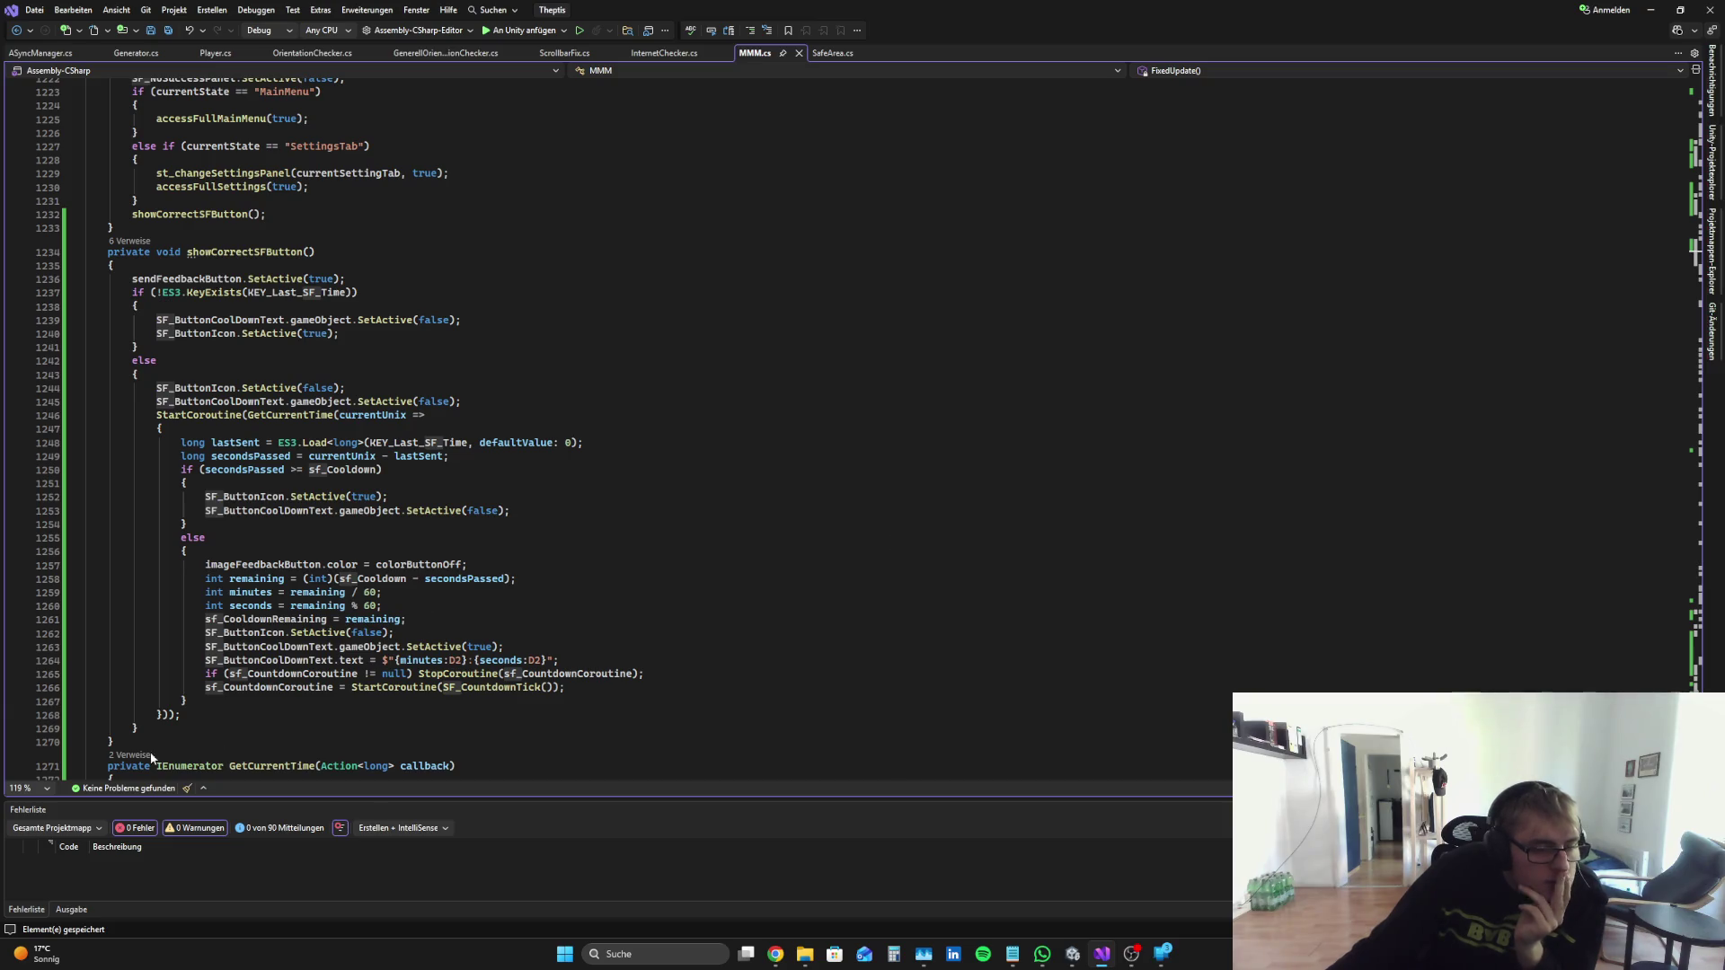
Step: Replace the StartCoroutine block in showCorrectSFButton with sfCountdownTimer = 0 and save MMM.cs
left_click_drag(198, 718, 22, 412)
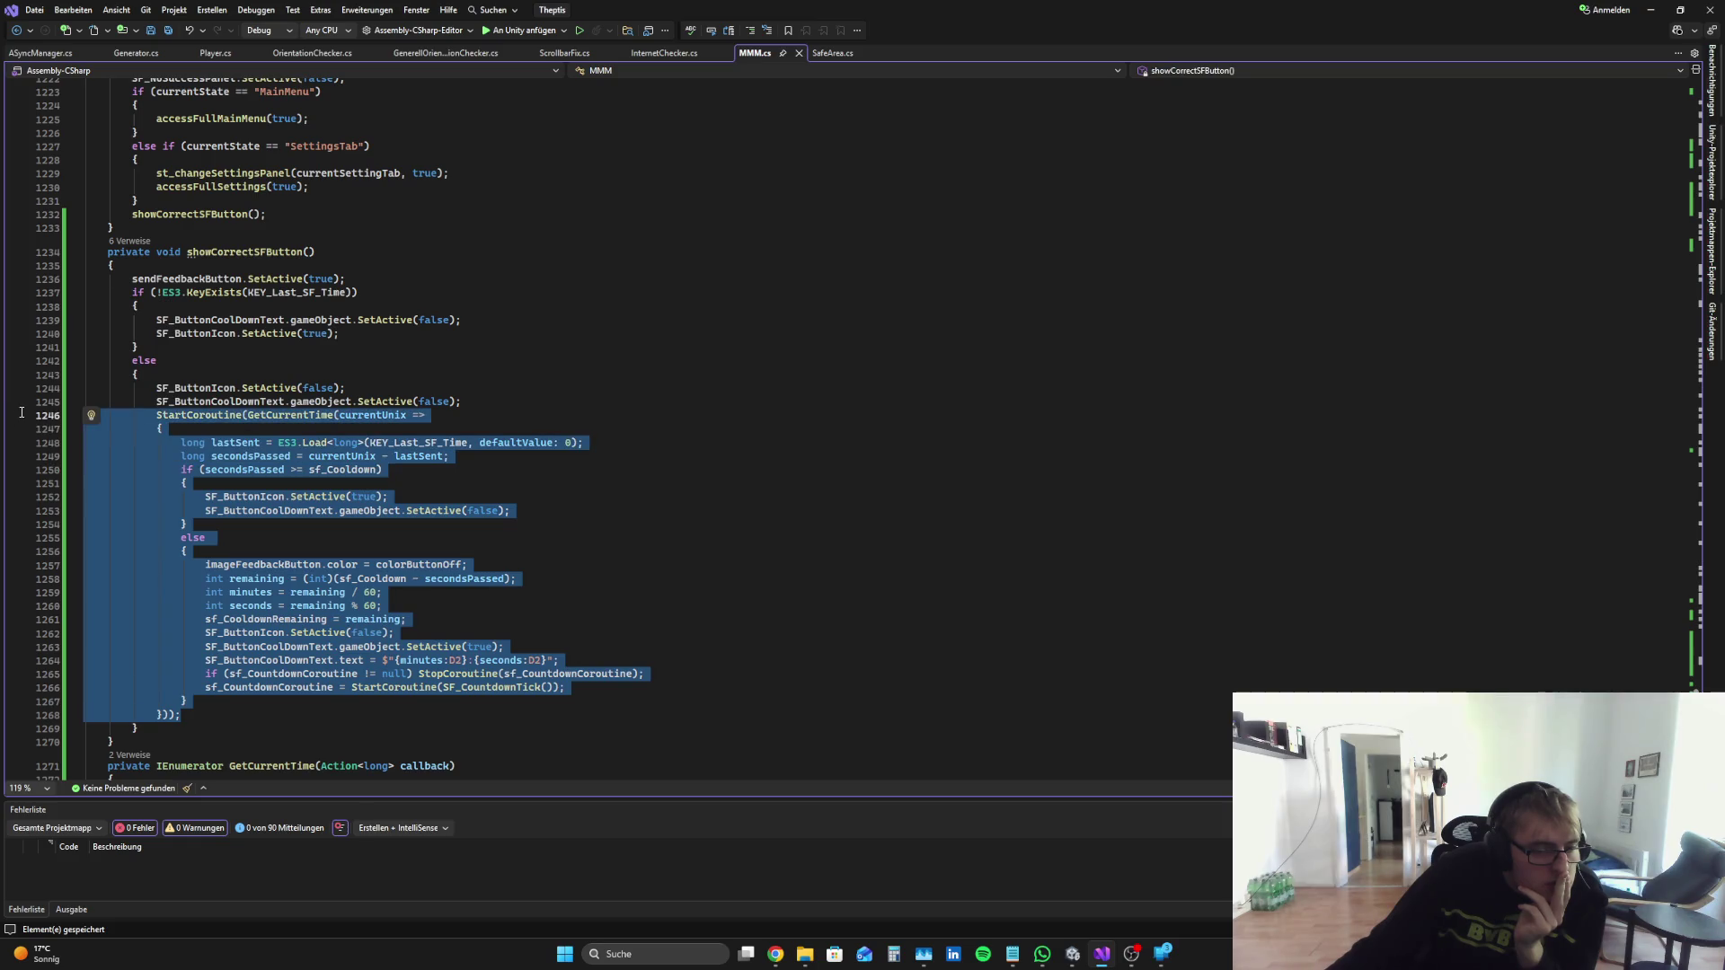
key("Delete")
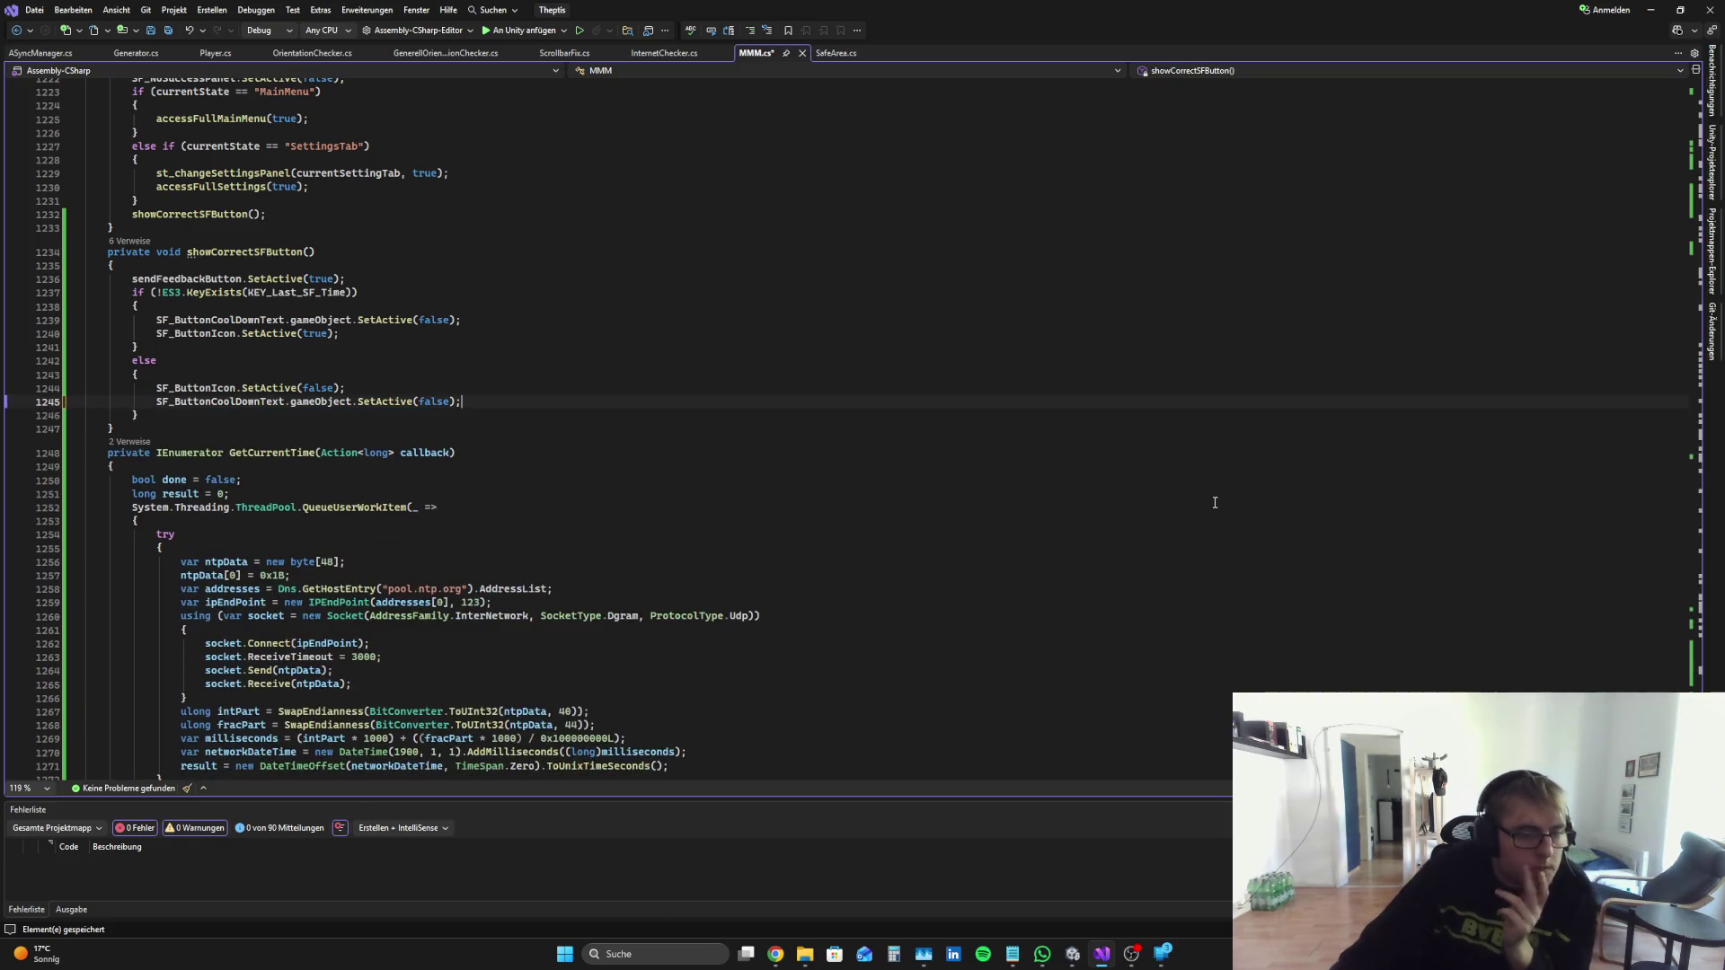
type("sfCountdownTimer")
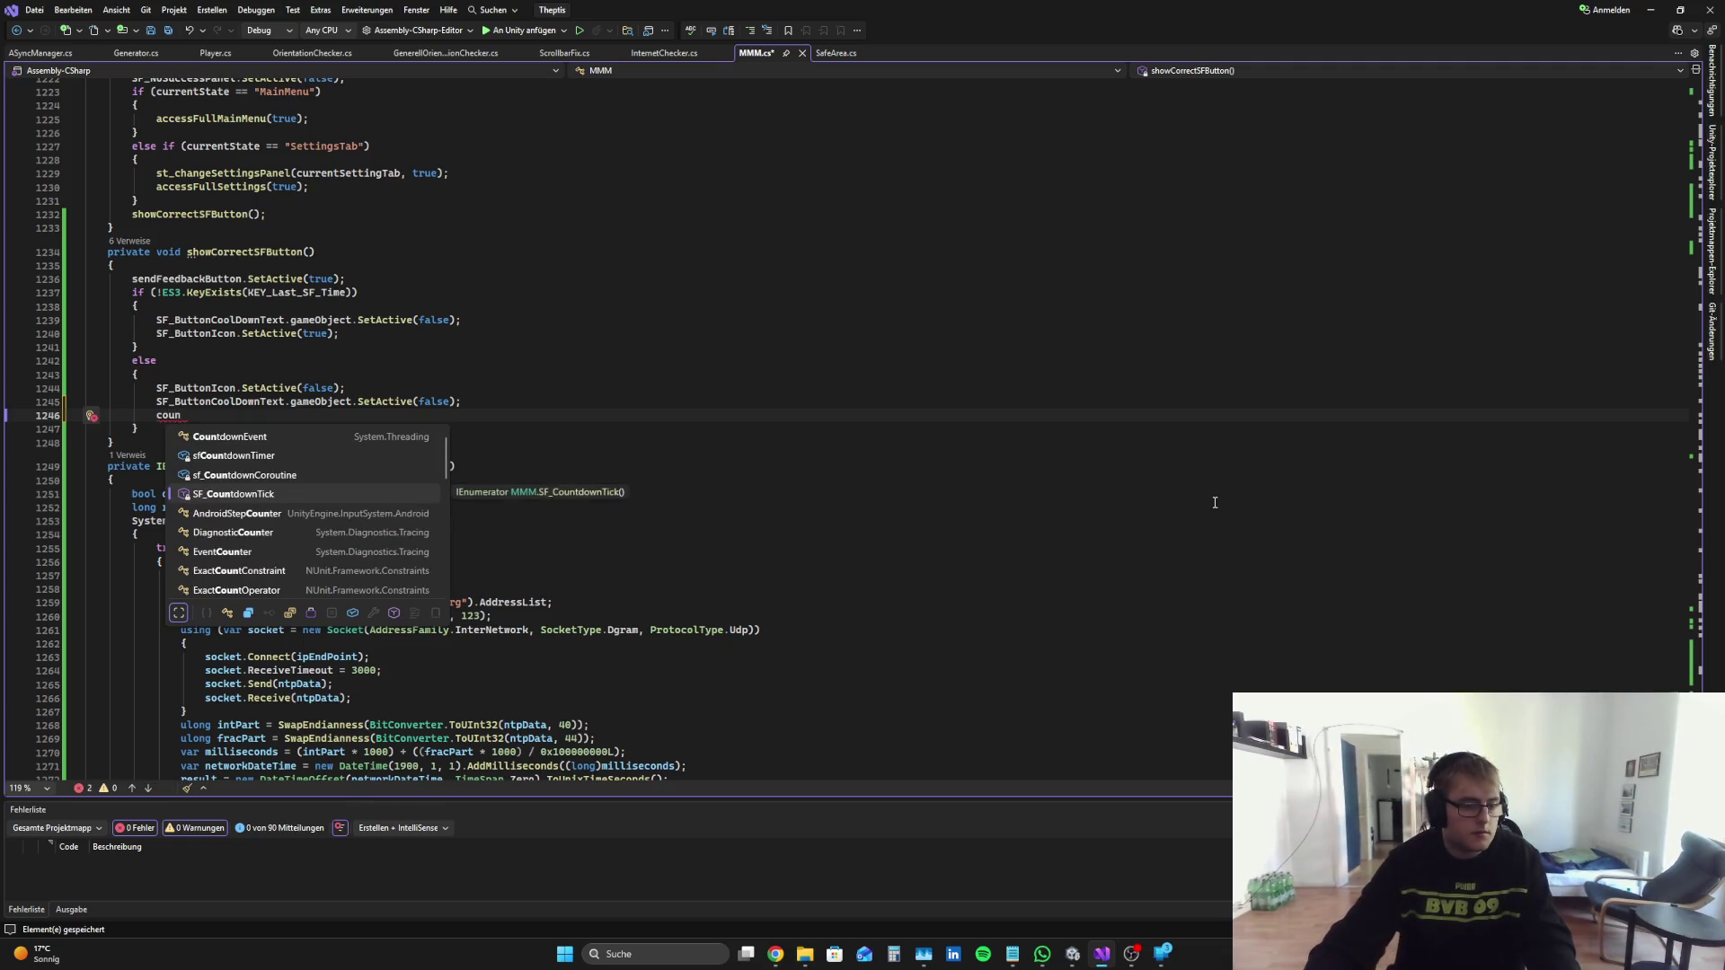
type(" = 0;")
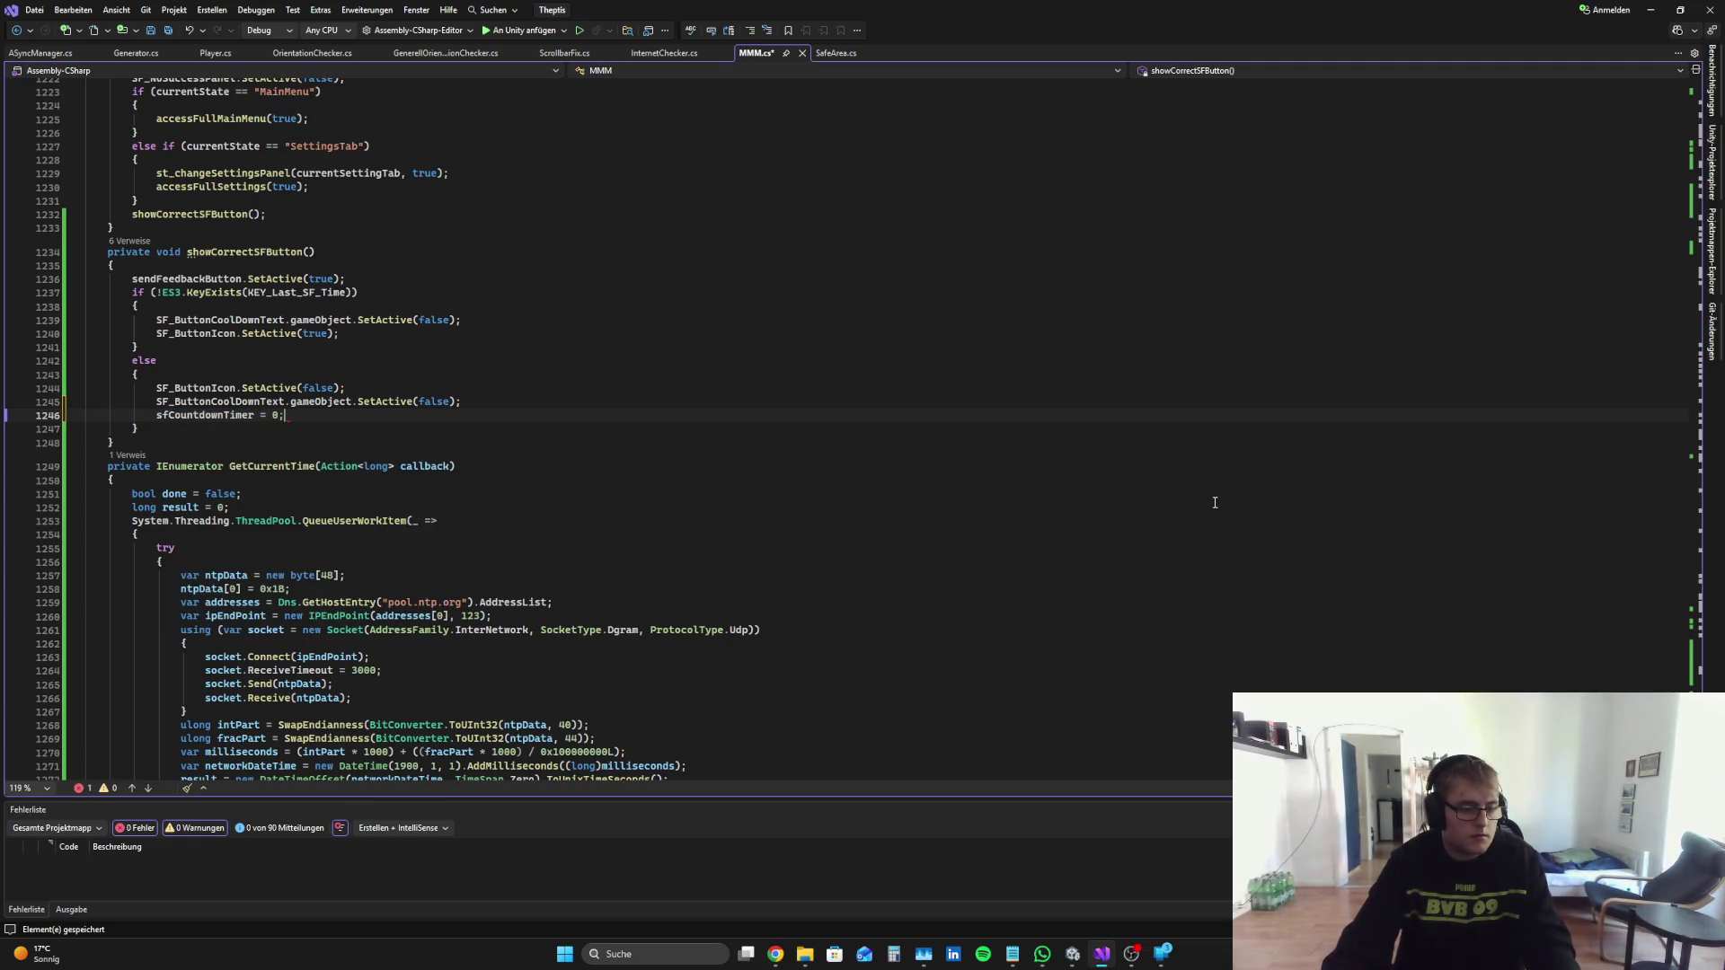
key("ctrl+s")
Step: Check the Perplexity answer, then review the CS0414 warnings in Unity's console
mouse_move(1072, 961)
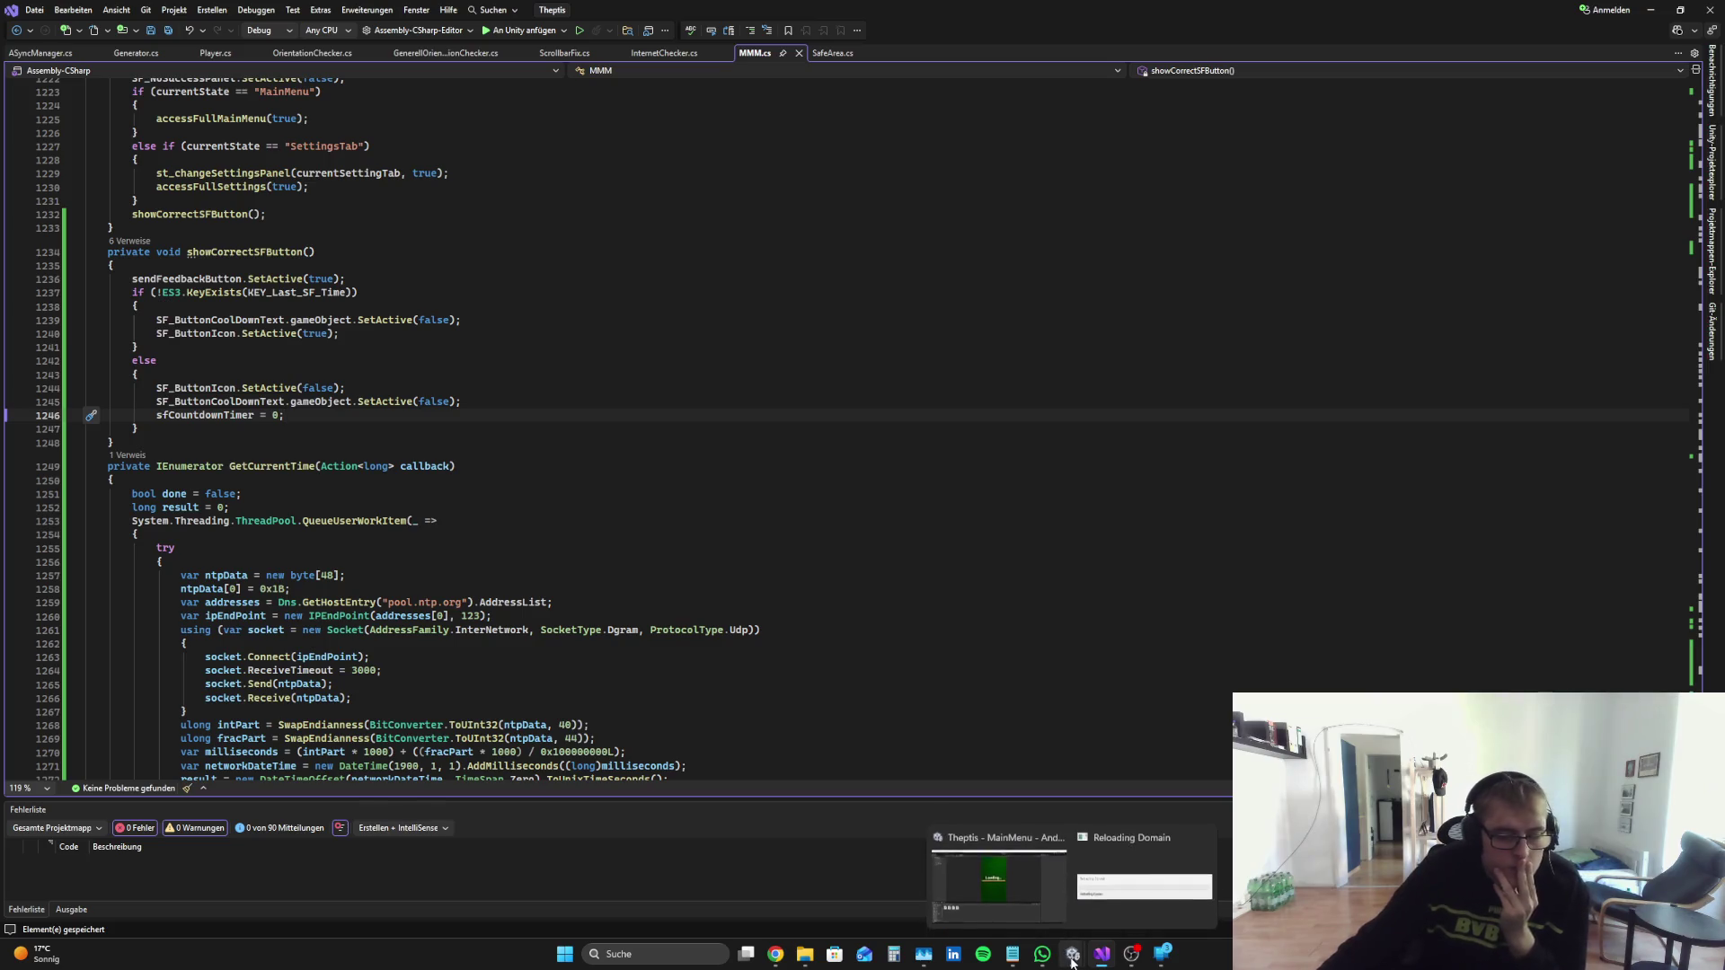
left_click(775, 954)
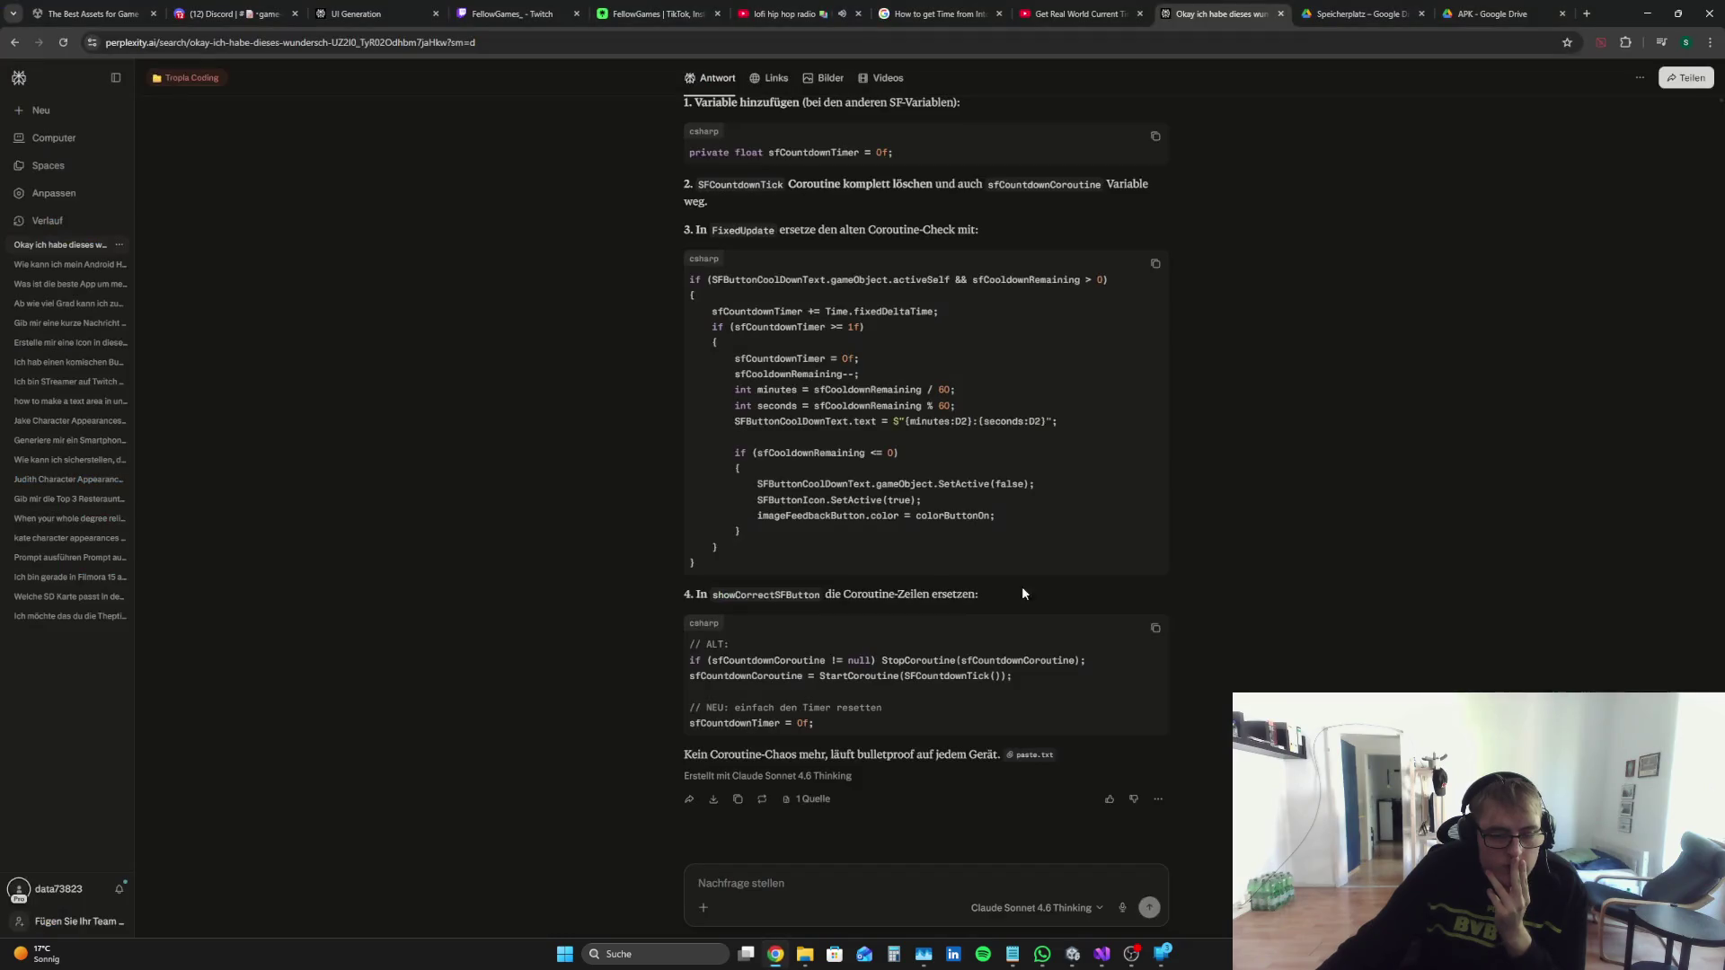
left_click(1072, 954)
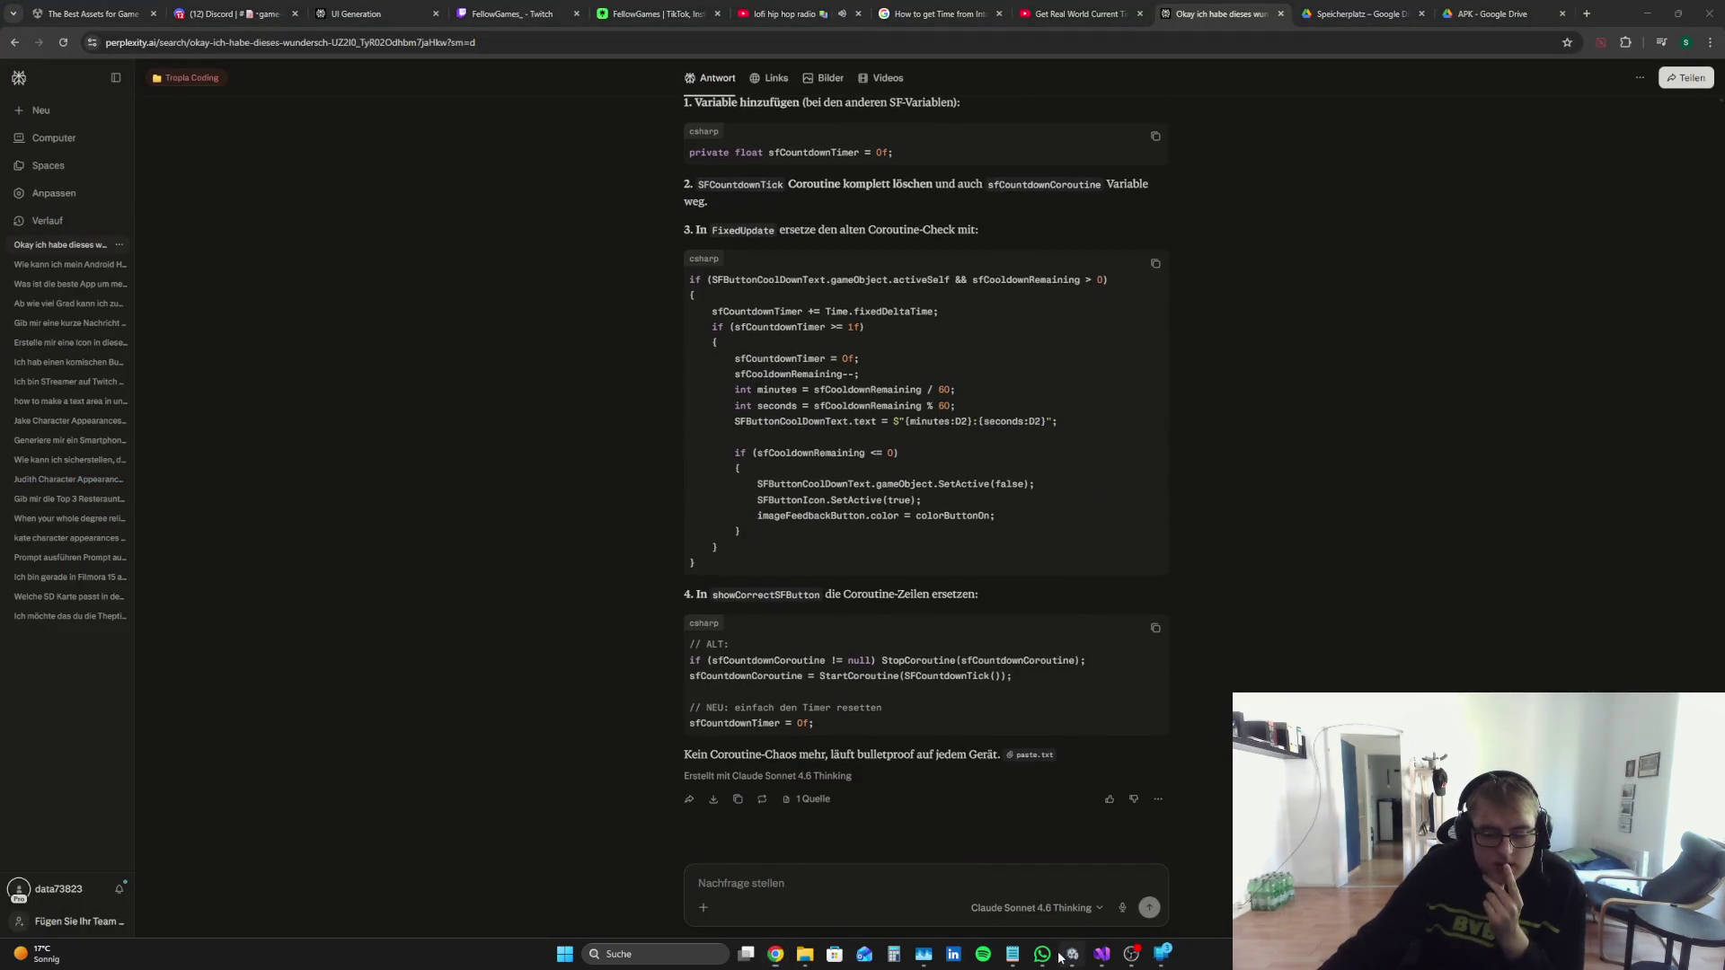
left_click(72, 674)
left_click(128, 703)
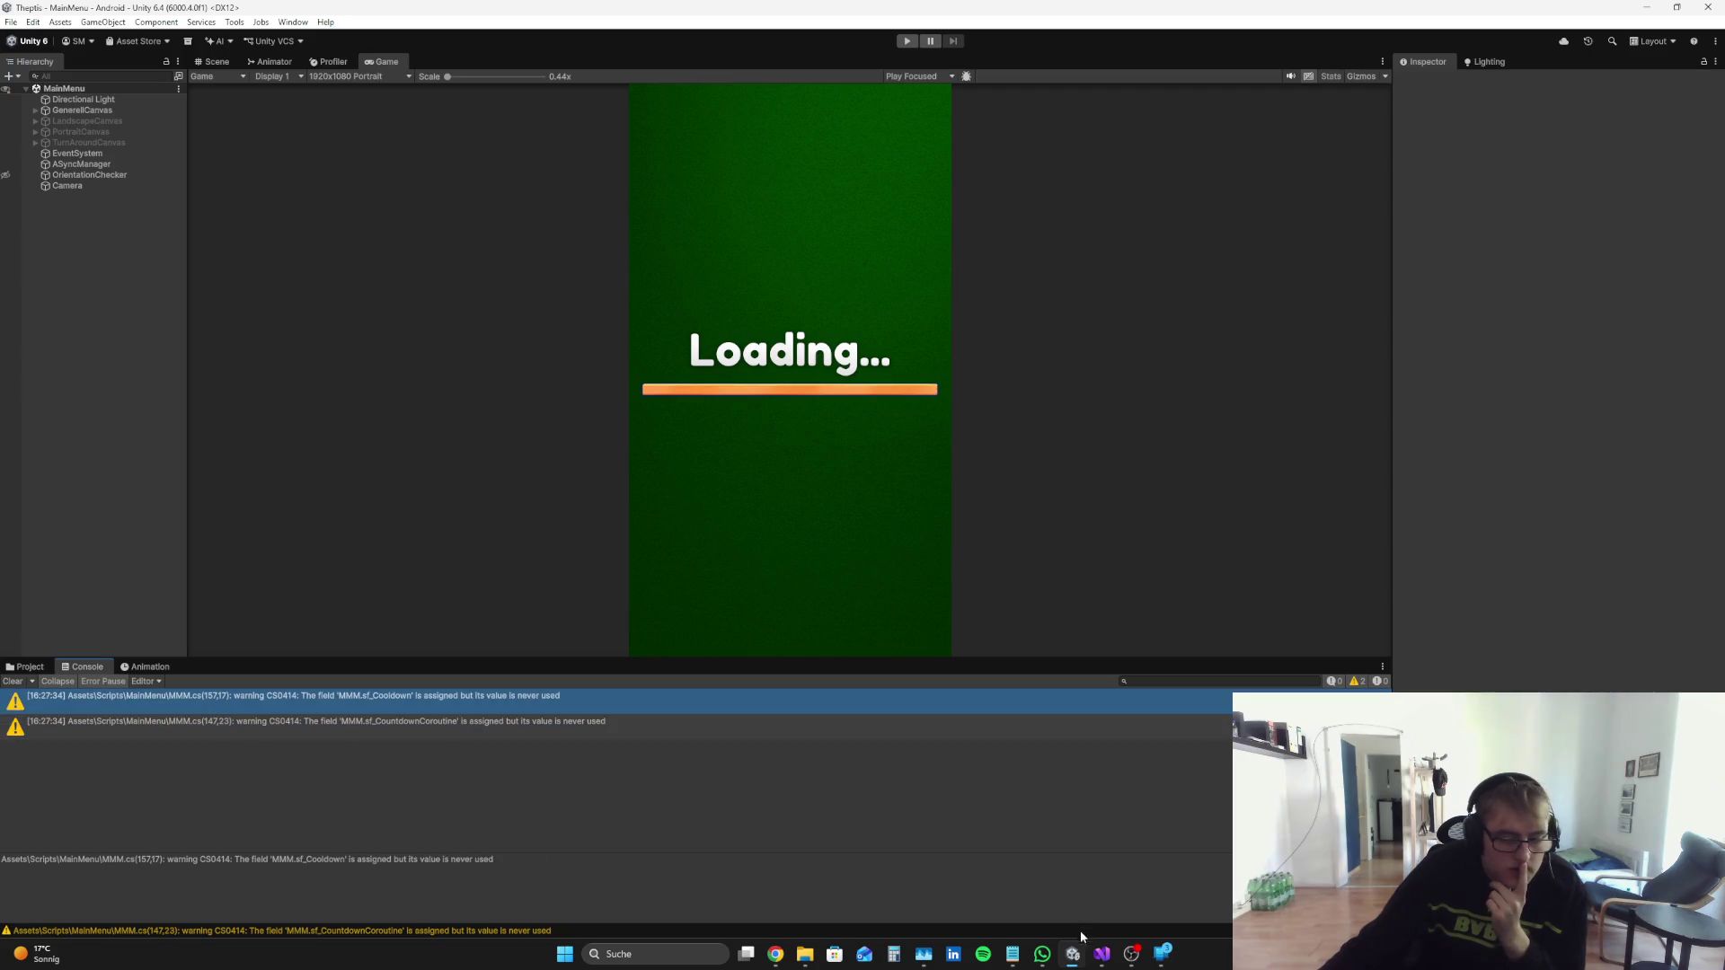
Step: Delete the sf_CountdownCoroutine field declaration from MMM.cs
left_click(1102, 954)
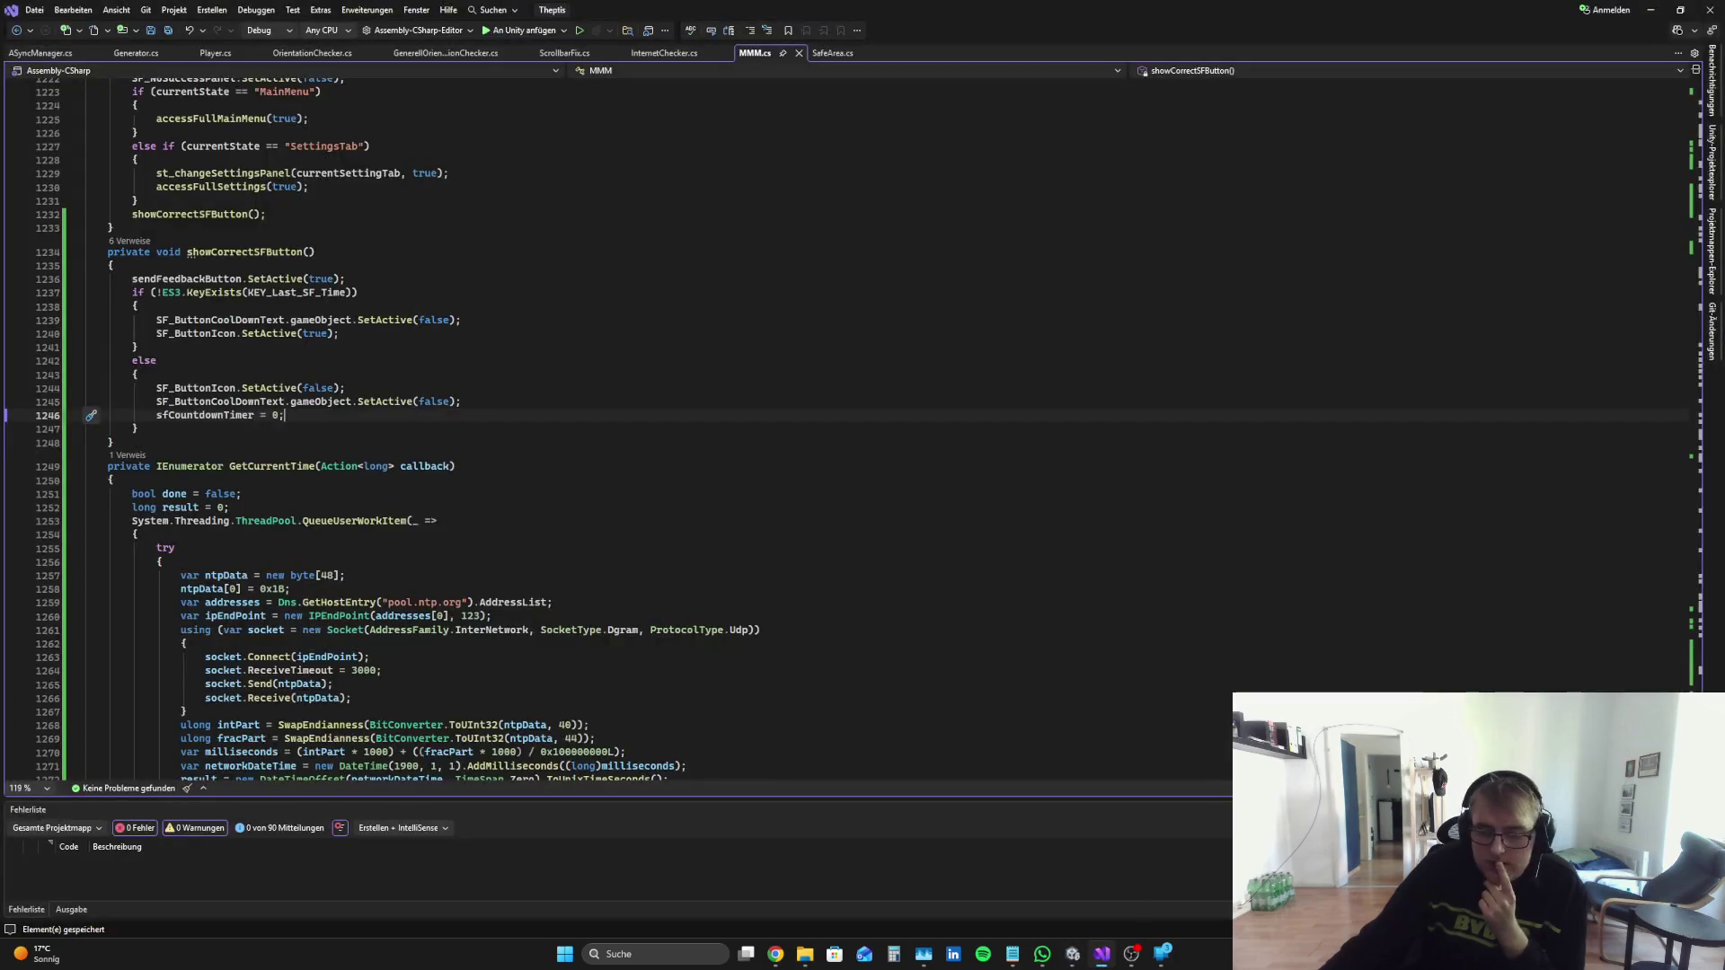
scroll(519, 472, "up", 20)
scroll(519, 472, "down", 12)
scroll(519, 473, "down", 20)
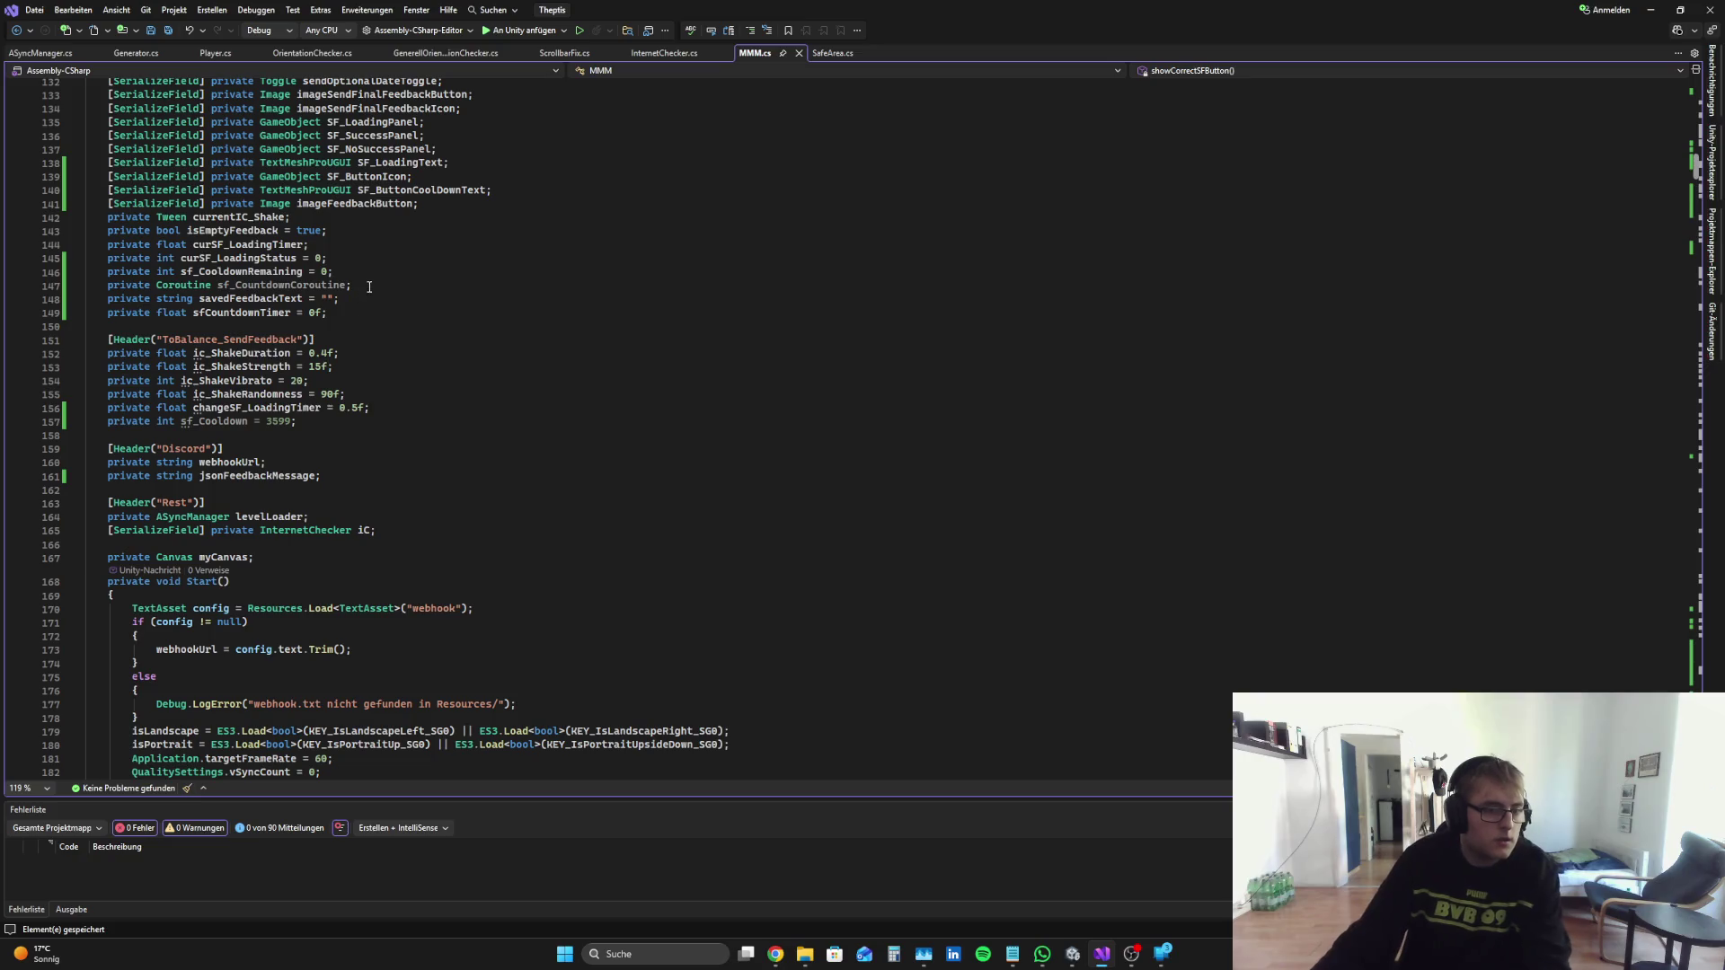
left_click_drag(352, 285, 333, 271)
key("BackSpace")
left_click(334, 401)
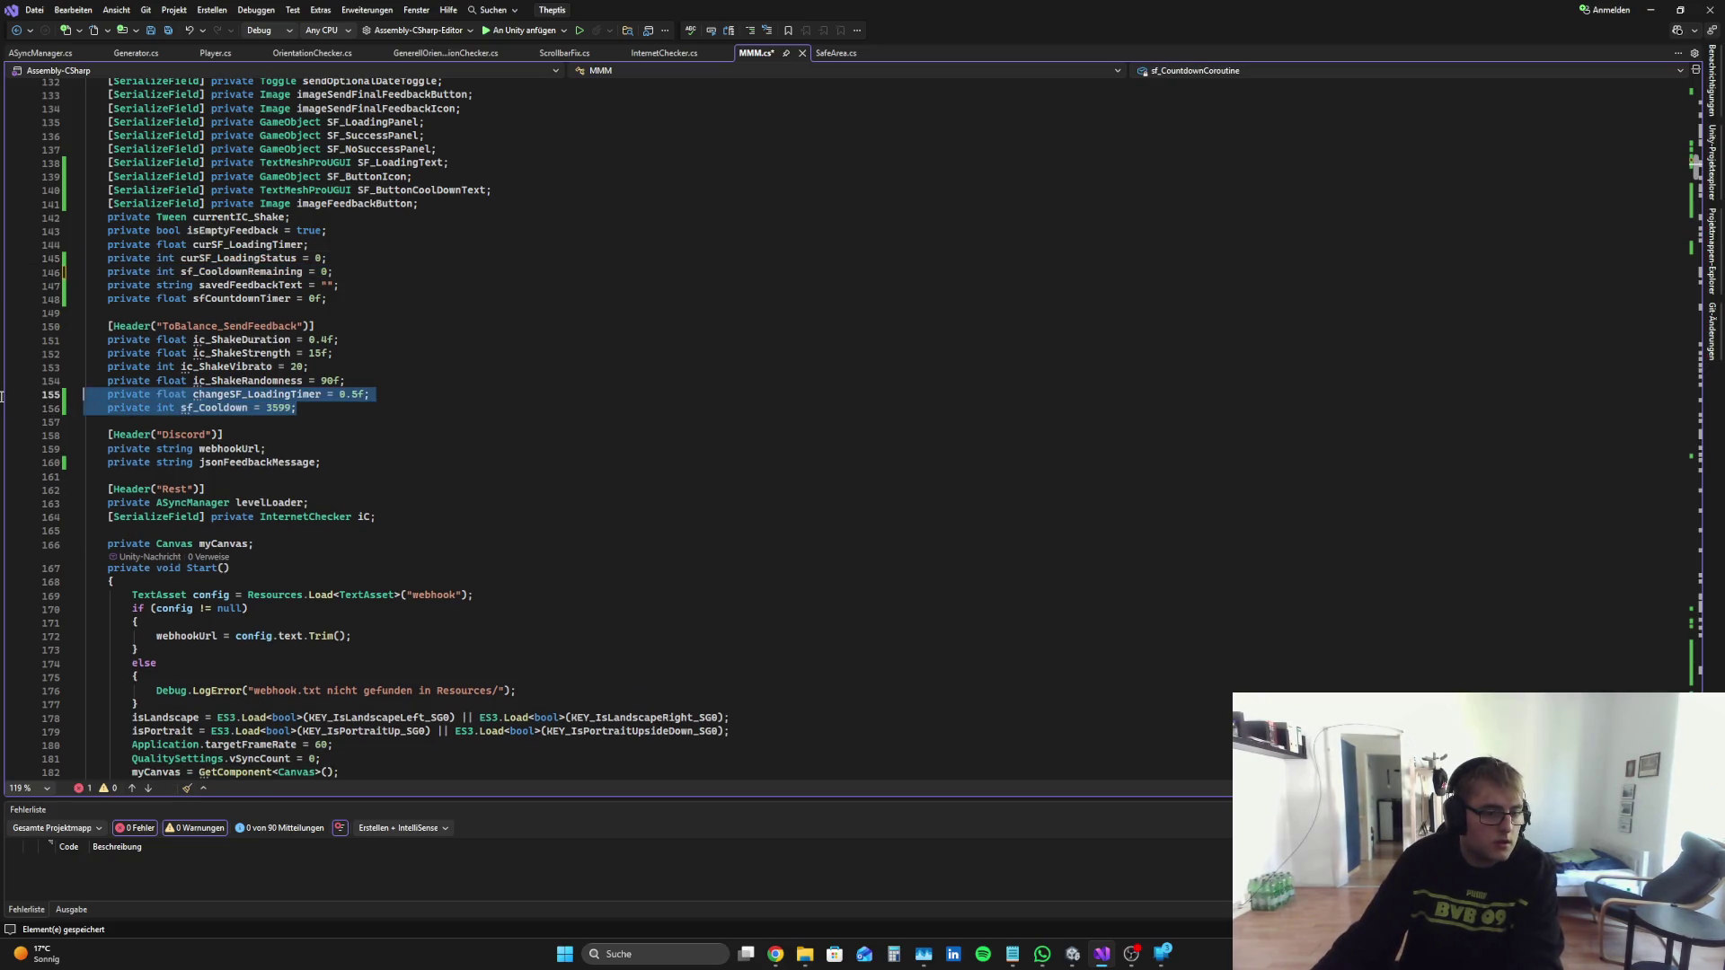
Step: Jump to the CS0103 error and select the whole SF_CountdownTick coroutine
scroll(532, 505, "down", 9)
scroll(532, 505, "down", 7)
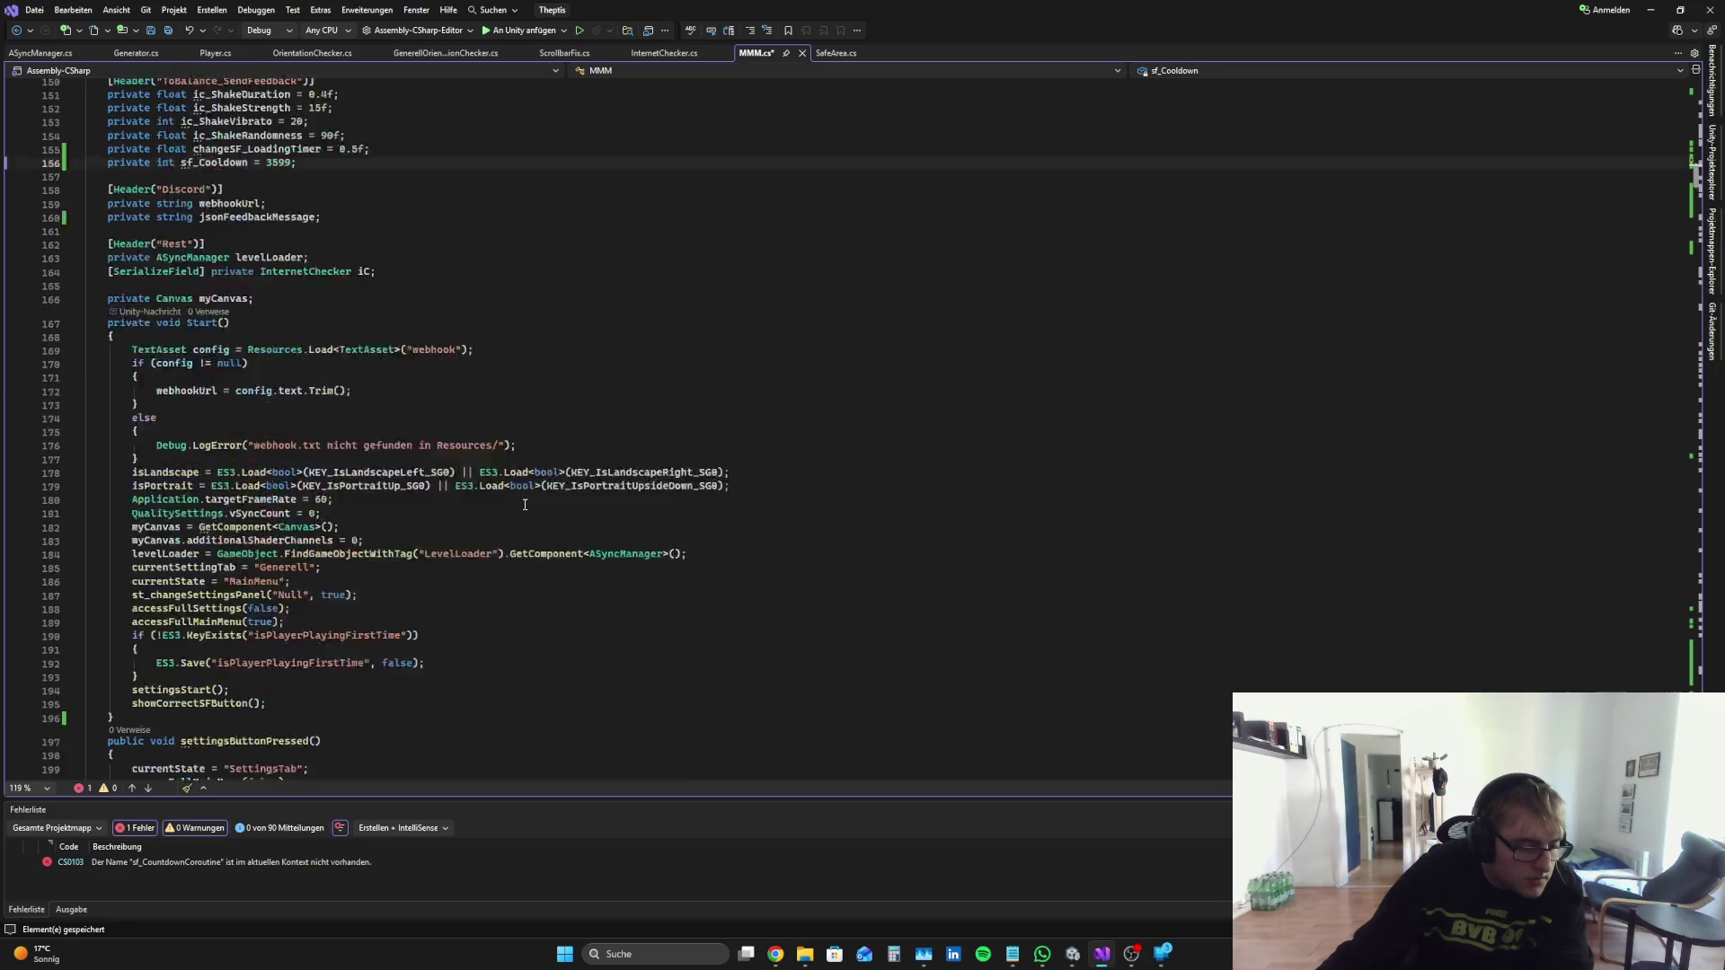
left_click(241, 862)
double_click(240, 863)
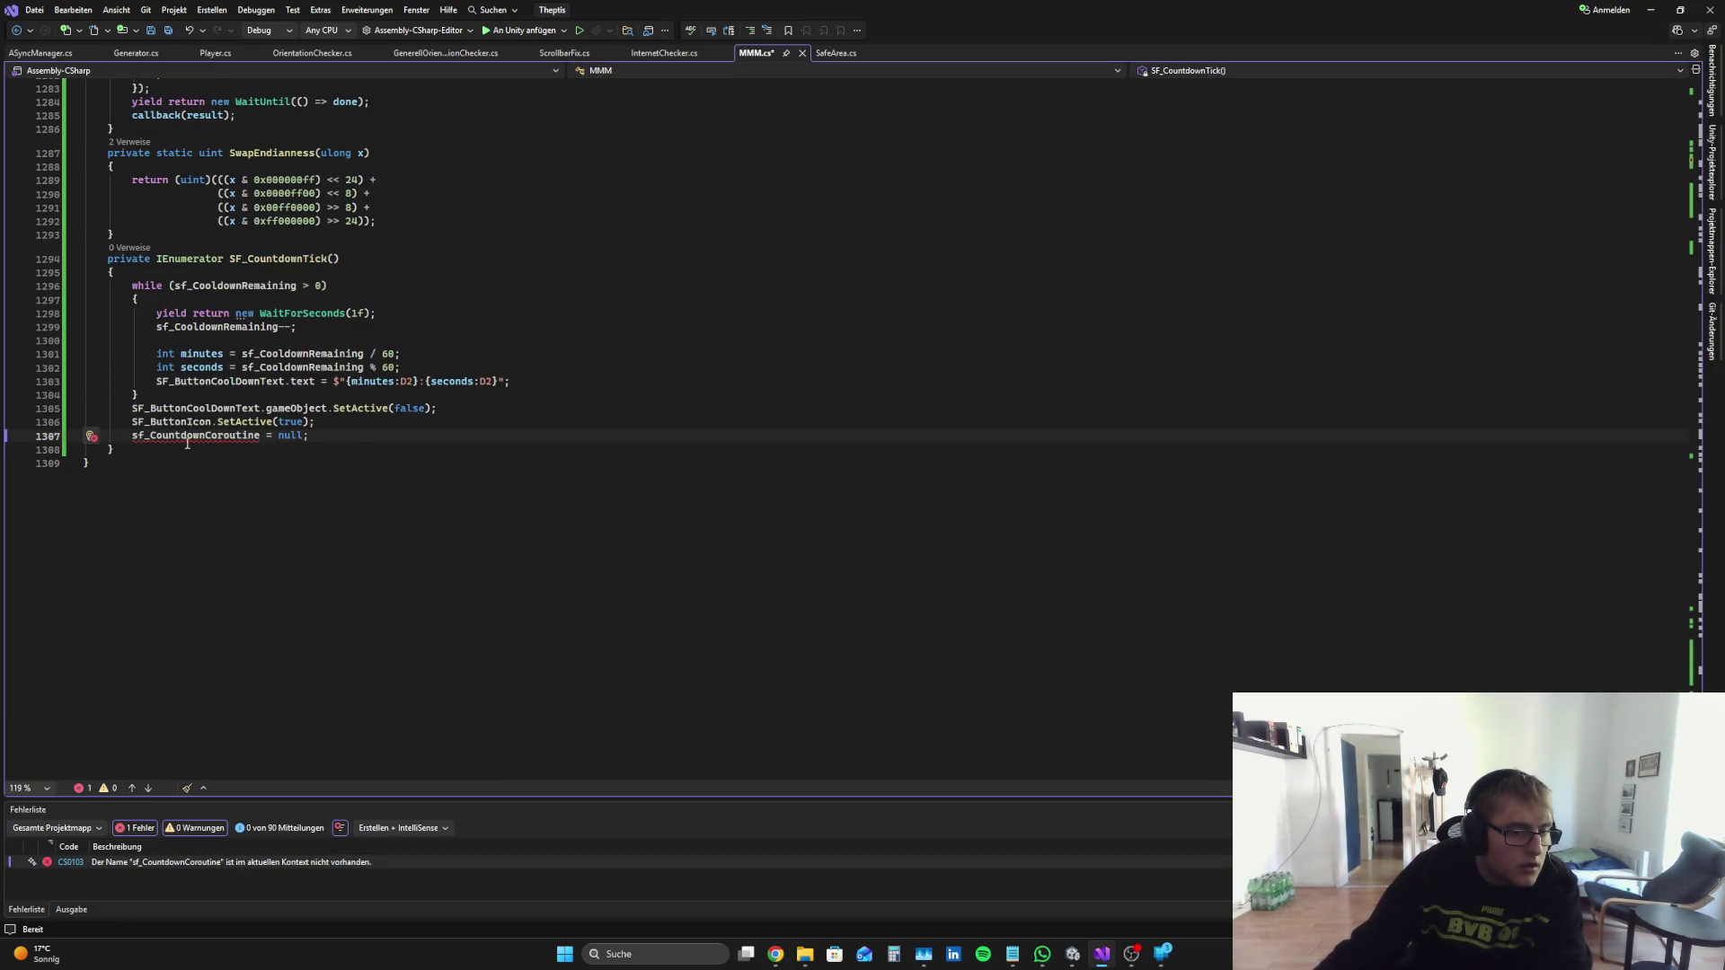
left_click_drag(137, 453, 68, 269)
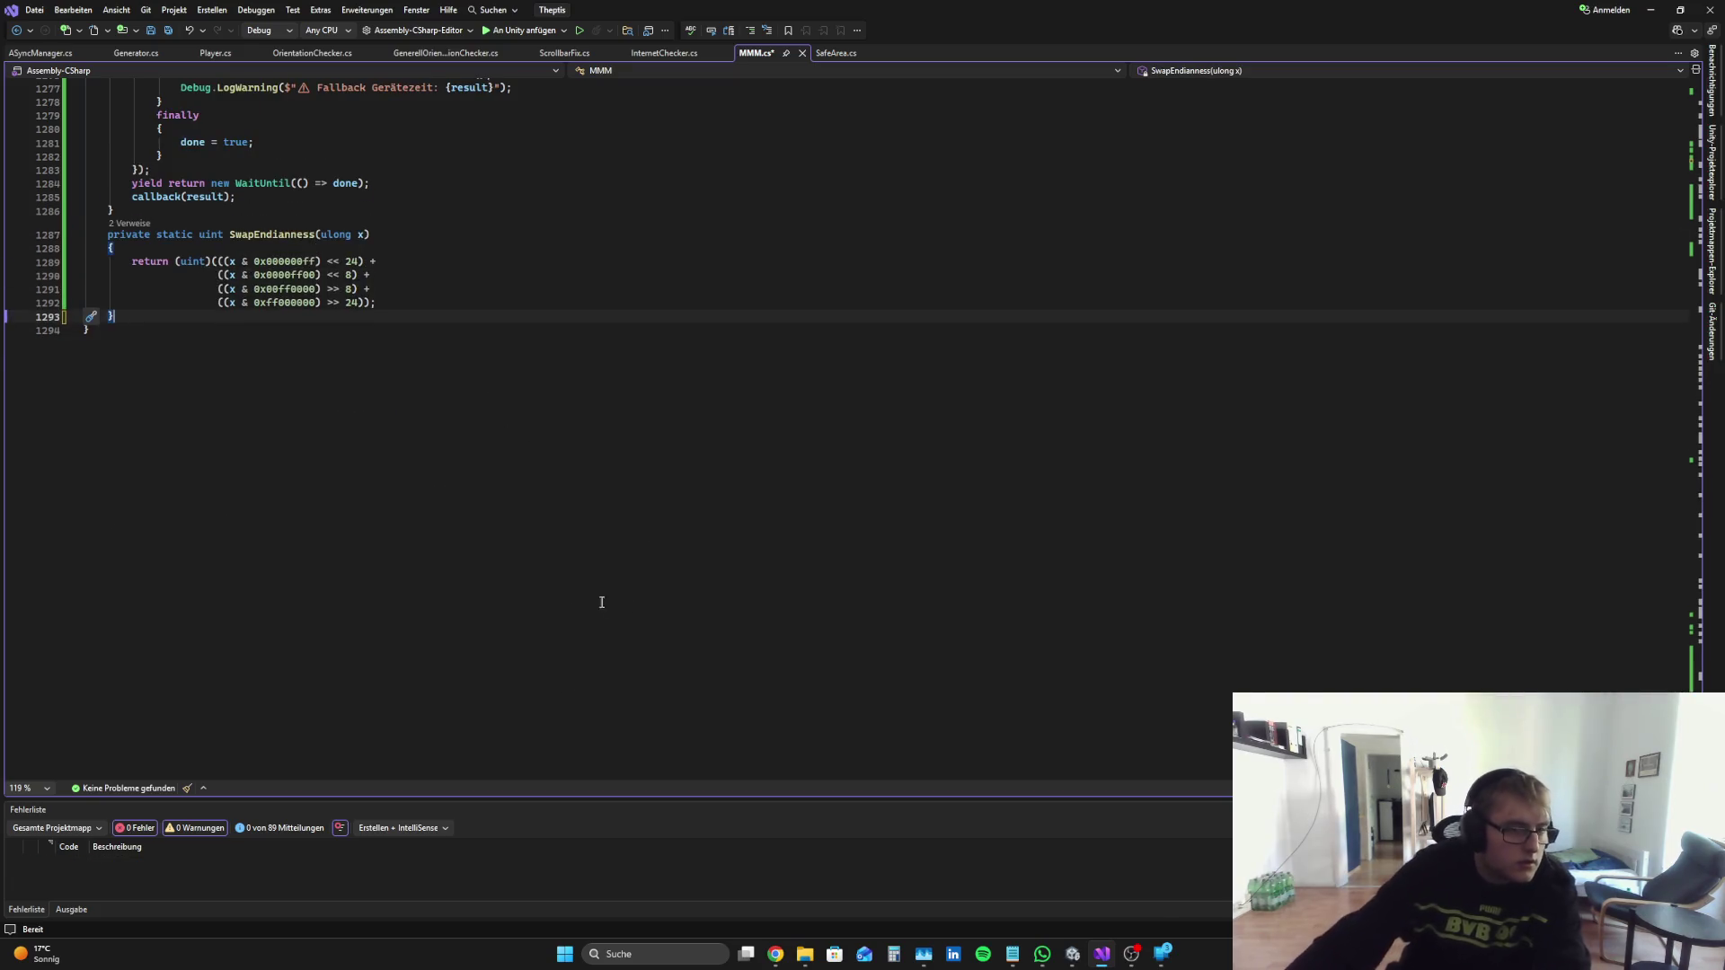
Step: Scroll up to FixedUpdate and highlight every use of sf_CooldownRemaining
scroll(539, 611, "up", 19)
scroll(524, 621, "up", 20)
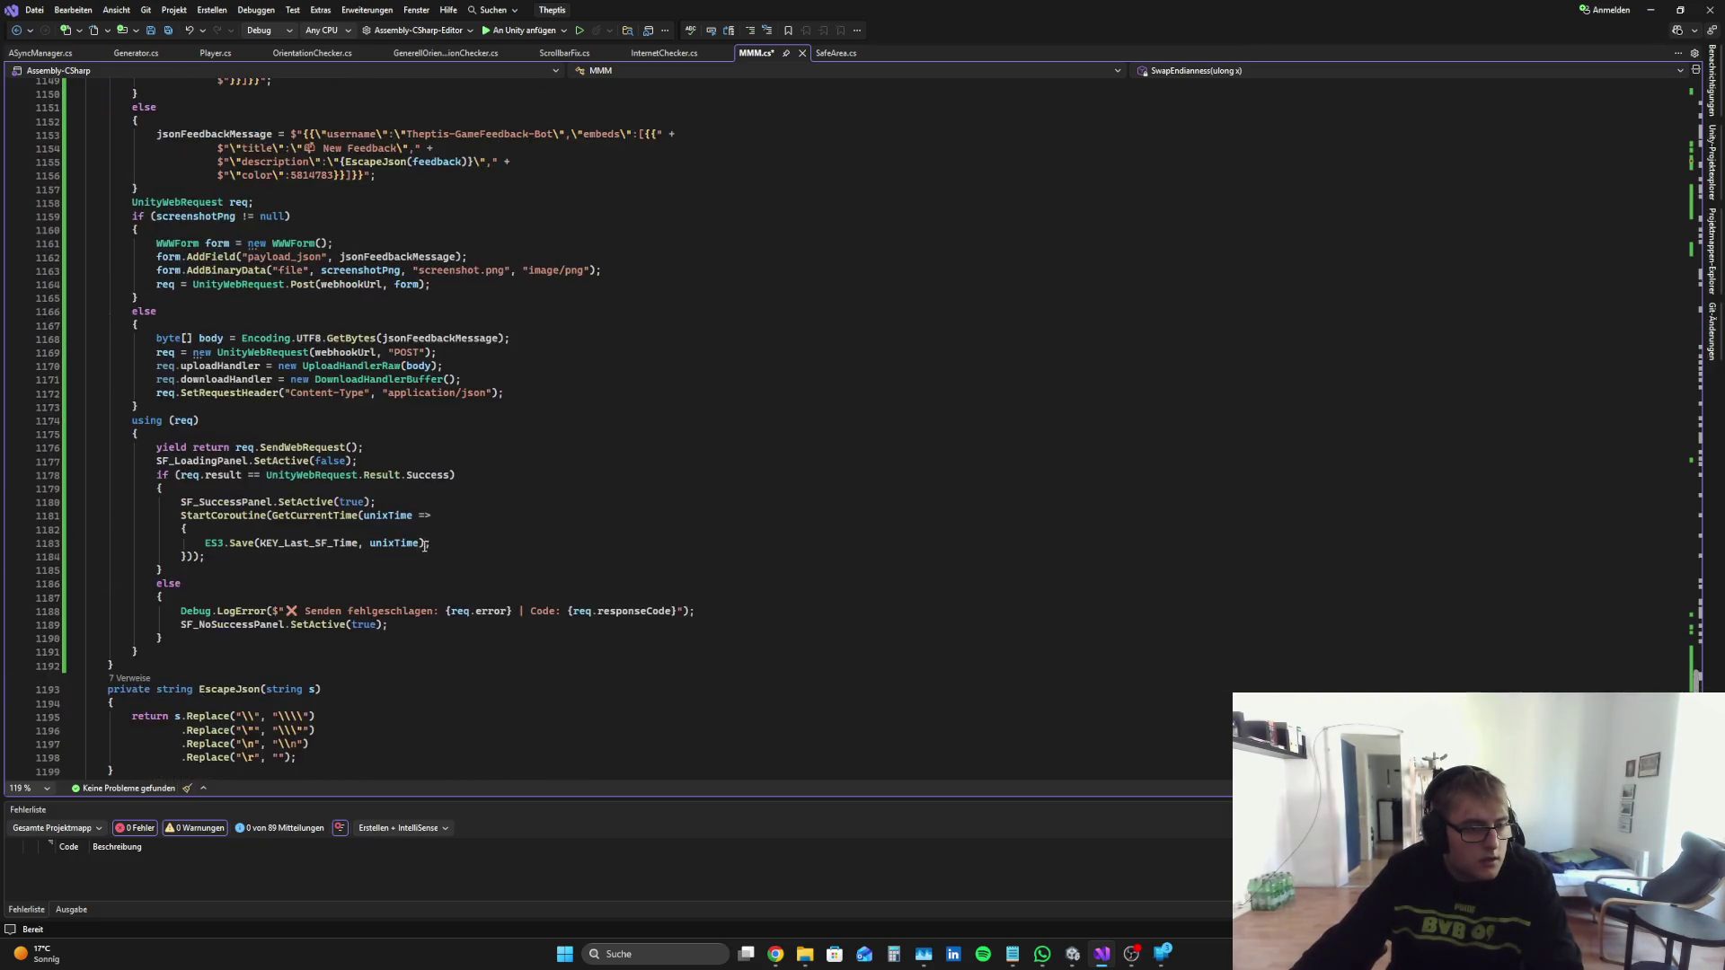
scroll(647, 461, "up", 20)
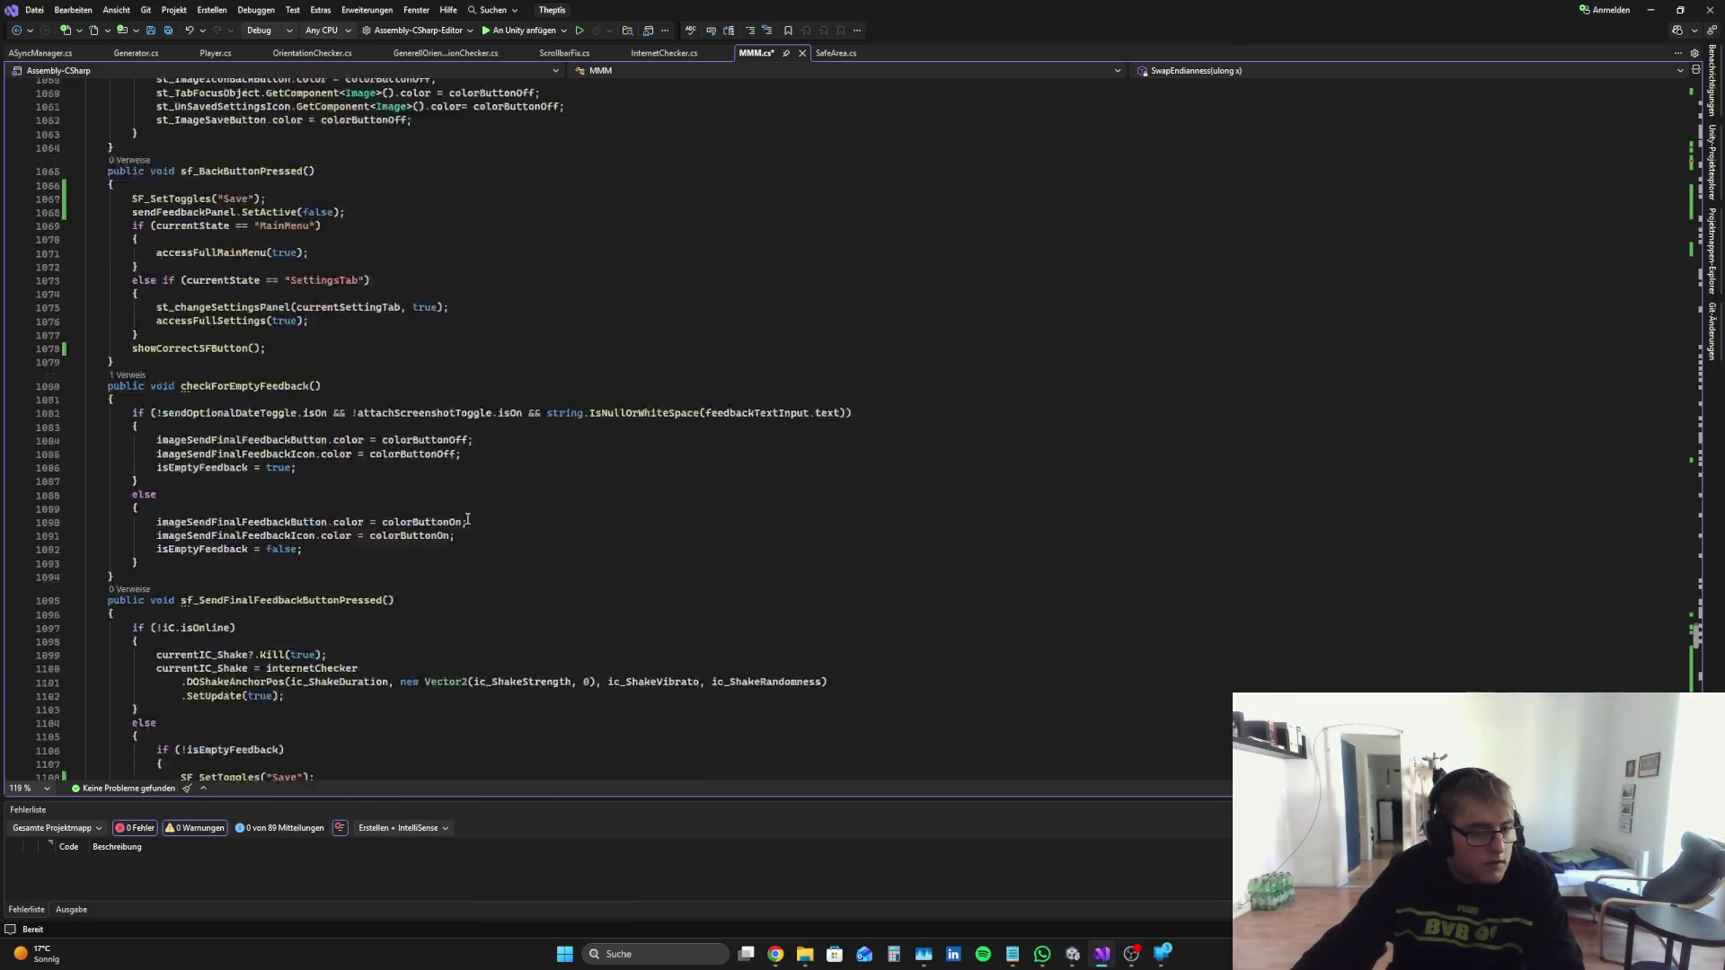
scroll(448, 534, "up", 20)
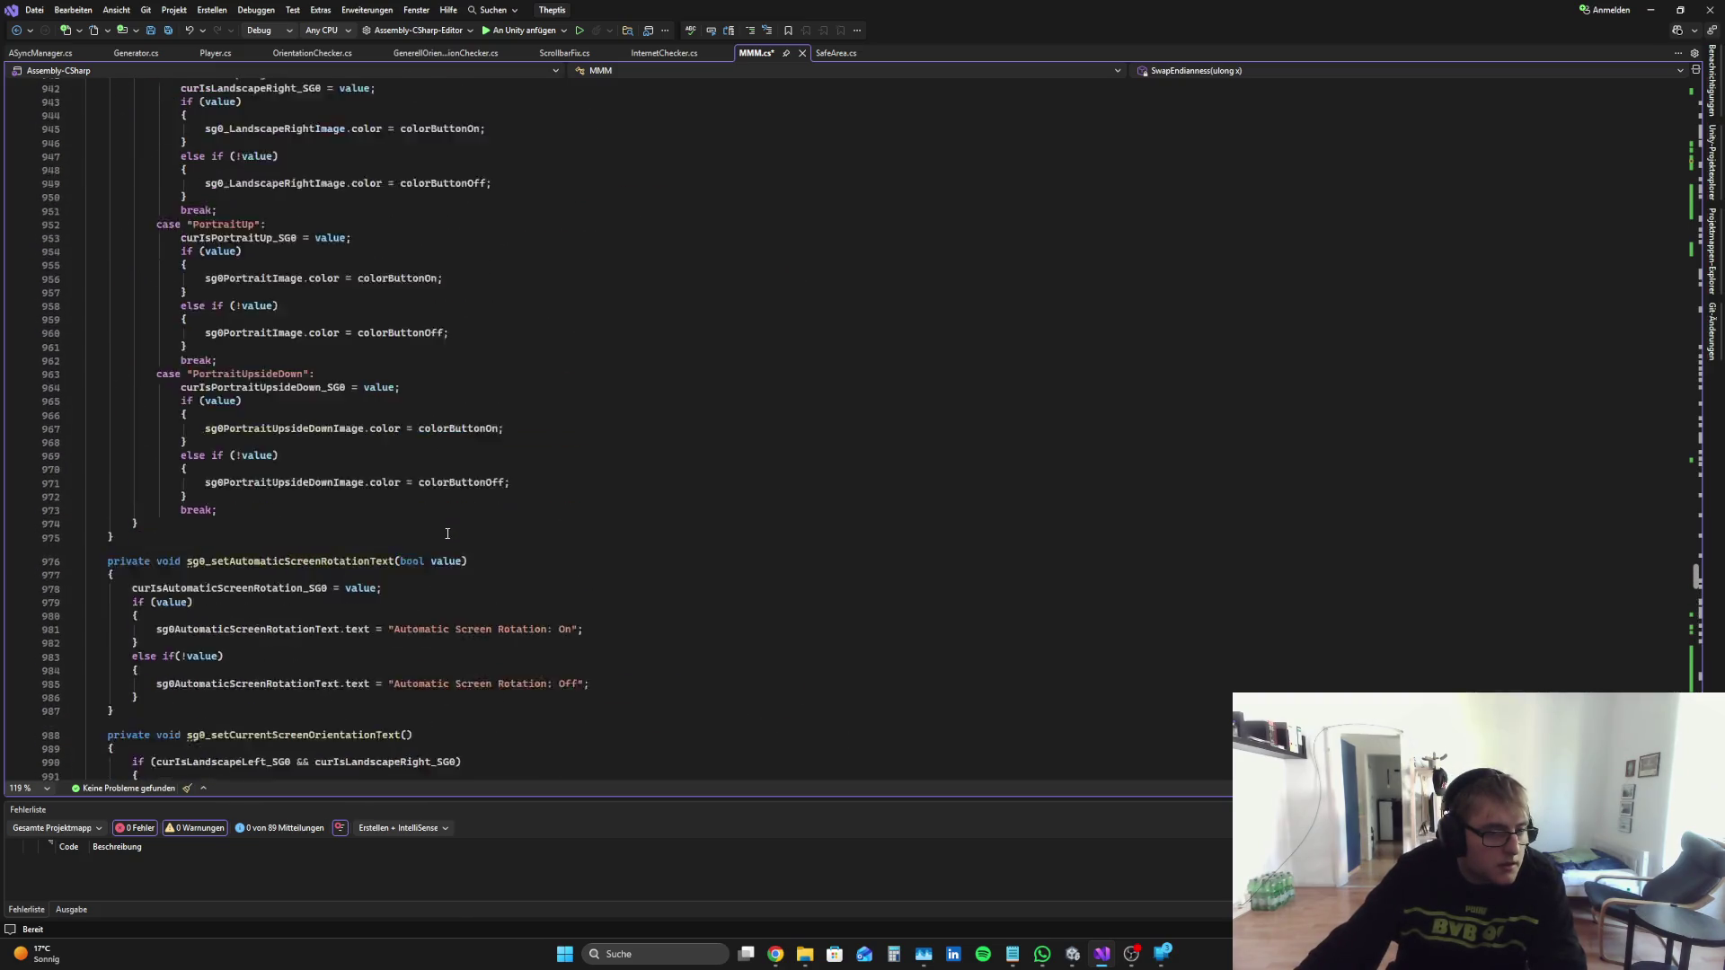
scroll(441, 538, "up", 20)
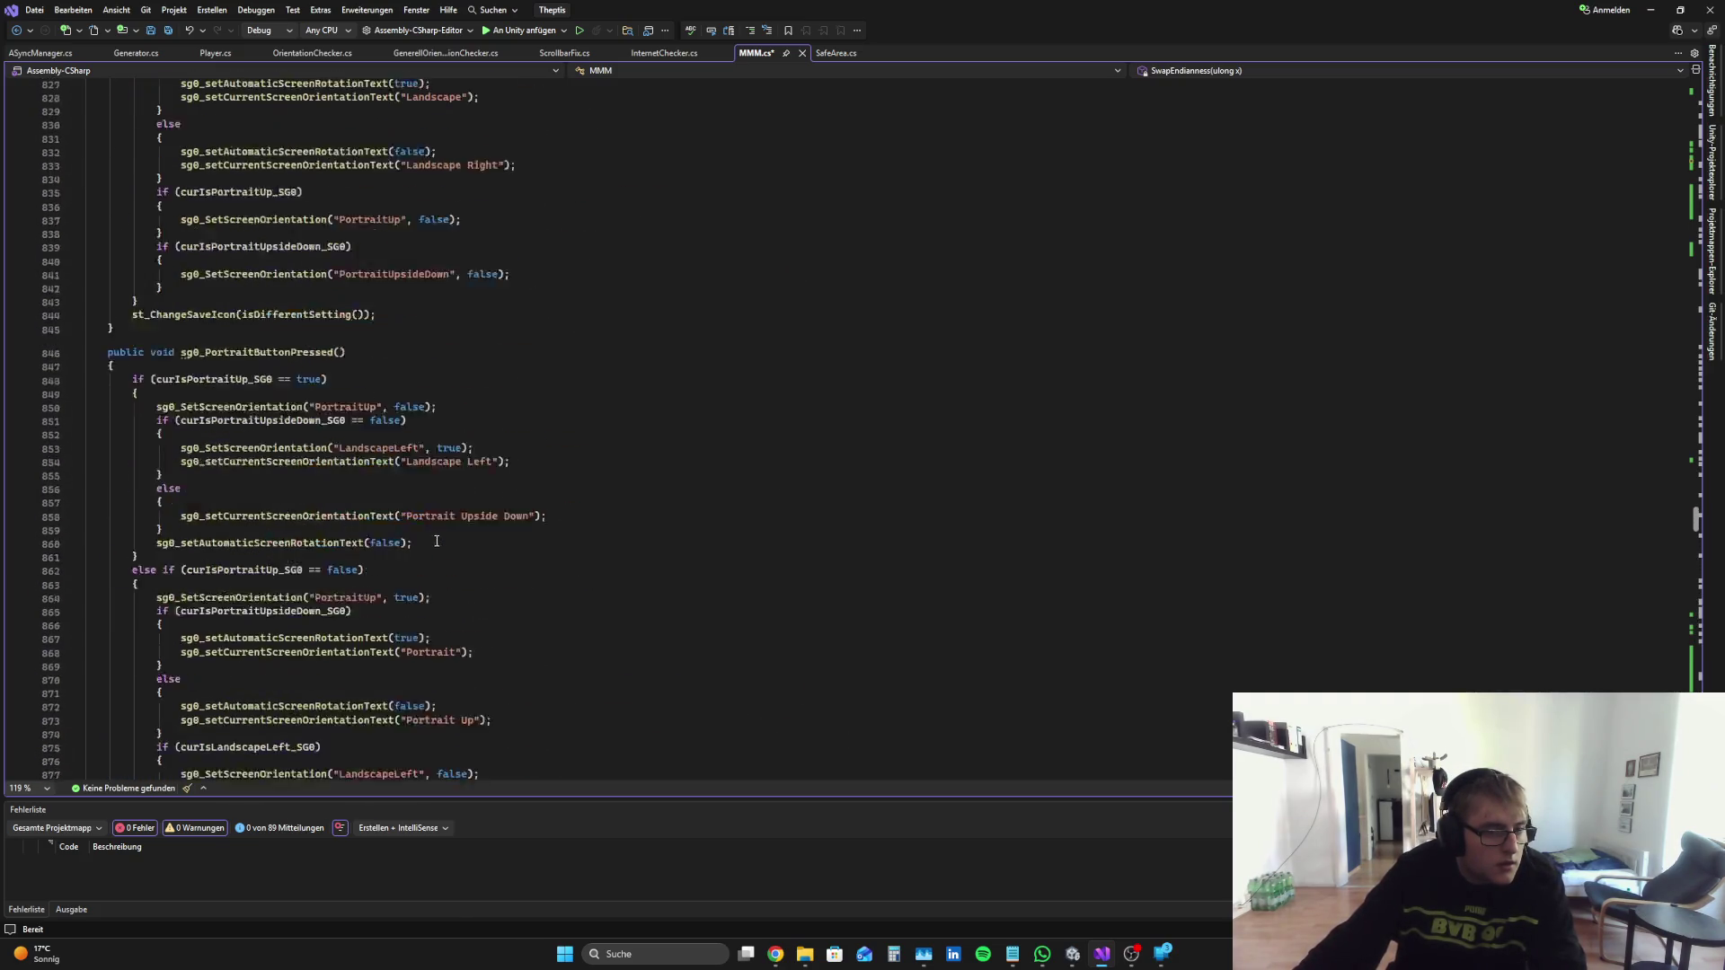
scroll(437, 541, "up", 20)
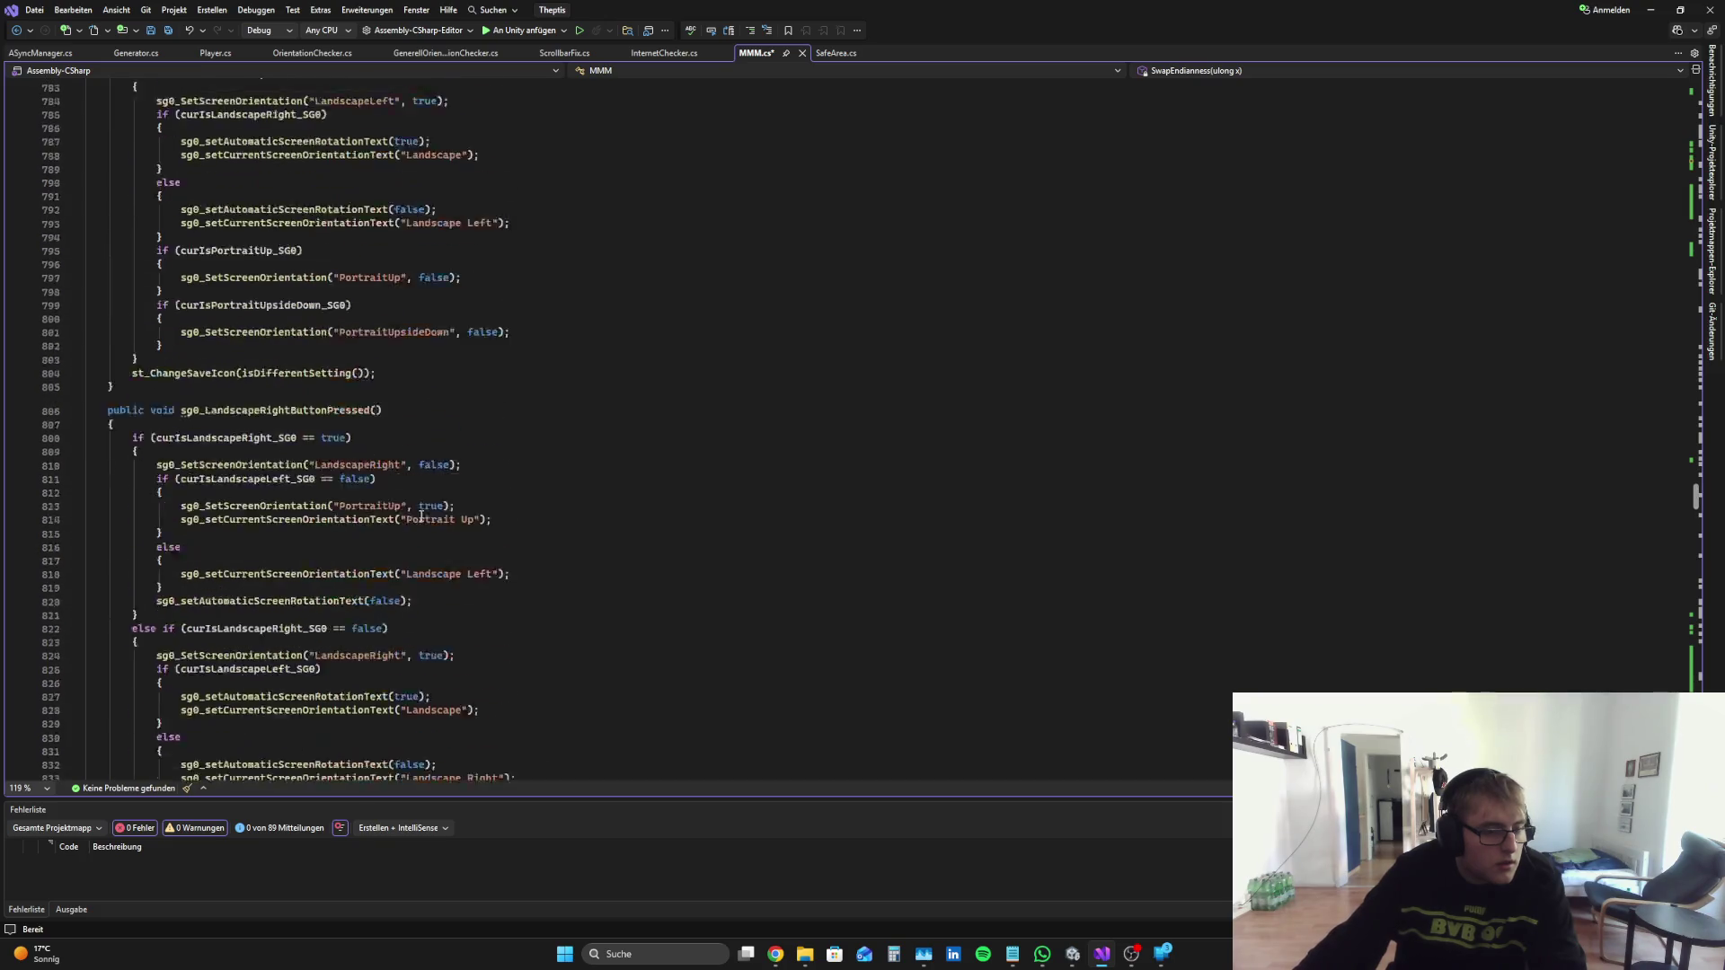
scroll(400, 446, "up", 20)
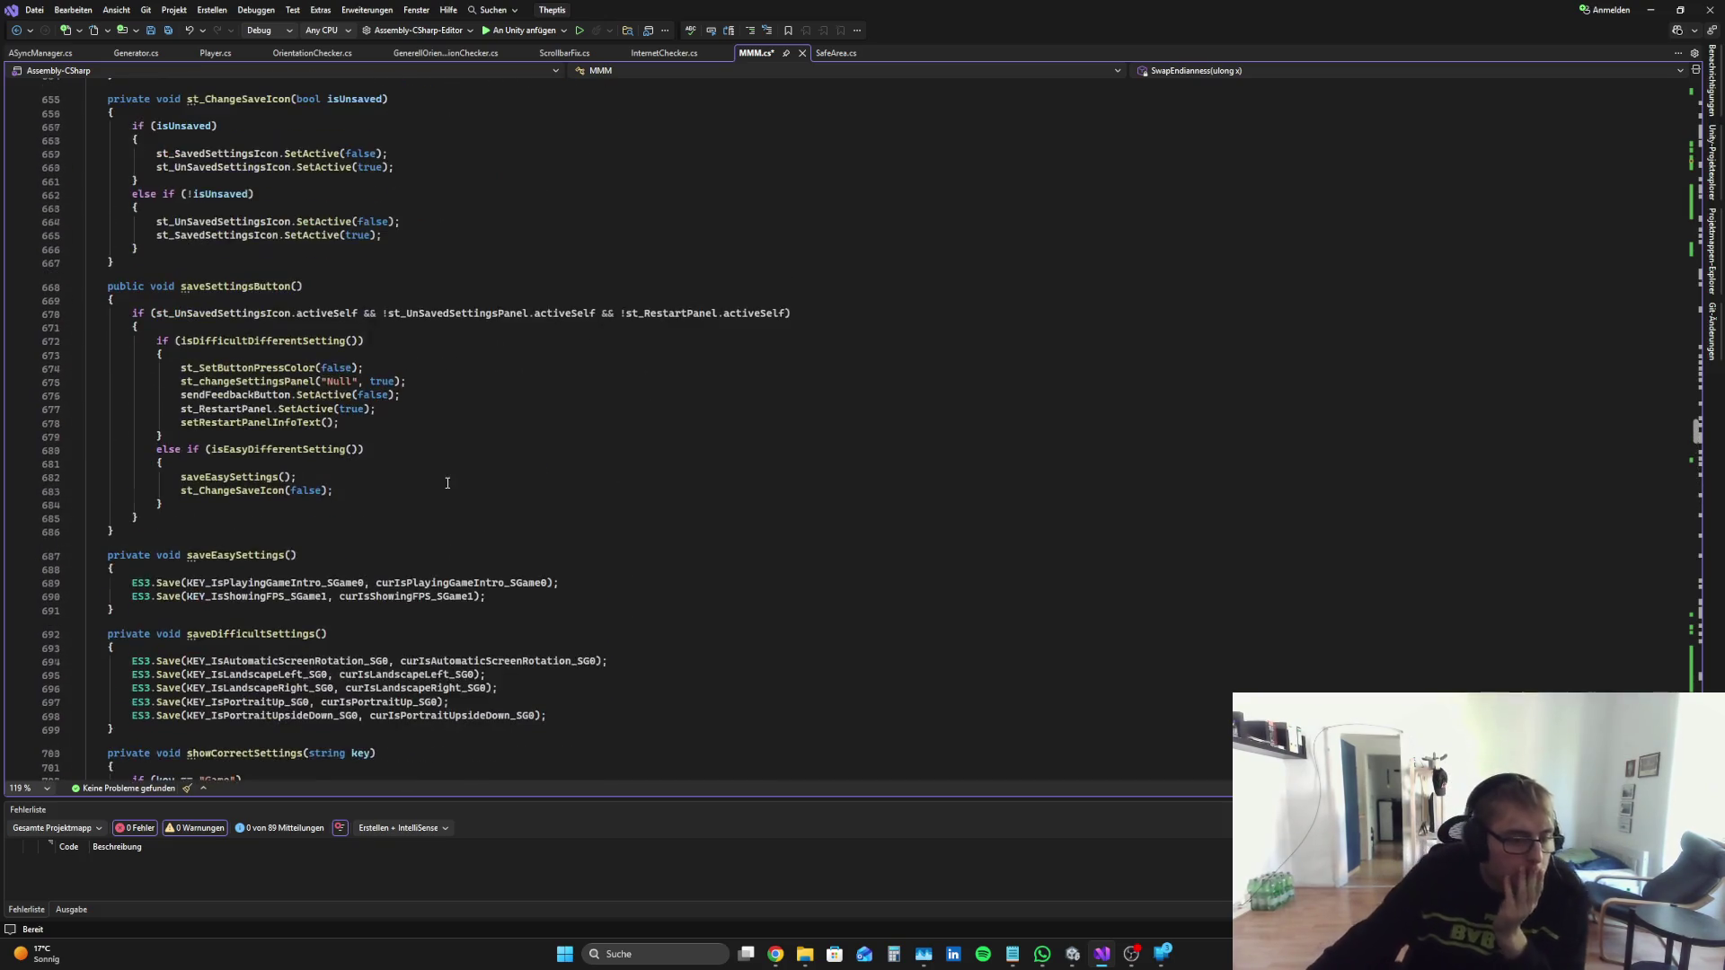
scroll(440, 516, "up", 20)
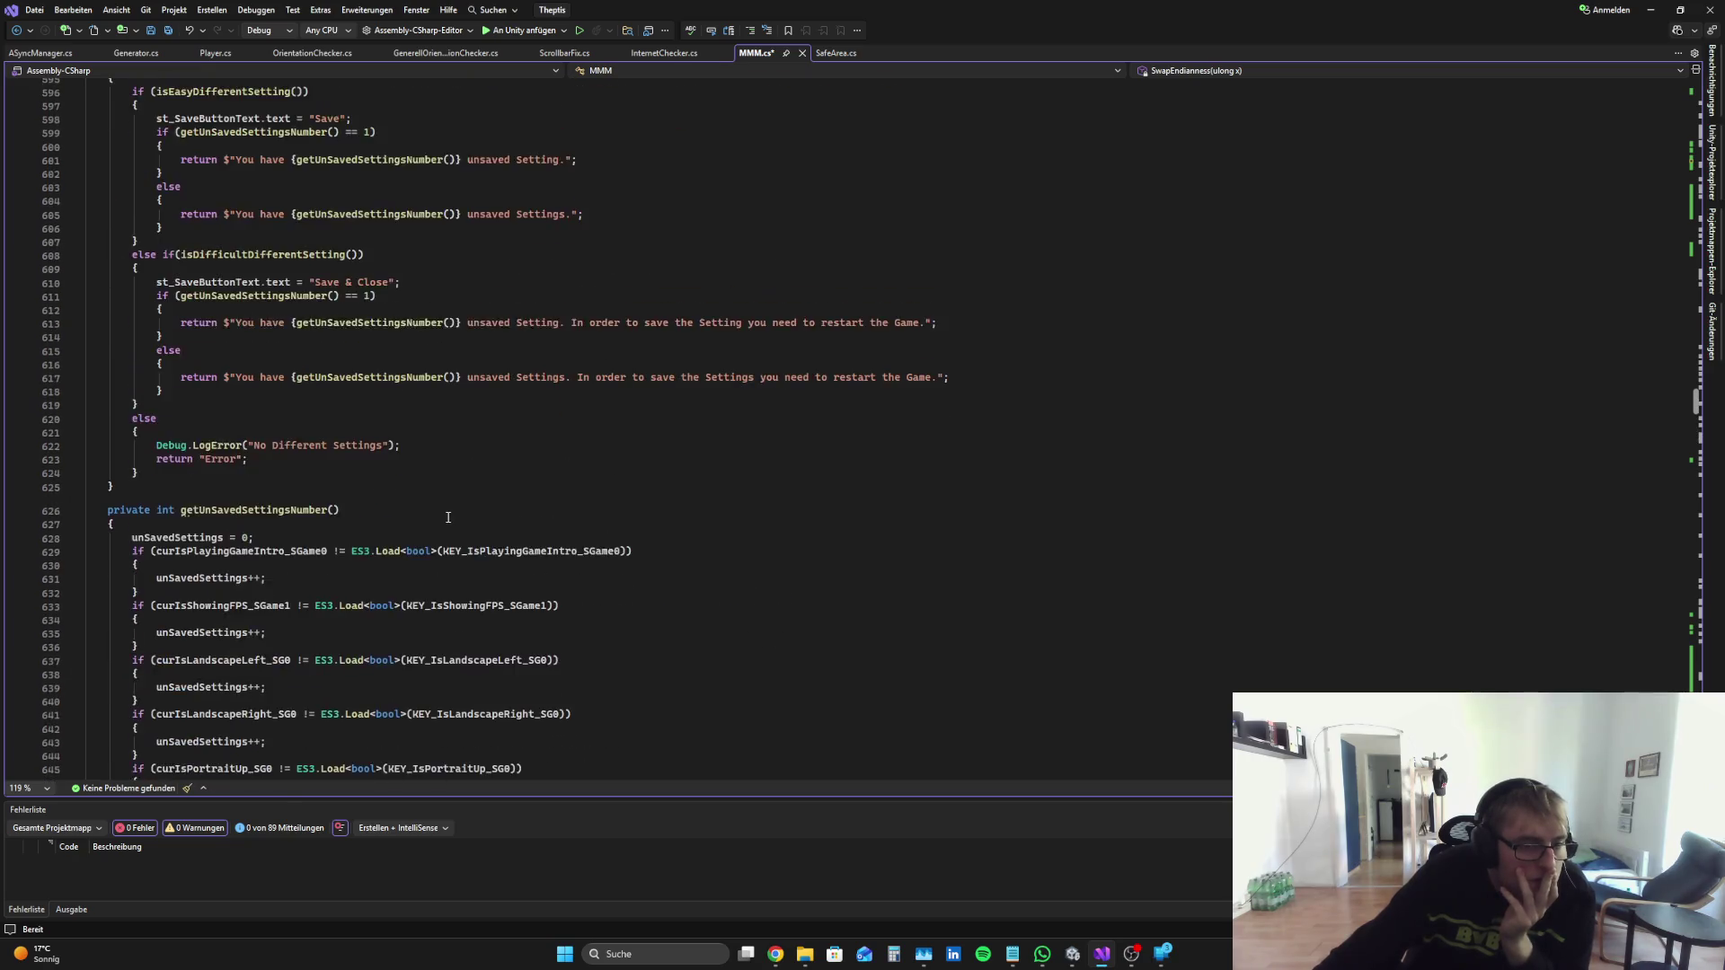
scroll(458, 525, "up", 20)
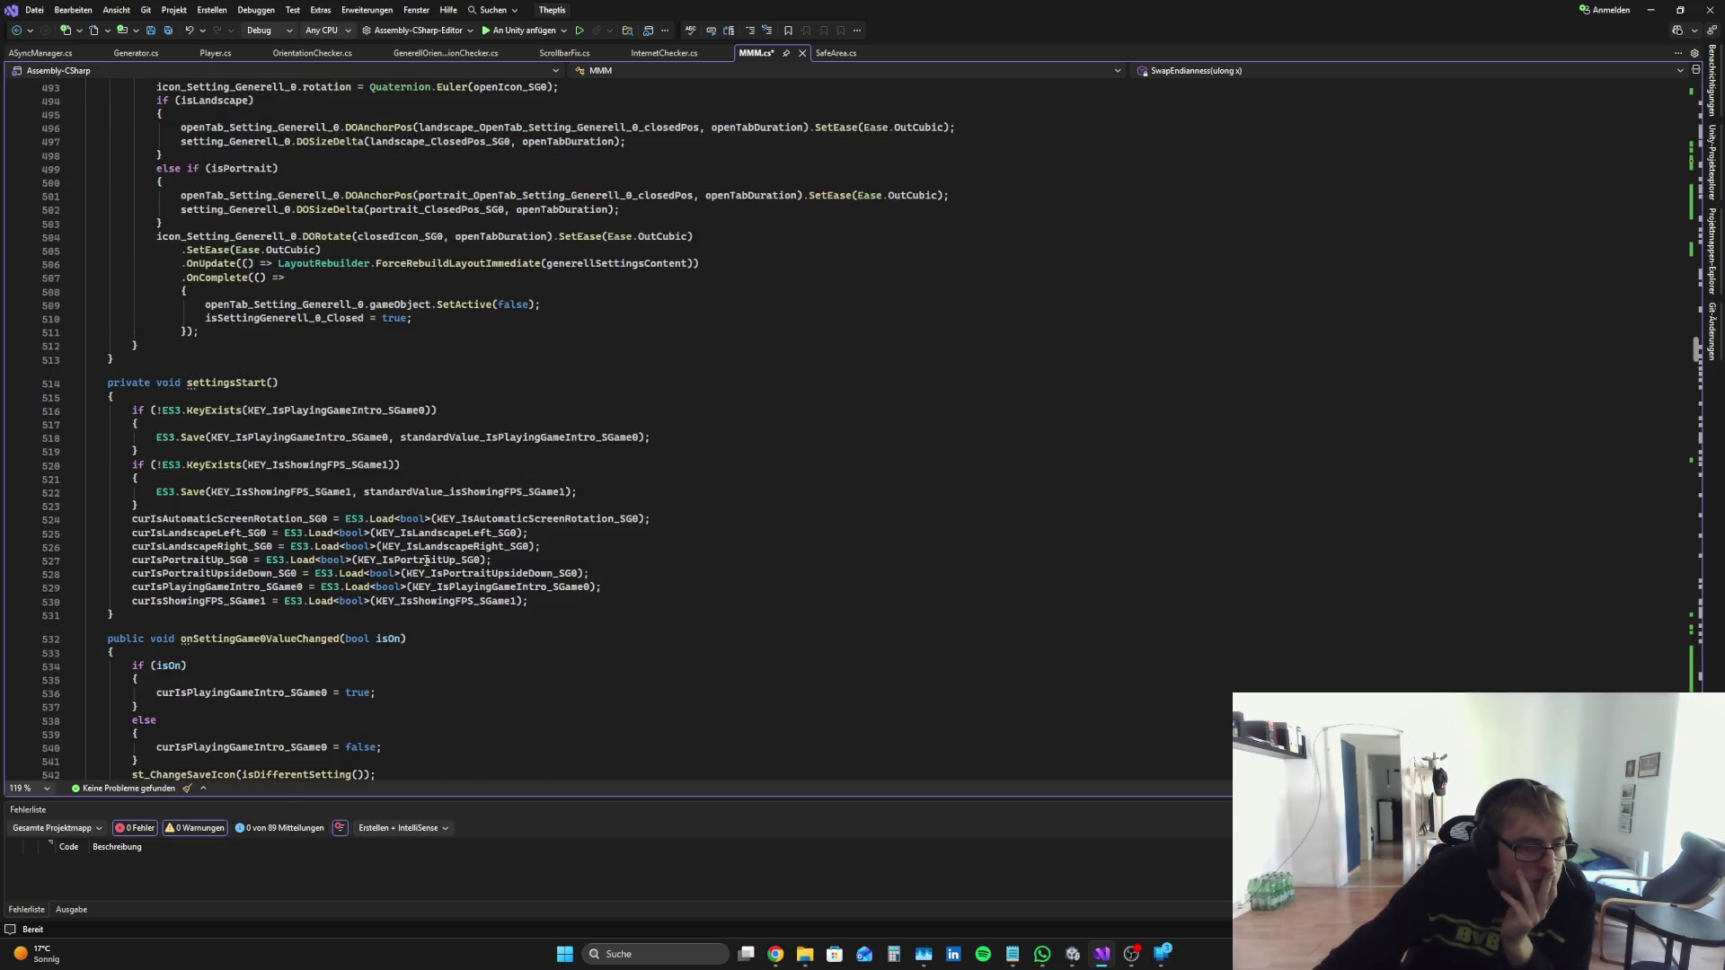
scroll(417, 576, "up", 20)
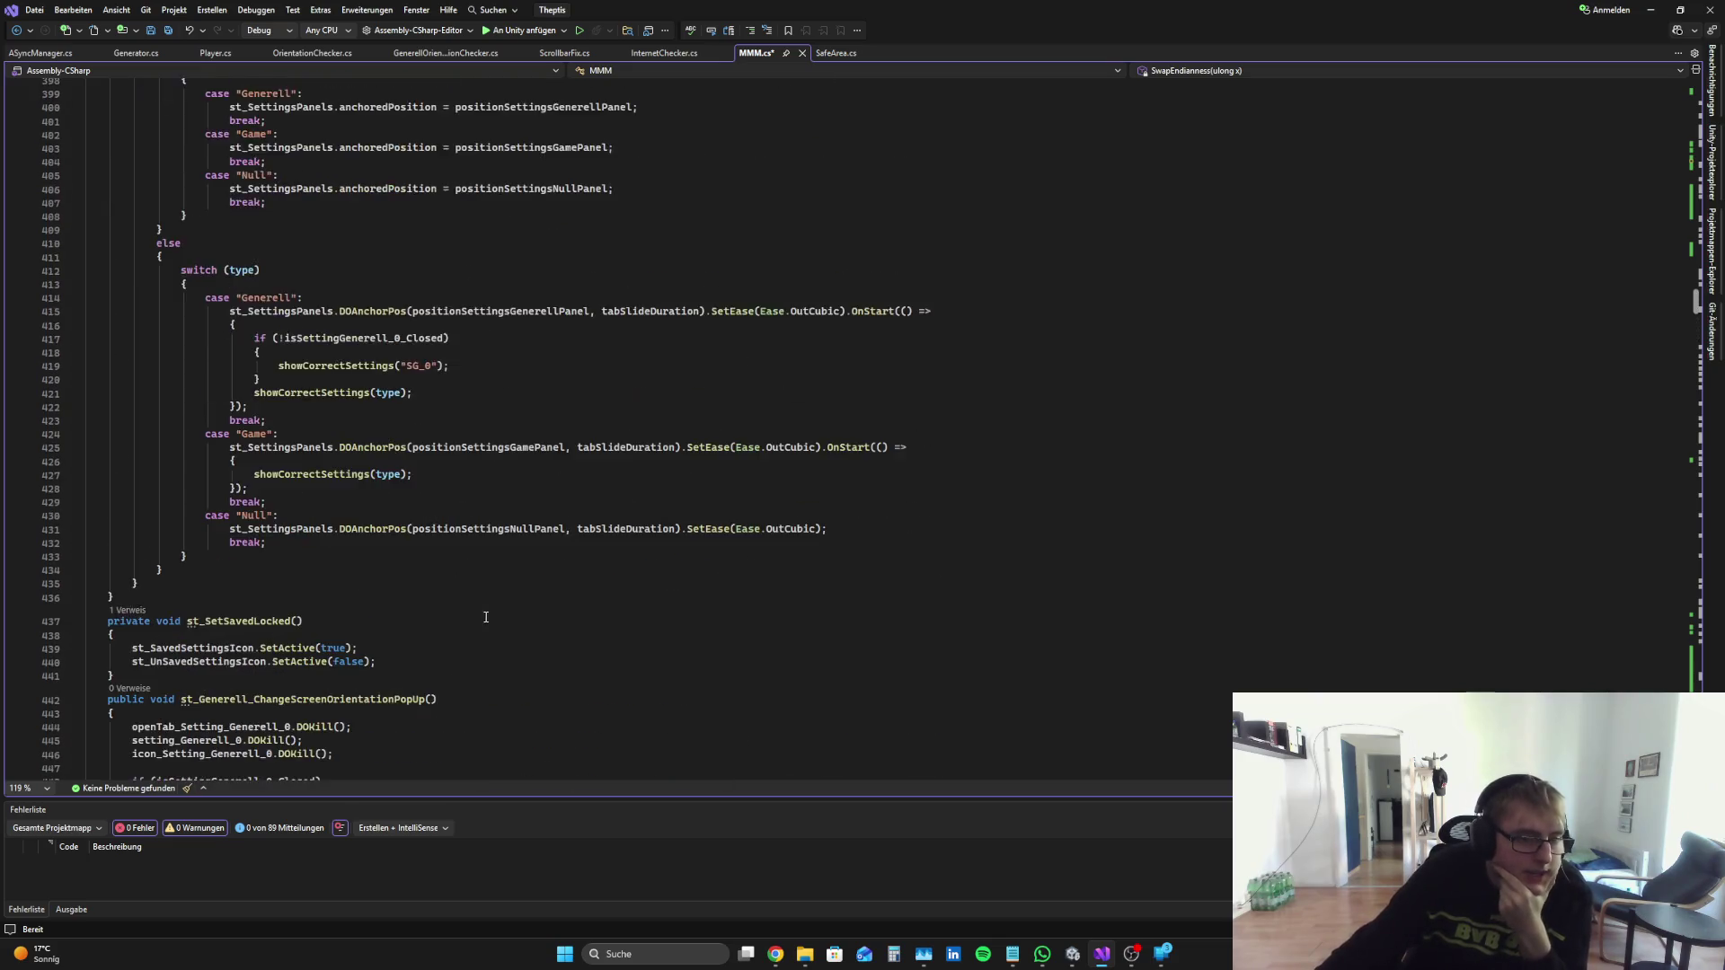
scroll(494, 618, "up", 6)
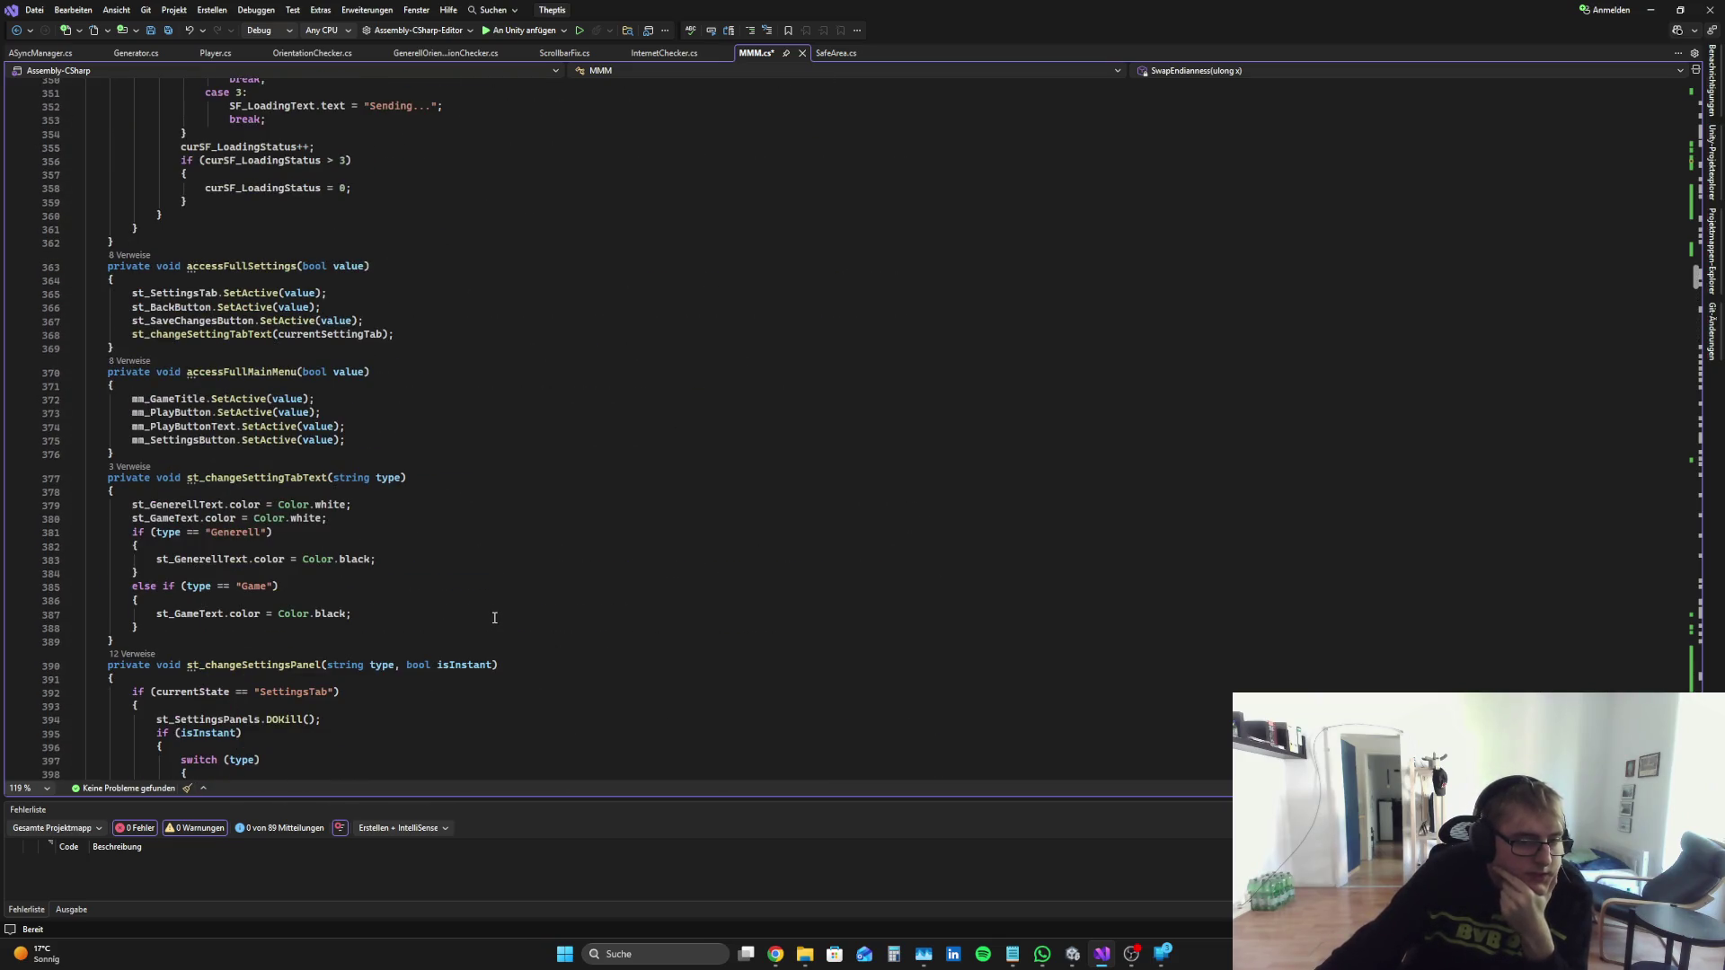
scroll(494, 618, "up", 20)
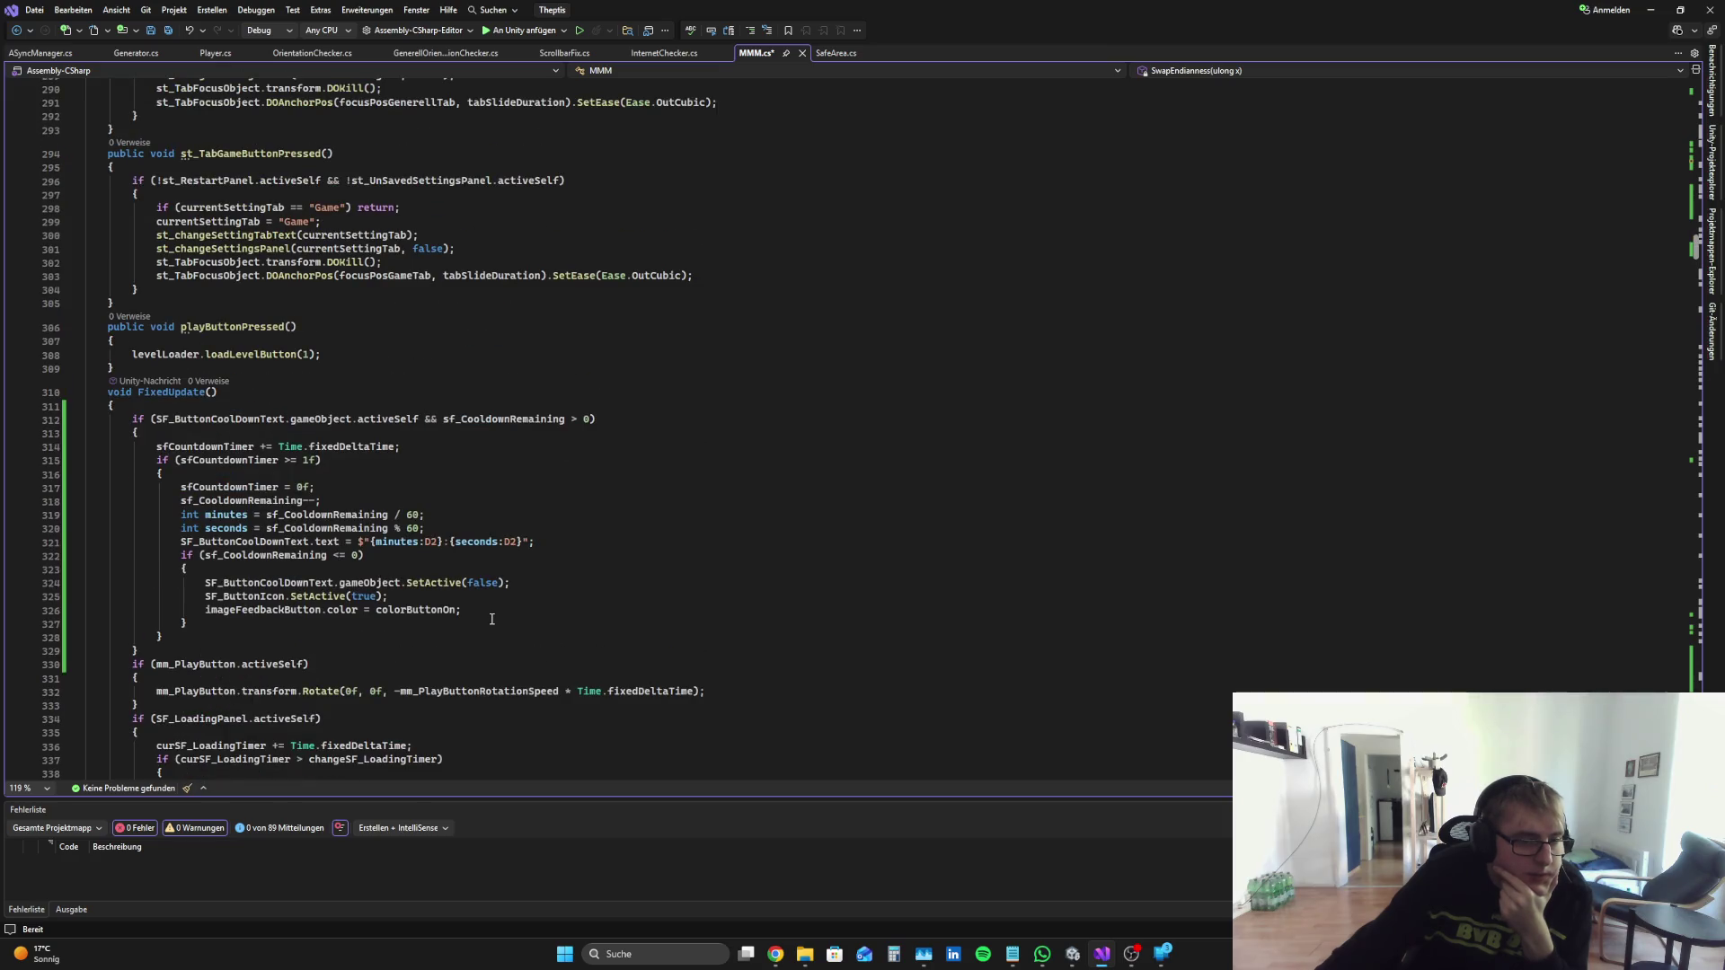
scroll(491, 619, "down", 3)
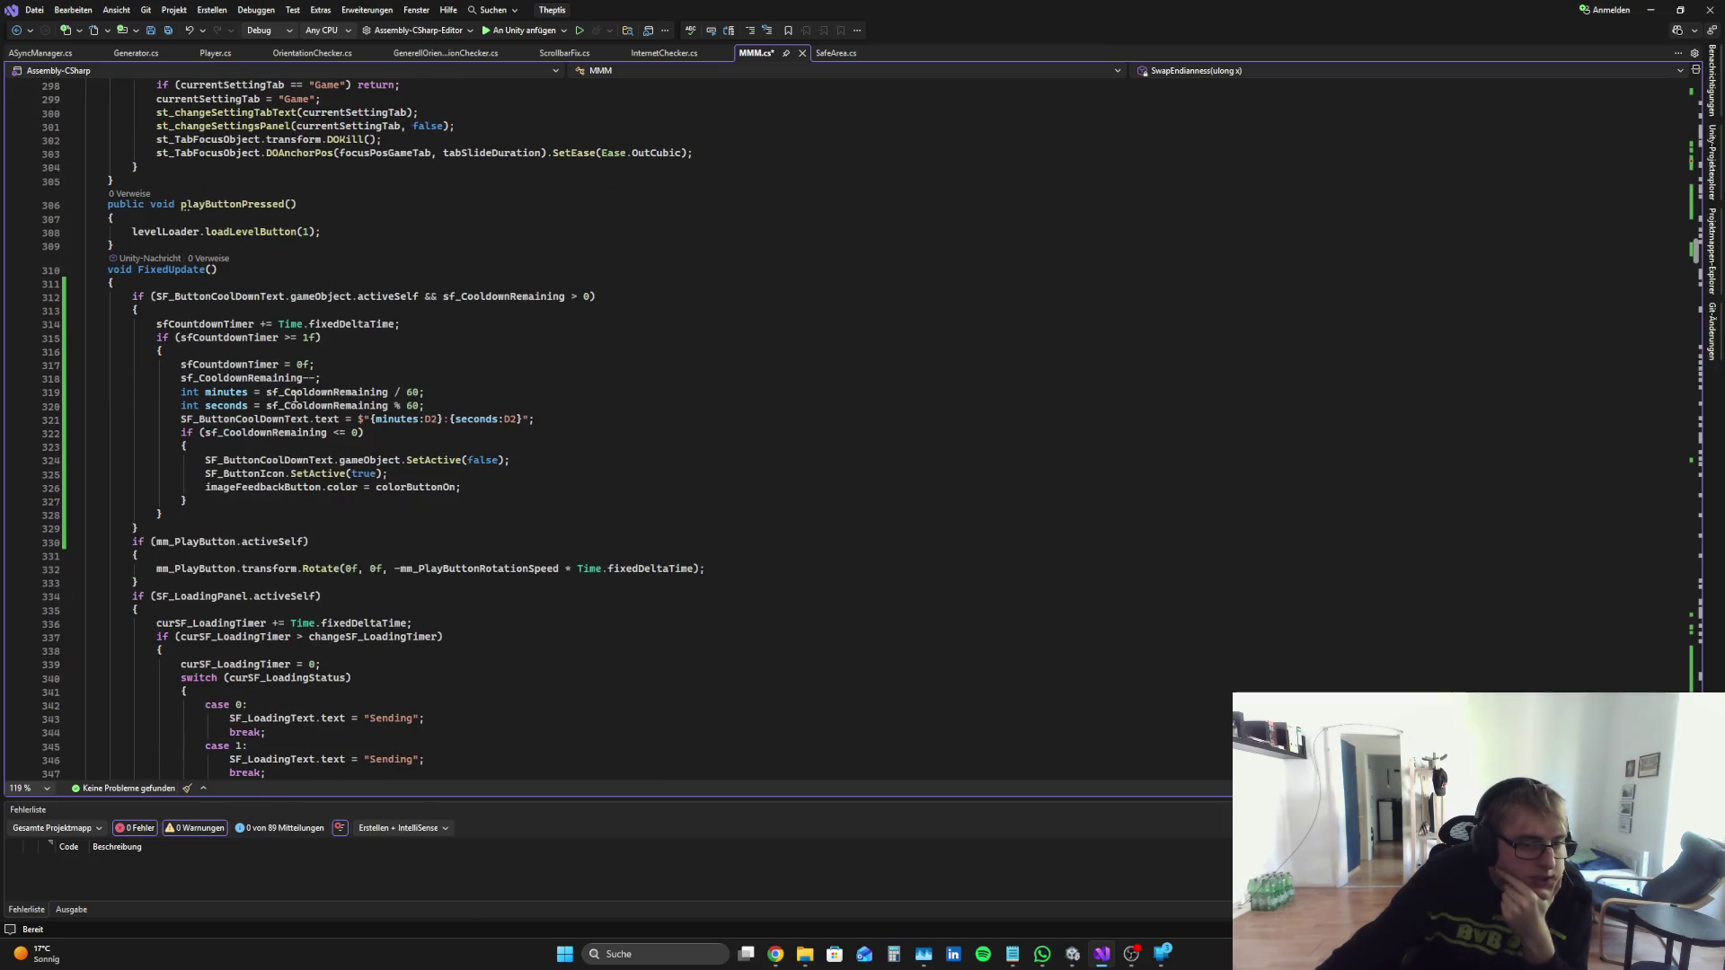
left_click(393, 394)
left_click(309, 378)
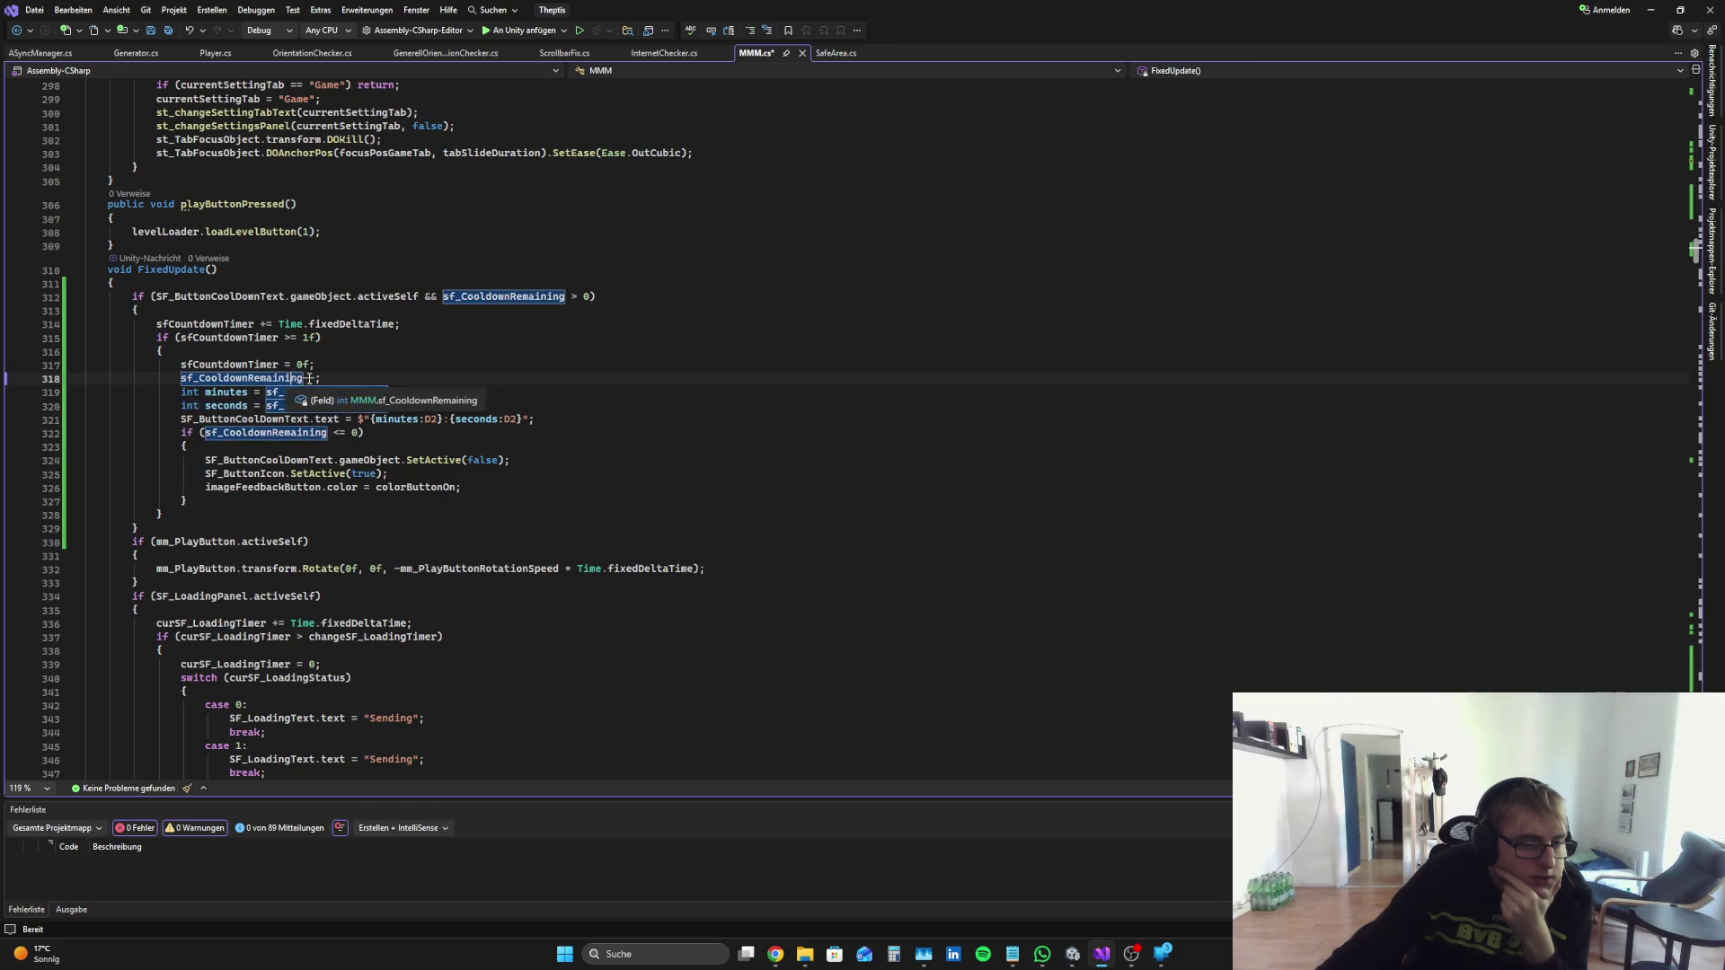
key("Up")
key("Up")
double_click(562, 296)
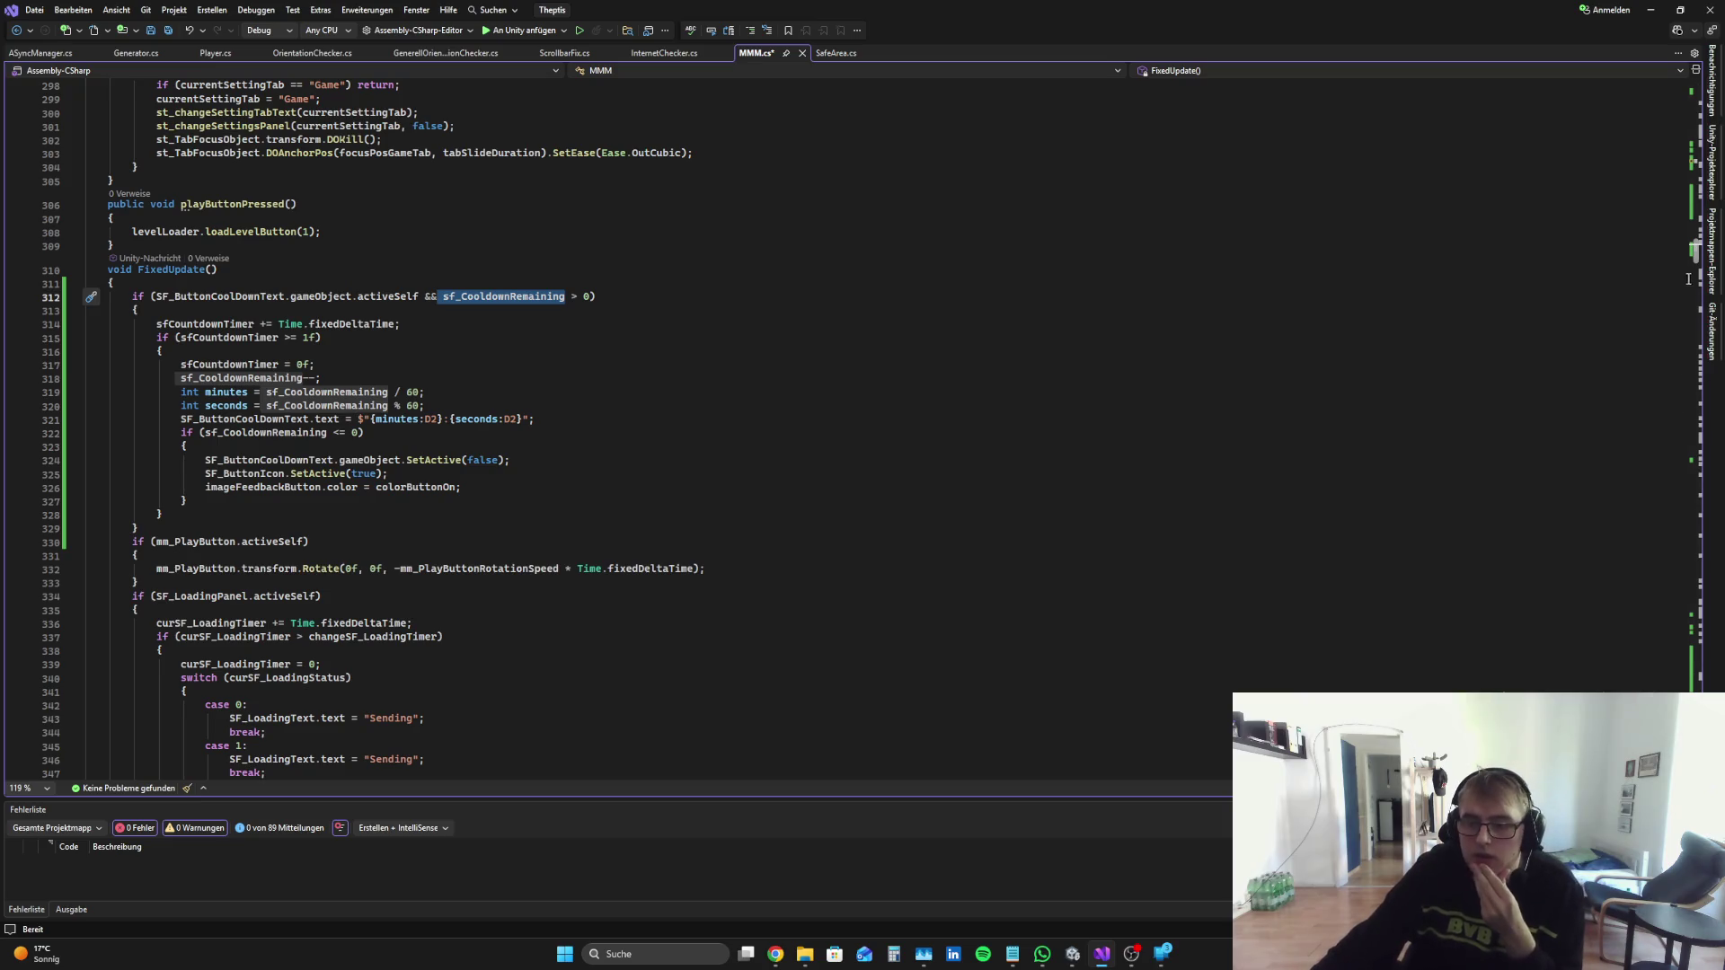
Step: Inspect the sf_CooldownRemaining reset, decrement and FixedUpdate condition, then return to Unity
mouse_move(1688, 279)
left_mouse_down()
mouse_move(1712, 164)
mouse_move(1717, 178)
left_mouse_up()
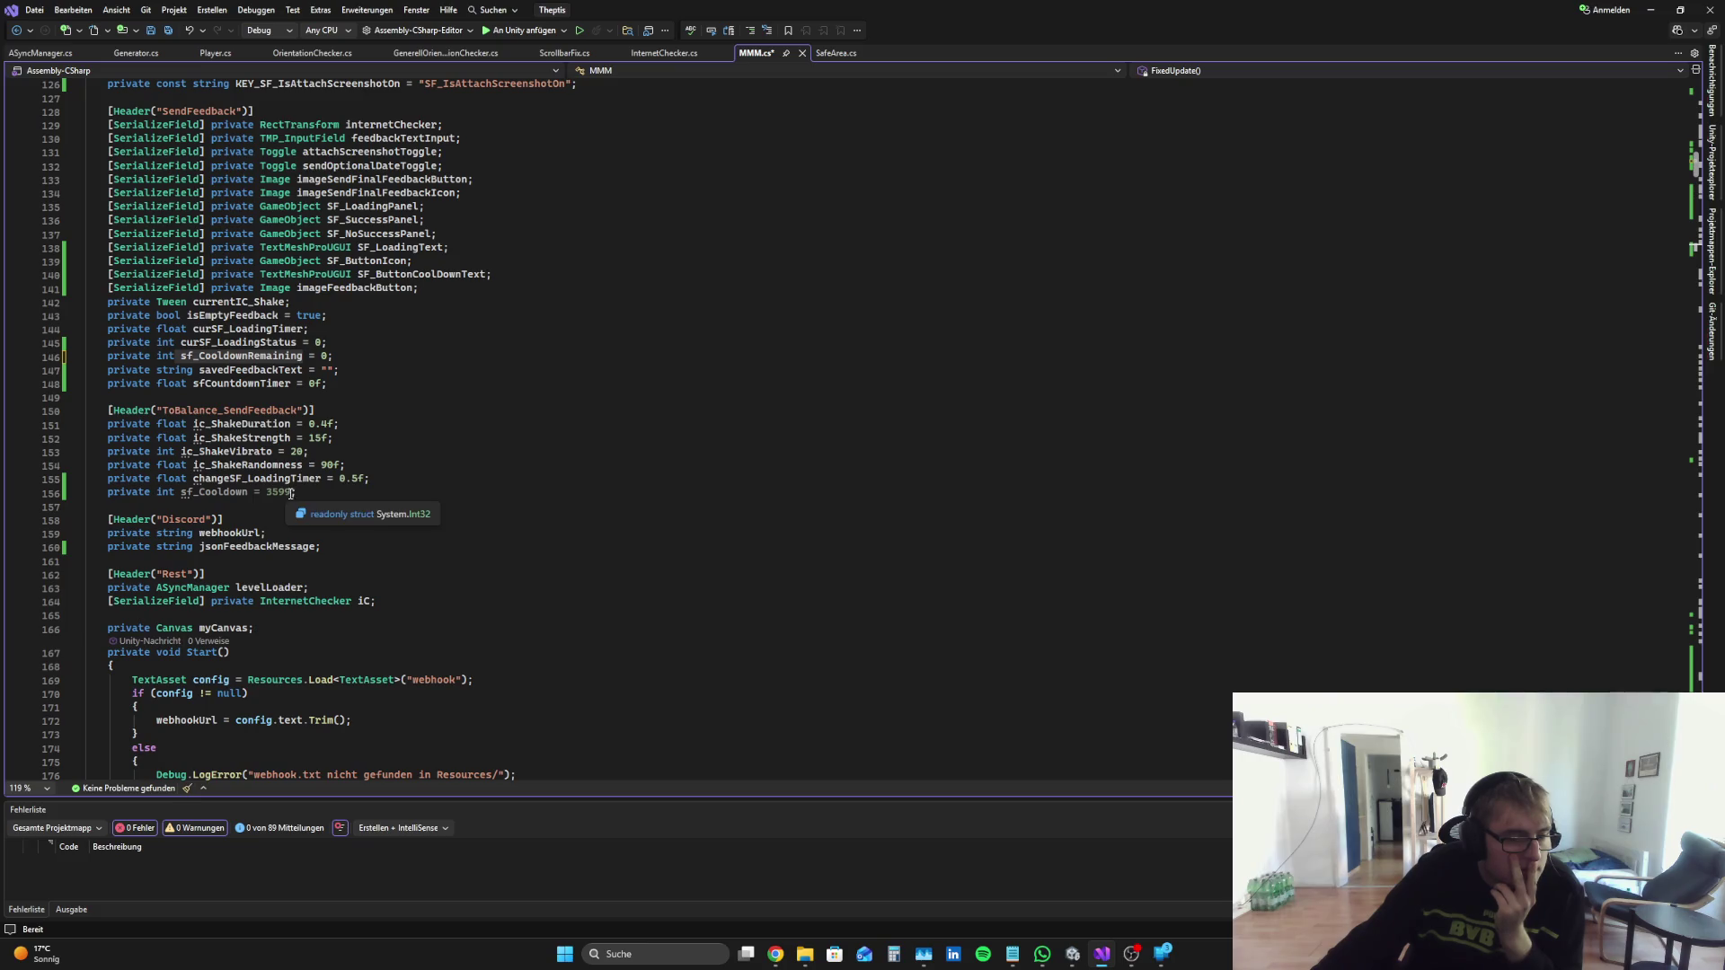
scroll(302, 498, "down", 20)
scroll(500, 560, "down", 20)
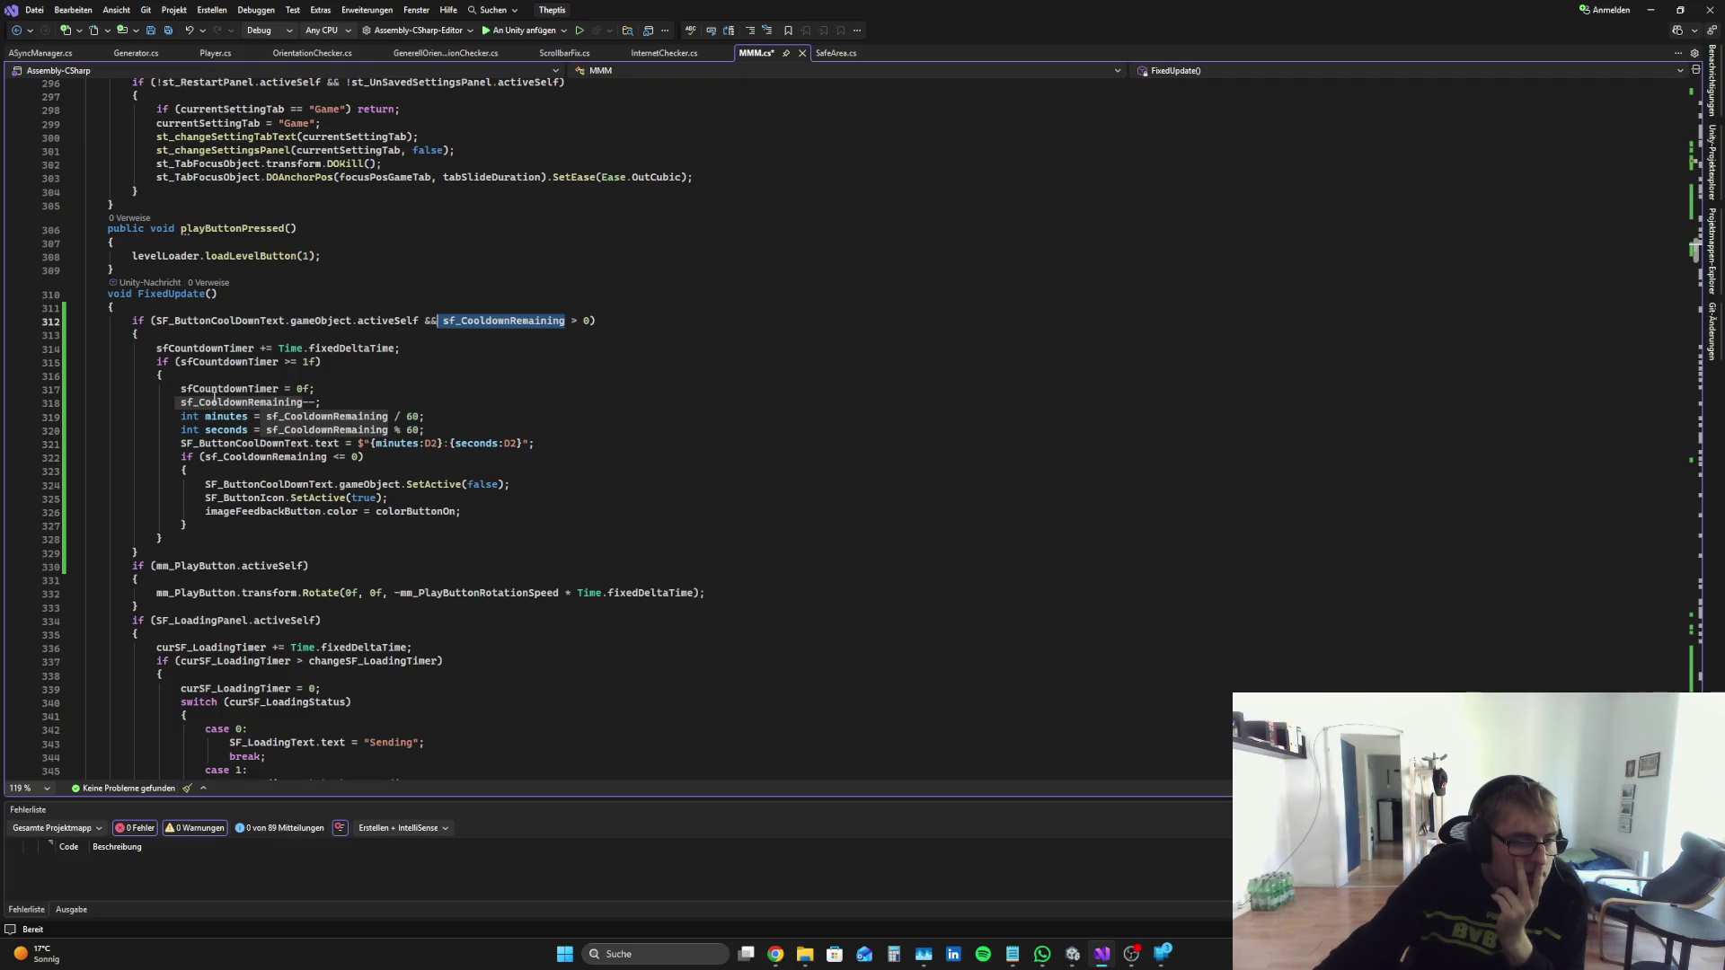
mouse_move(179, 403)
left_mouse_down()
mouse_move(270, 393)
mouse_move(193, 392)
mouse_move(223, 402)
left_mouse_up()
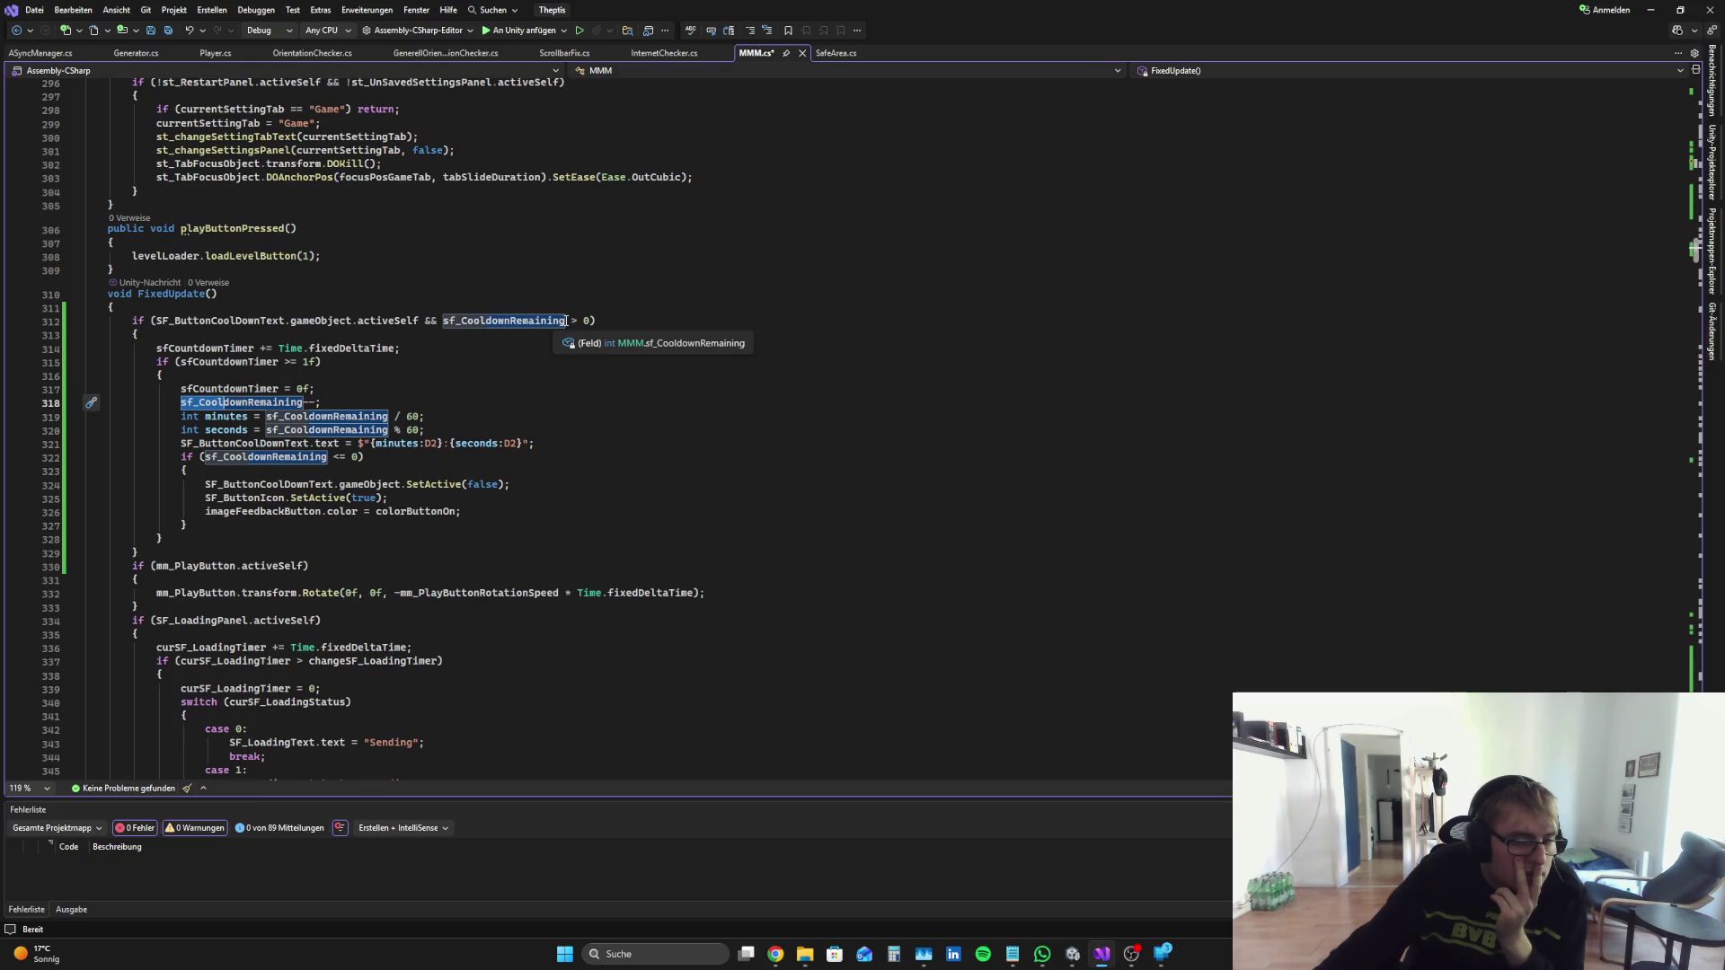
left_click_drag(565, 320, 492, 321)
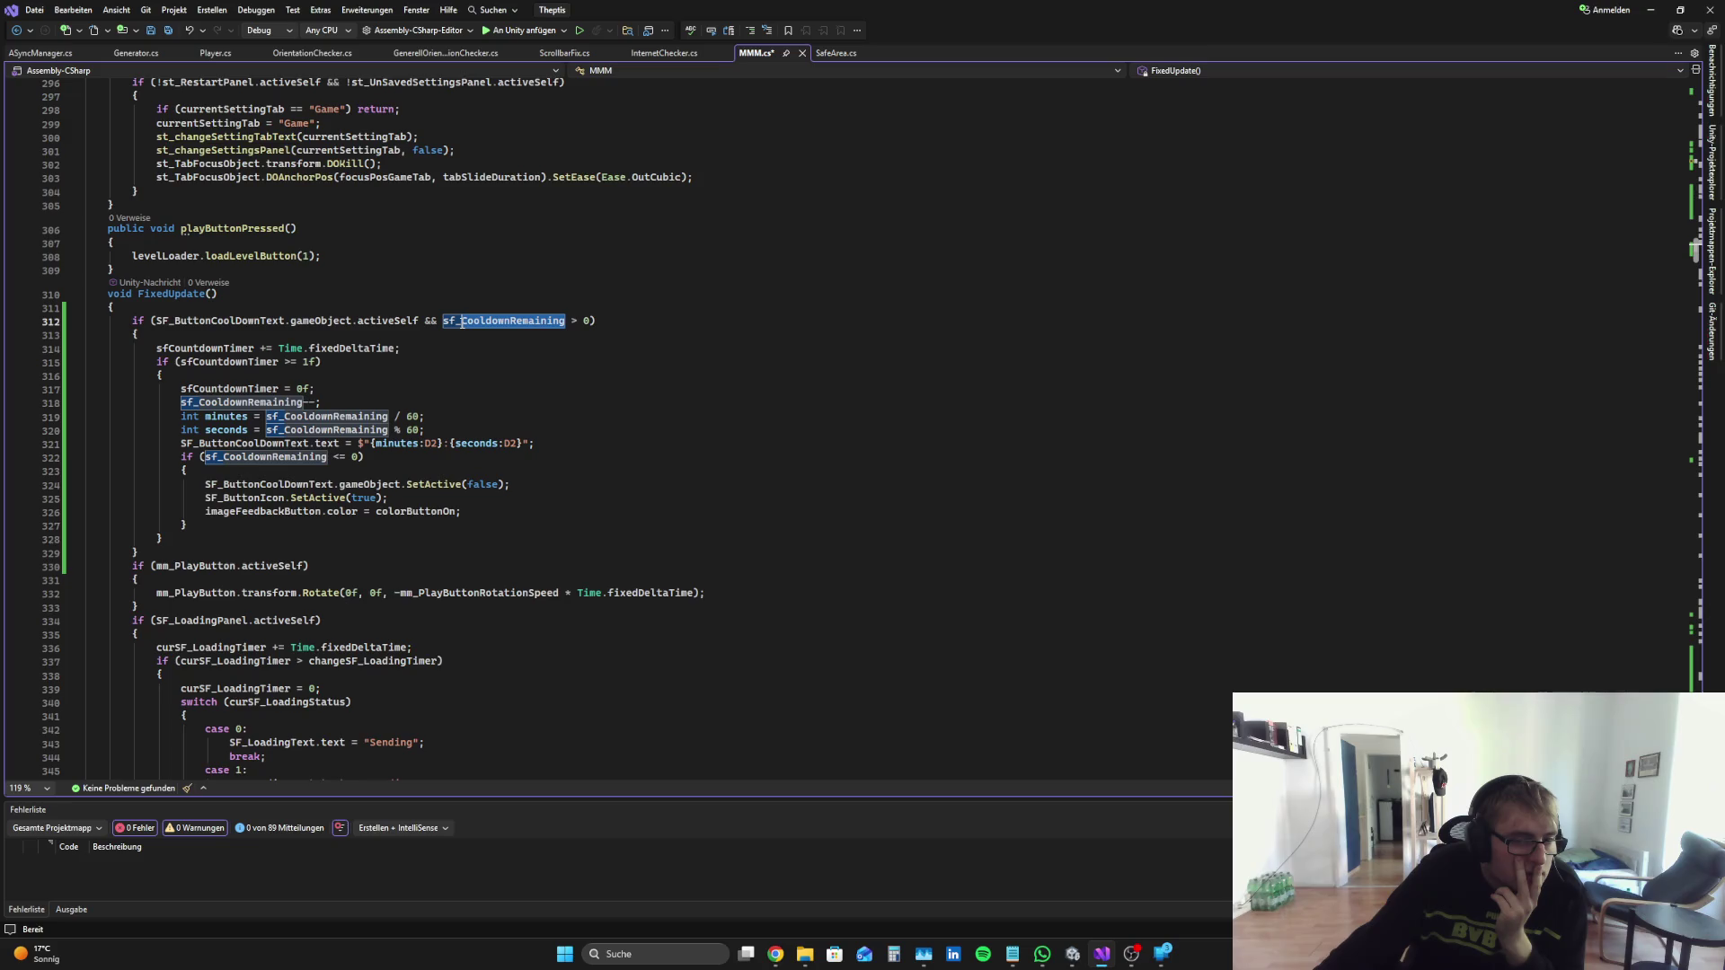
left_click(467, 375)
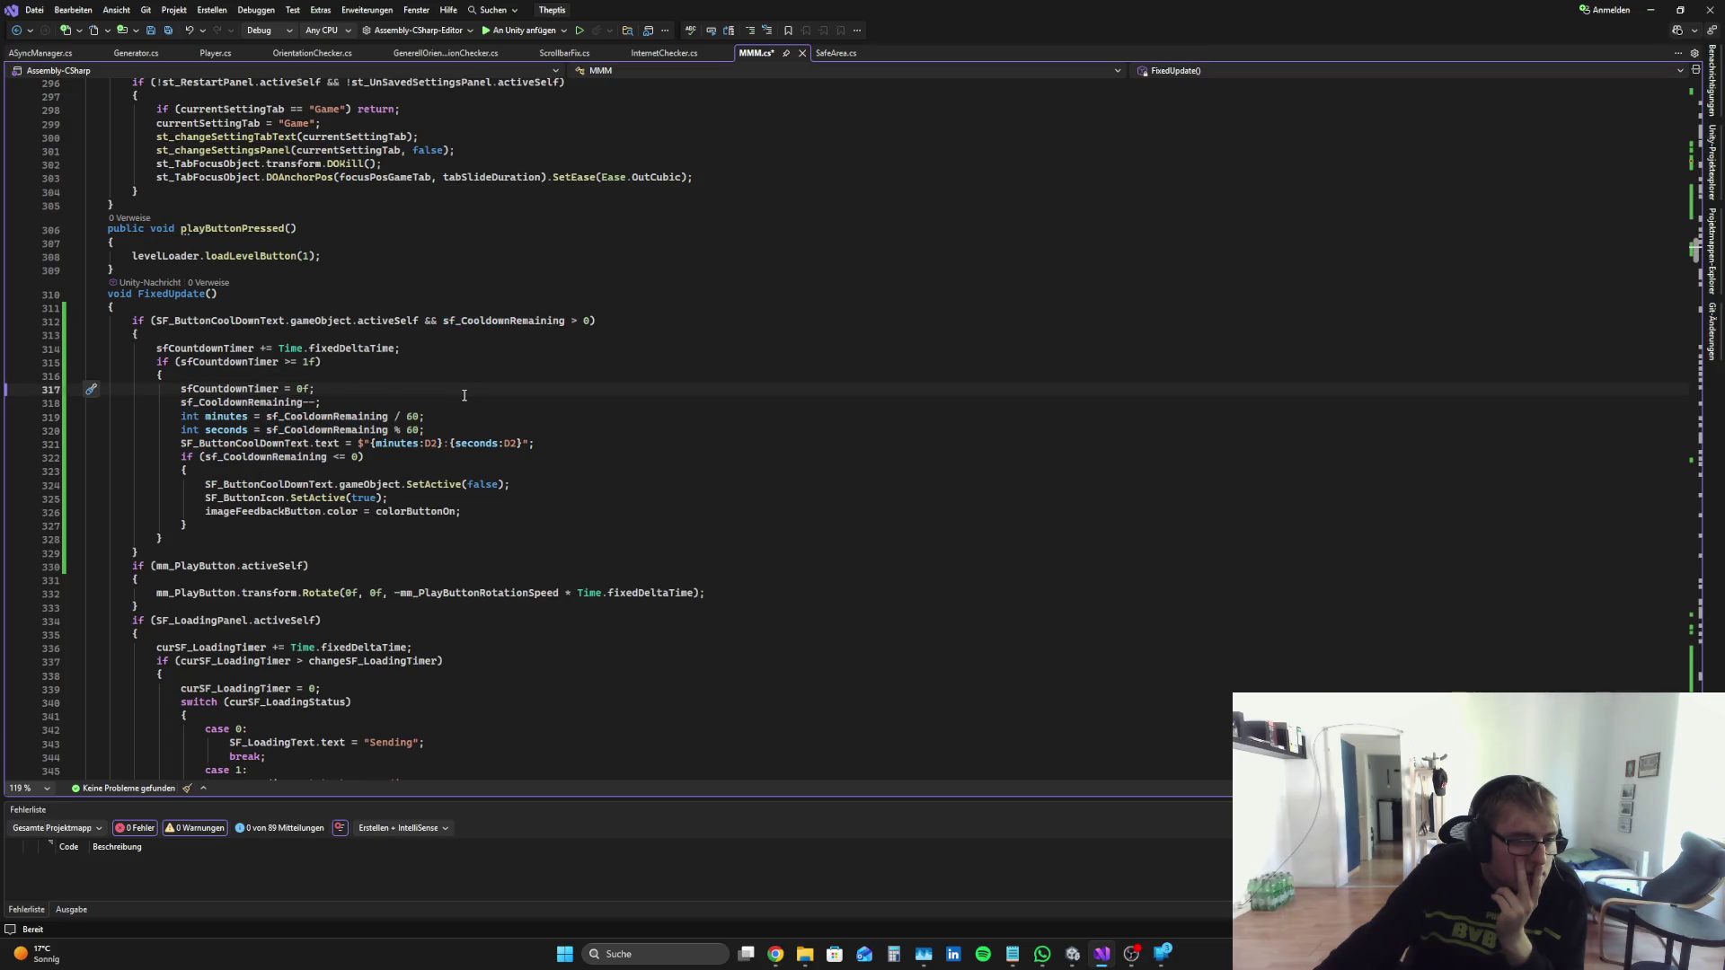
double_click(198, 402)
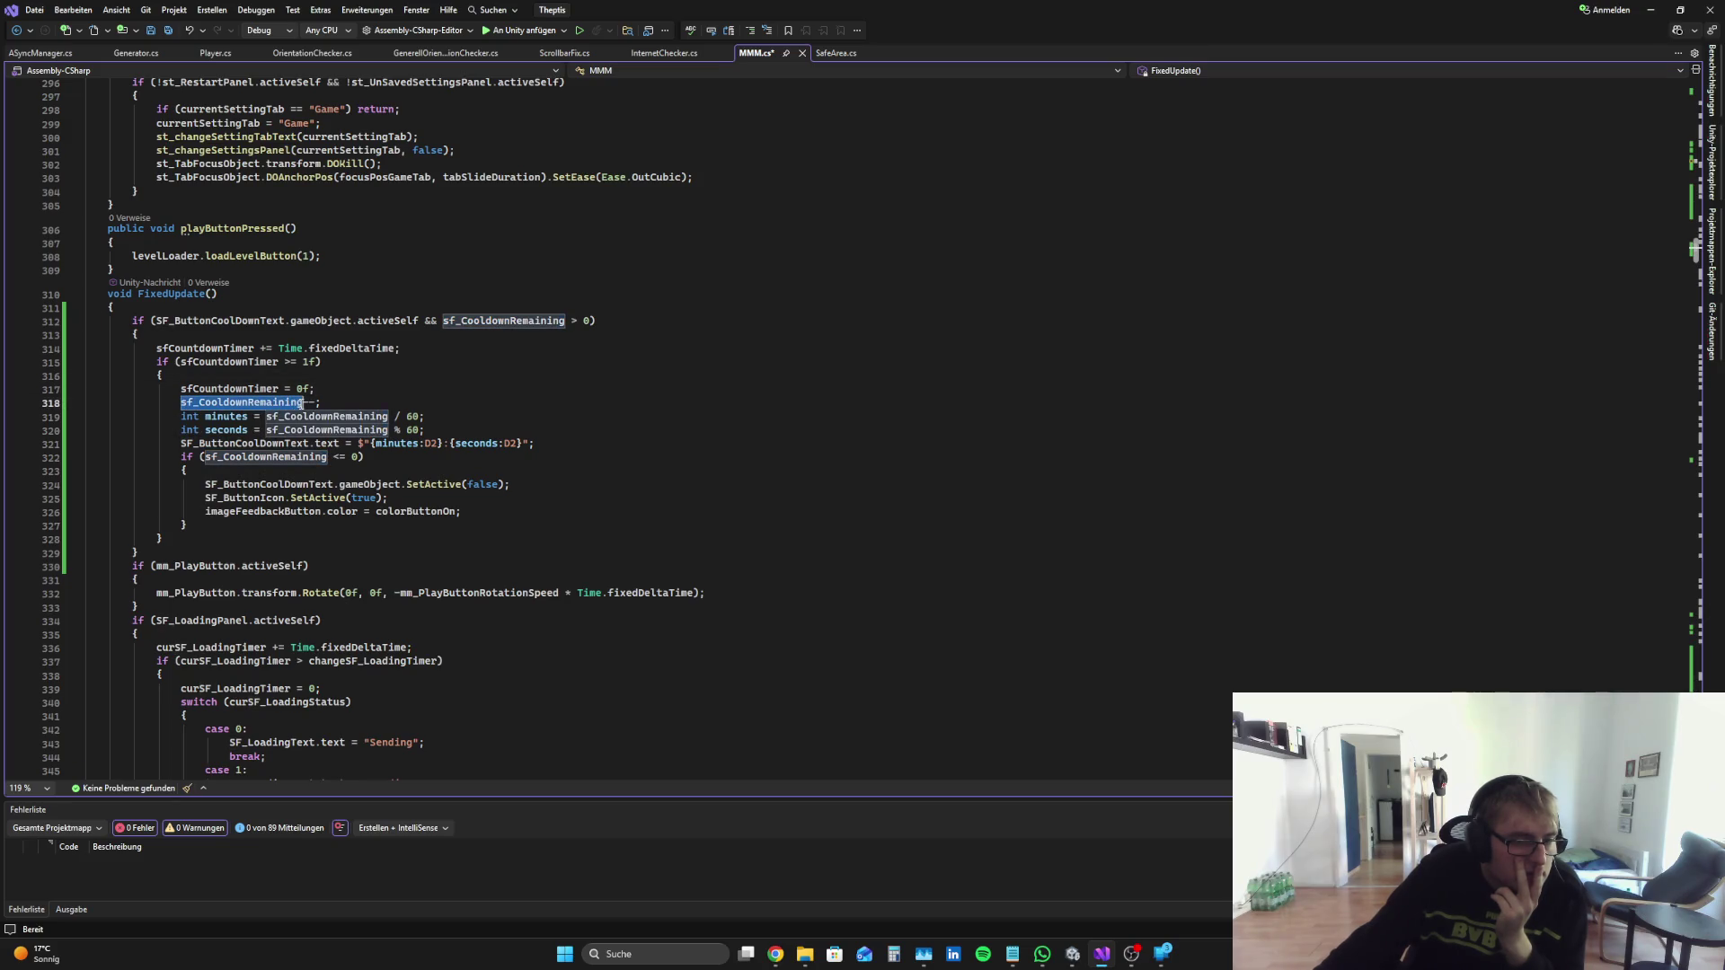
left_click(442, 399)
scroll(666, 486, "up", 20)
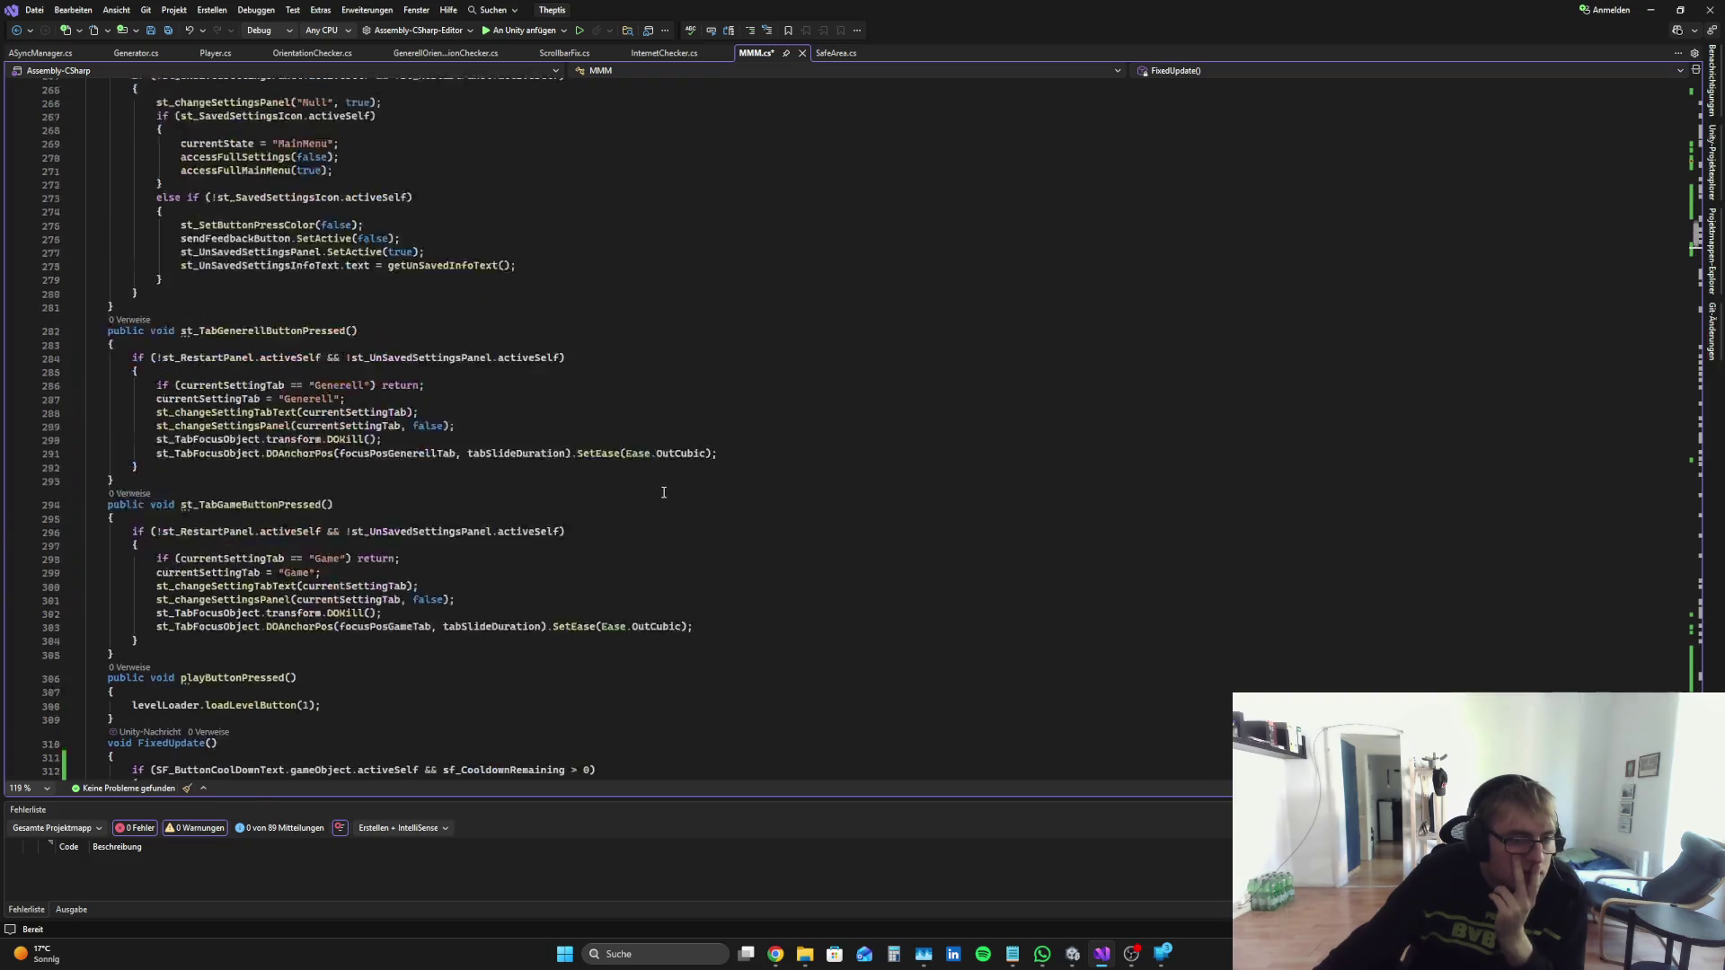
key("alt+Tab")
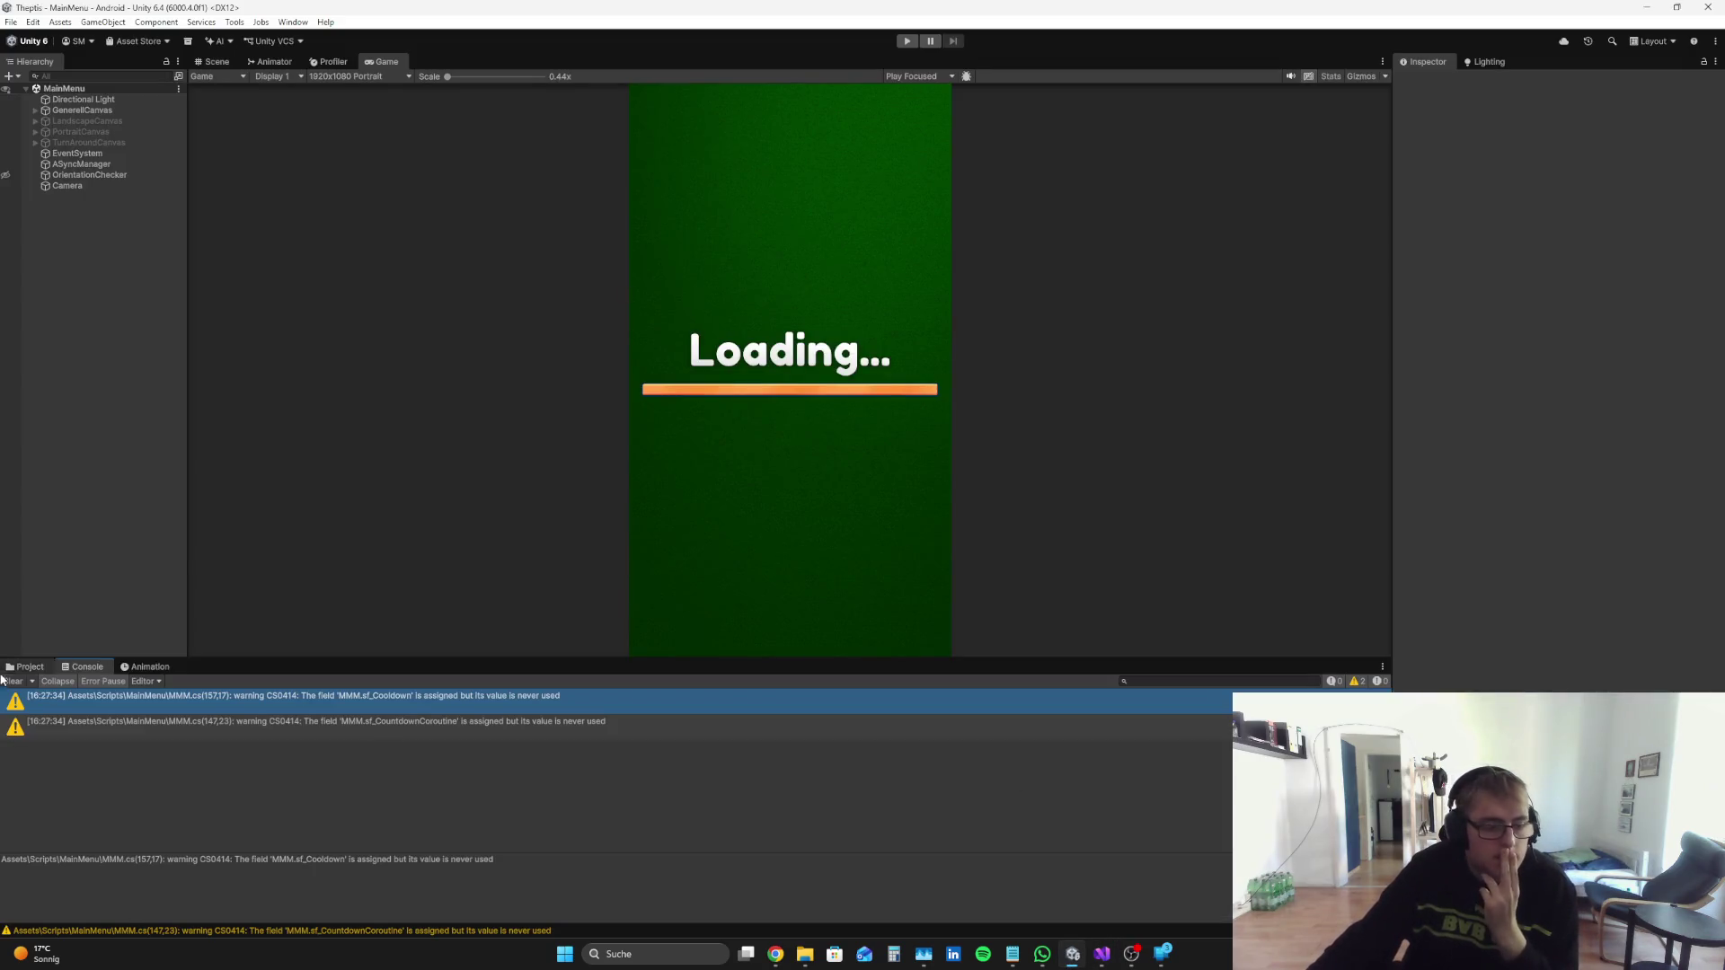
Step: Run the Theptis main menu in Play mode, stop it, and go back to MMM.cs
left_click(27, 666)
left_click(907, 41)
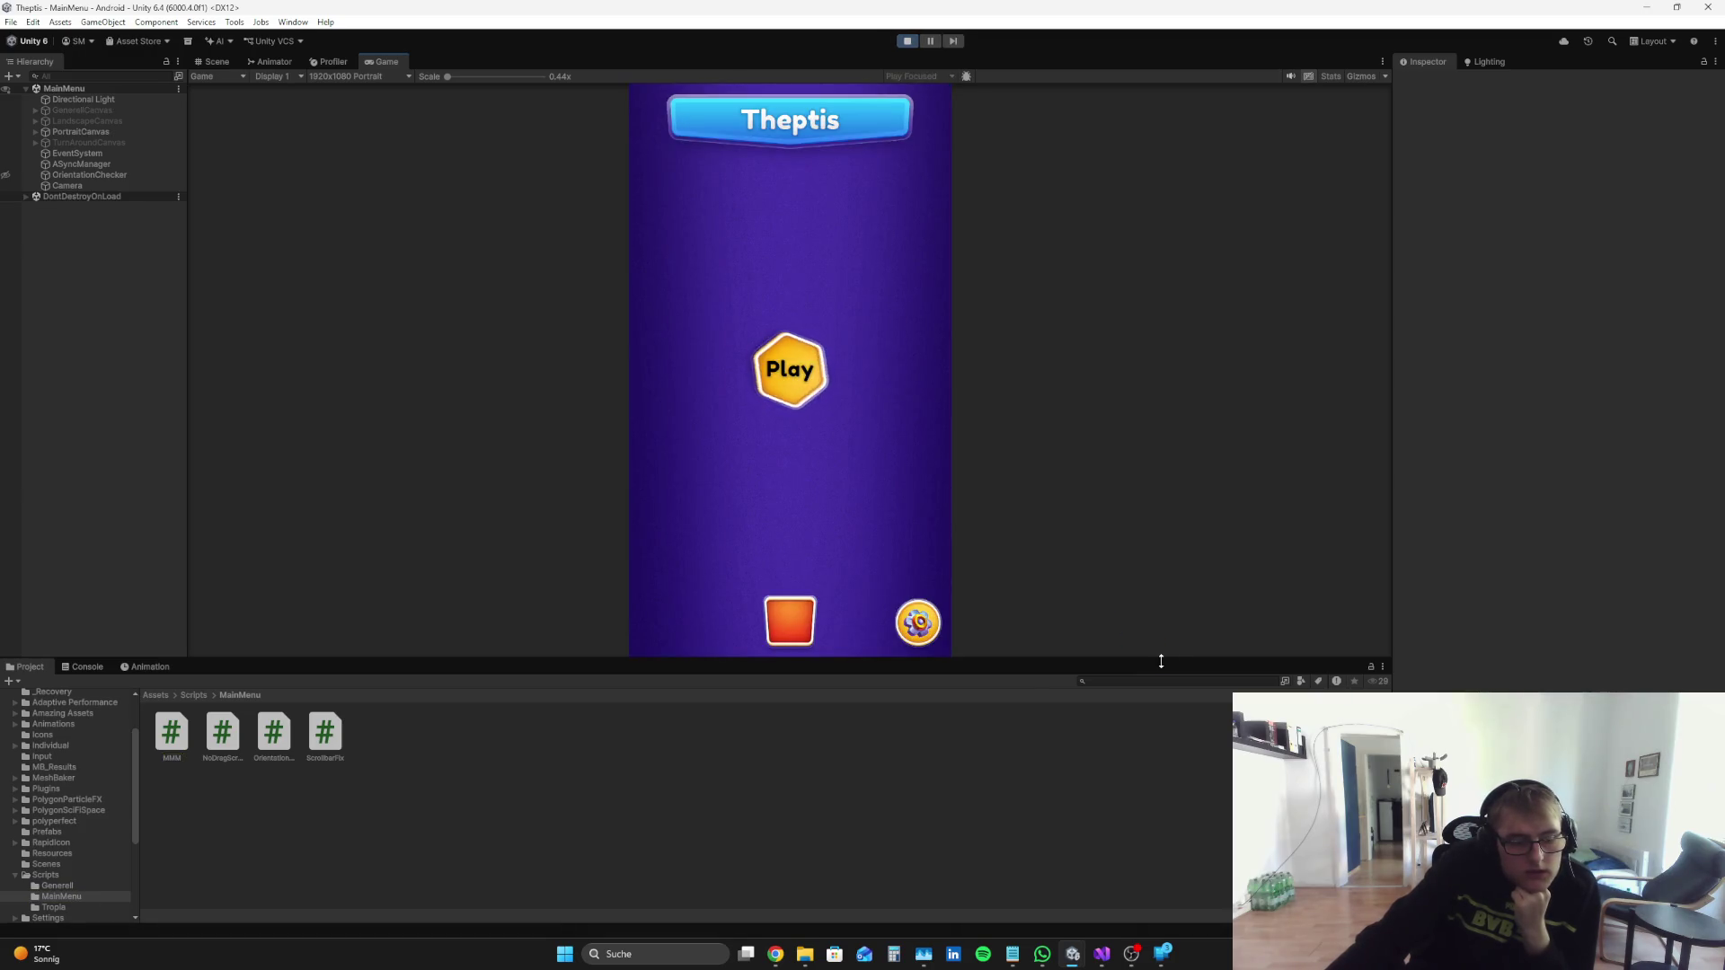
left_click(907, 41)
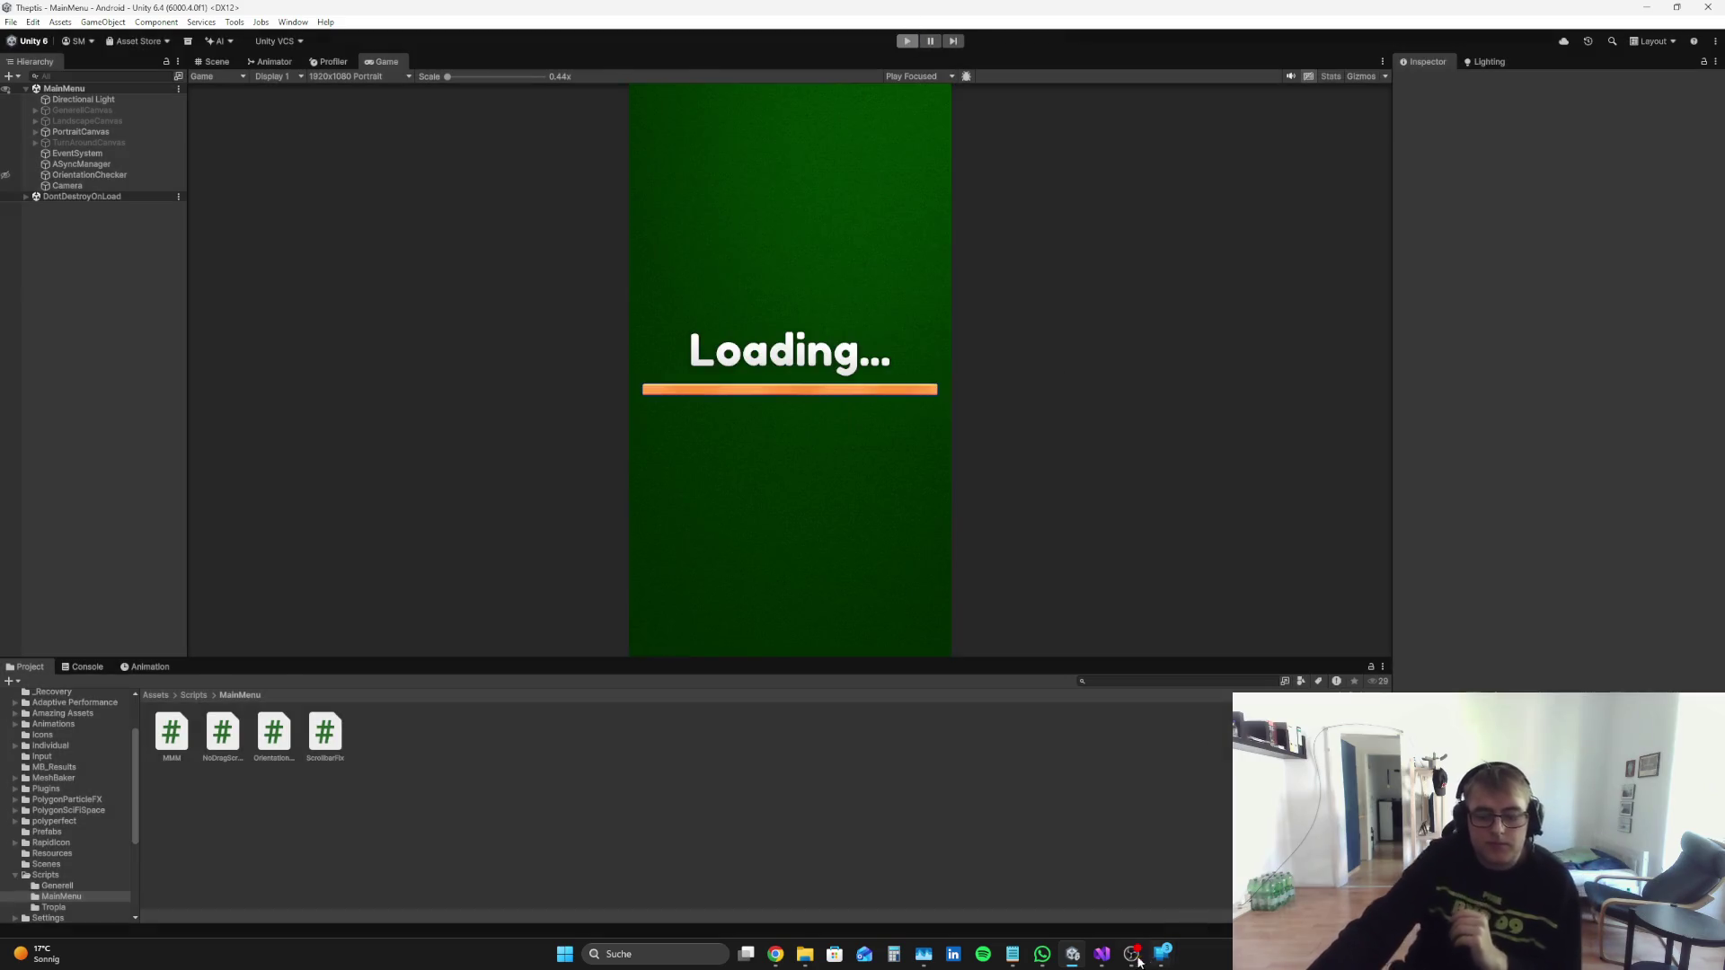
left_click(1102, 954)
scroll(1016, 622, "up", 20)
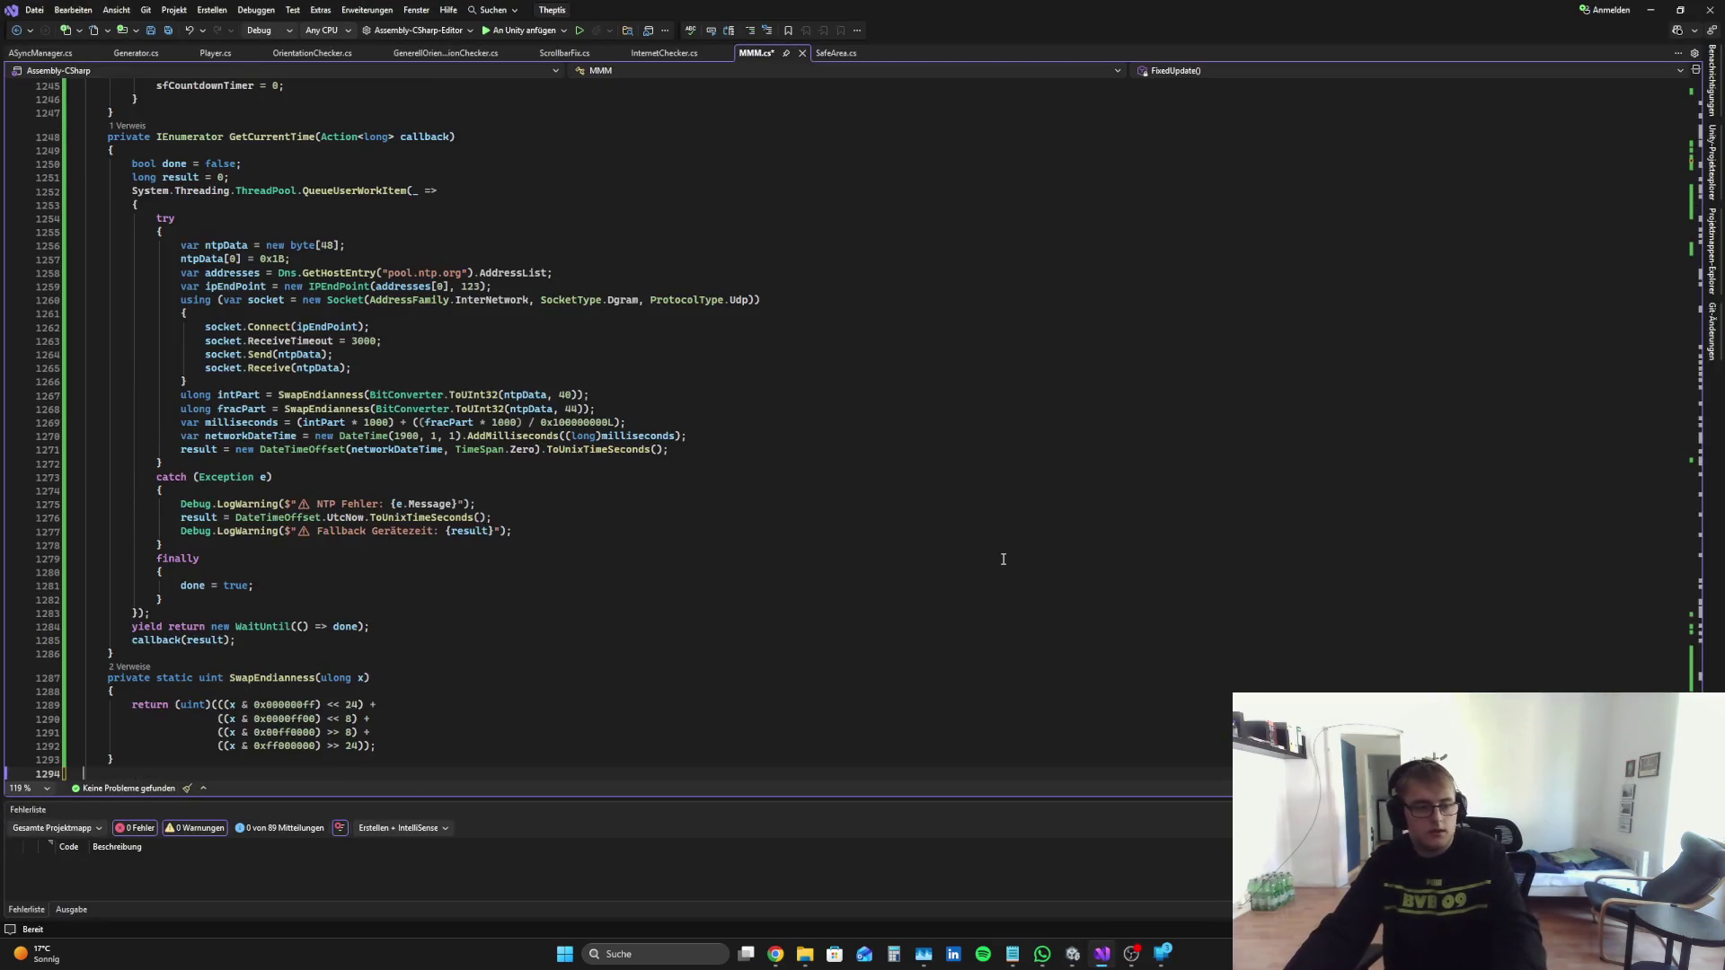
Step: Delete the 19-line SFButtonCoolDownText countdown block from FixedUpdate, then bring up the FellowGames Twitch stream
key("Page_Down")
key("Page_Down")
key("Page_Down")
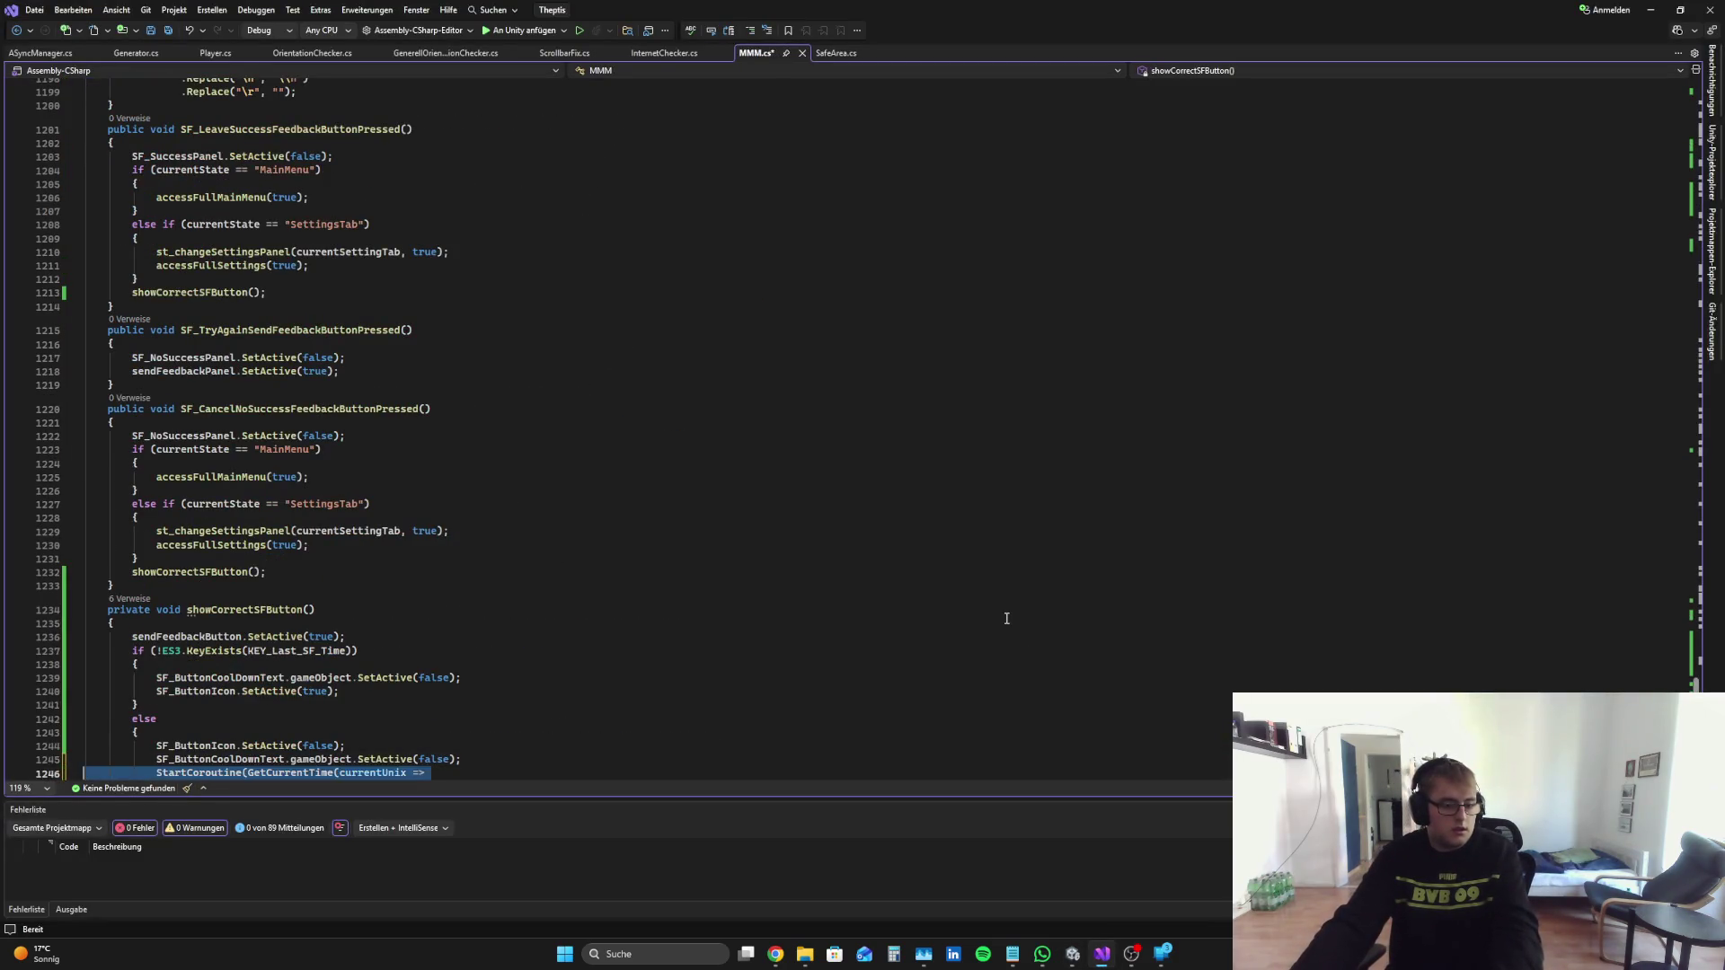
key("Up")
key("Up")
key("Up")
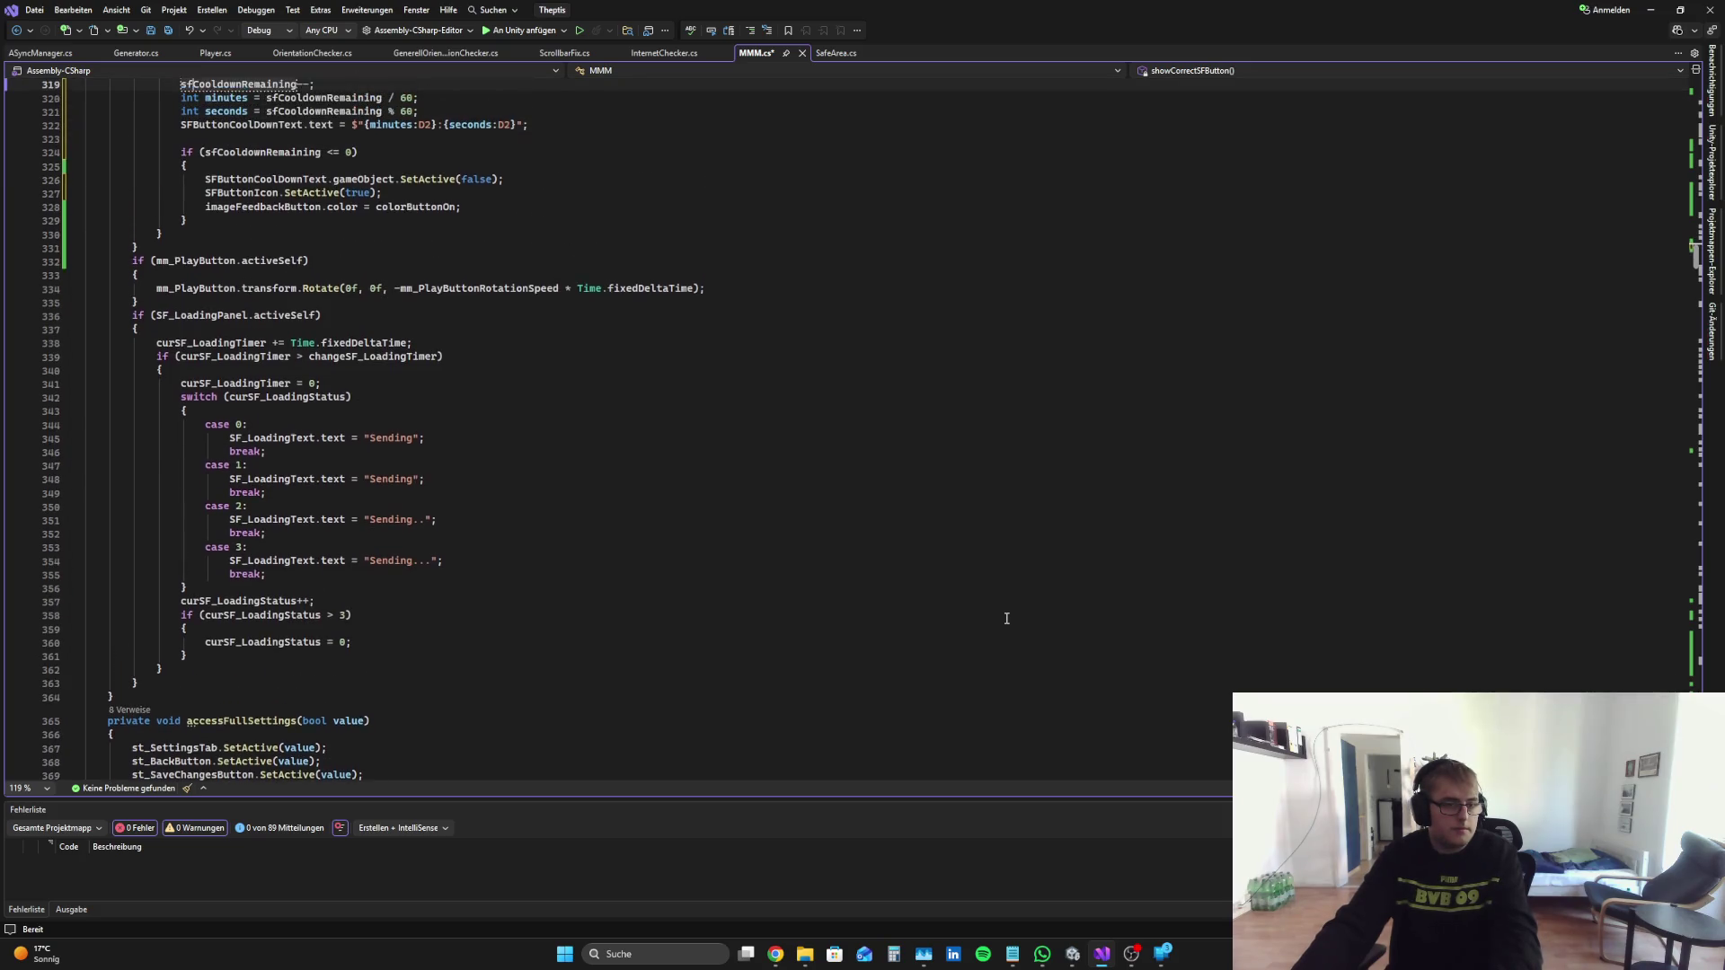
key("Home")
key("shift+Down")
key("shift+Down")
key("shift+Down")
key("Delete")
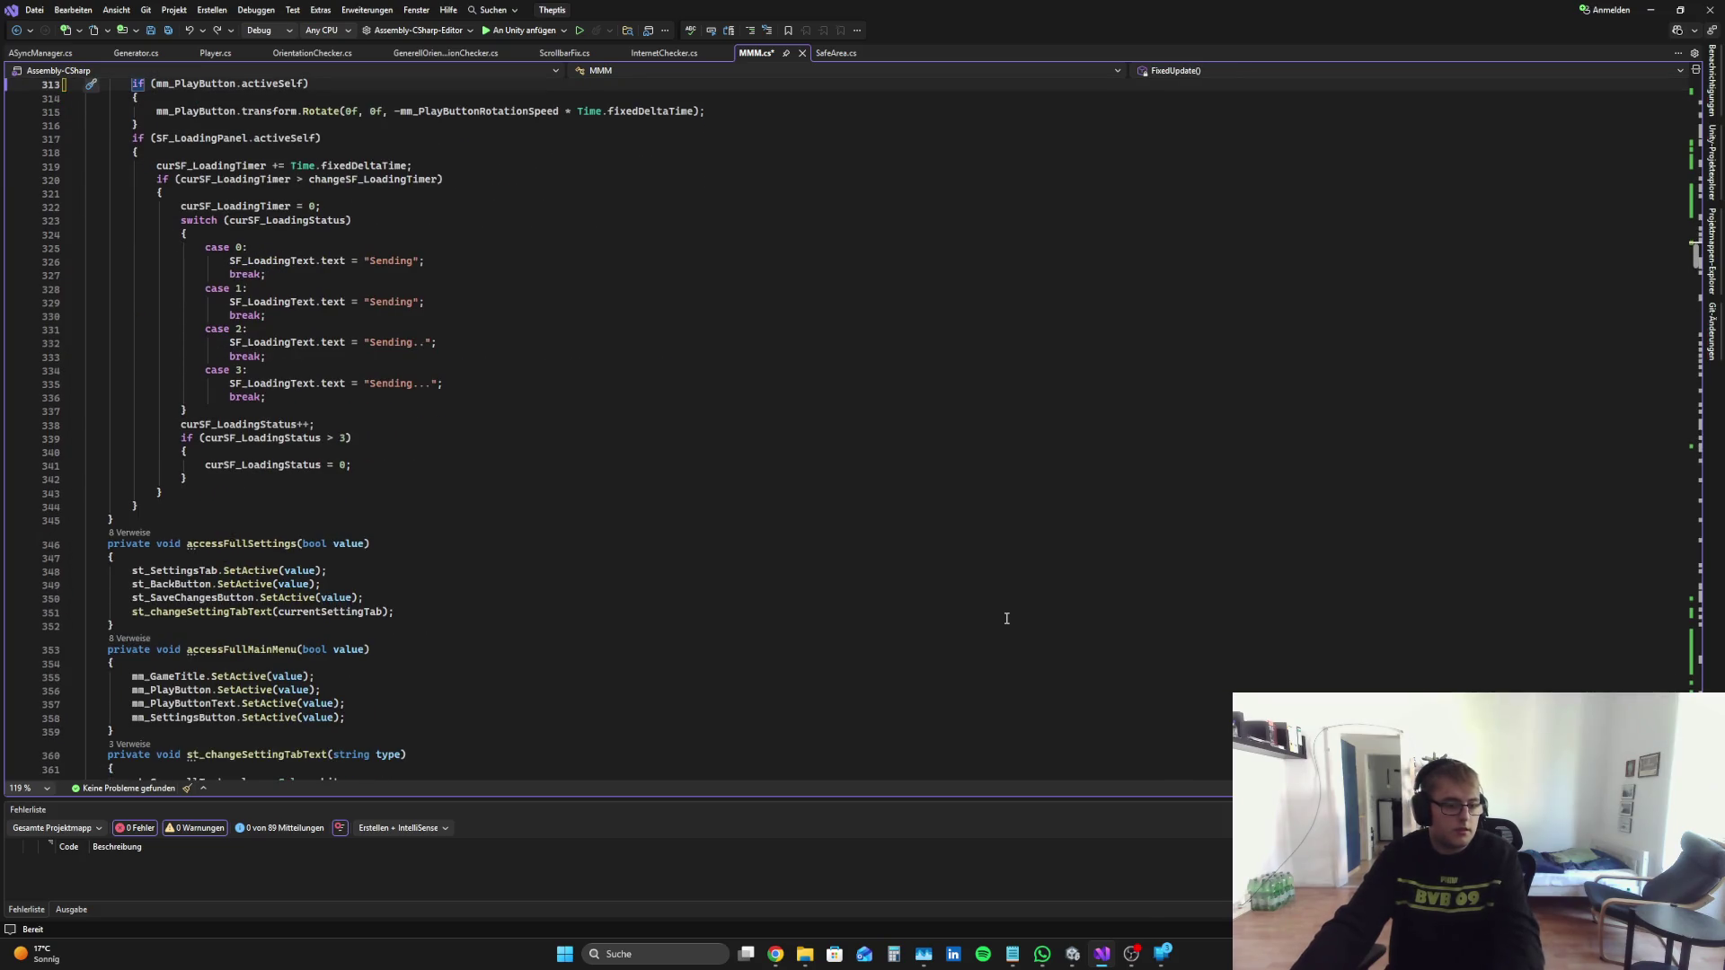
scroll(1006, 618, "up", 8)
scroll(1008, 611, "up", 20)
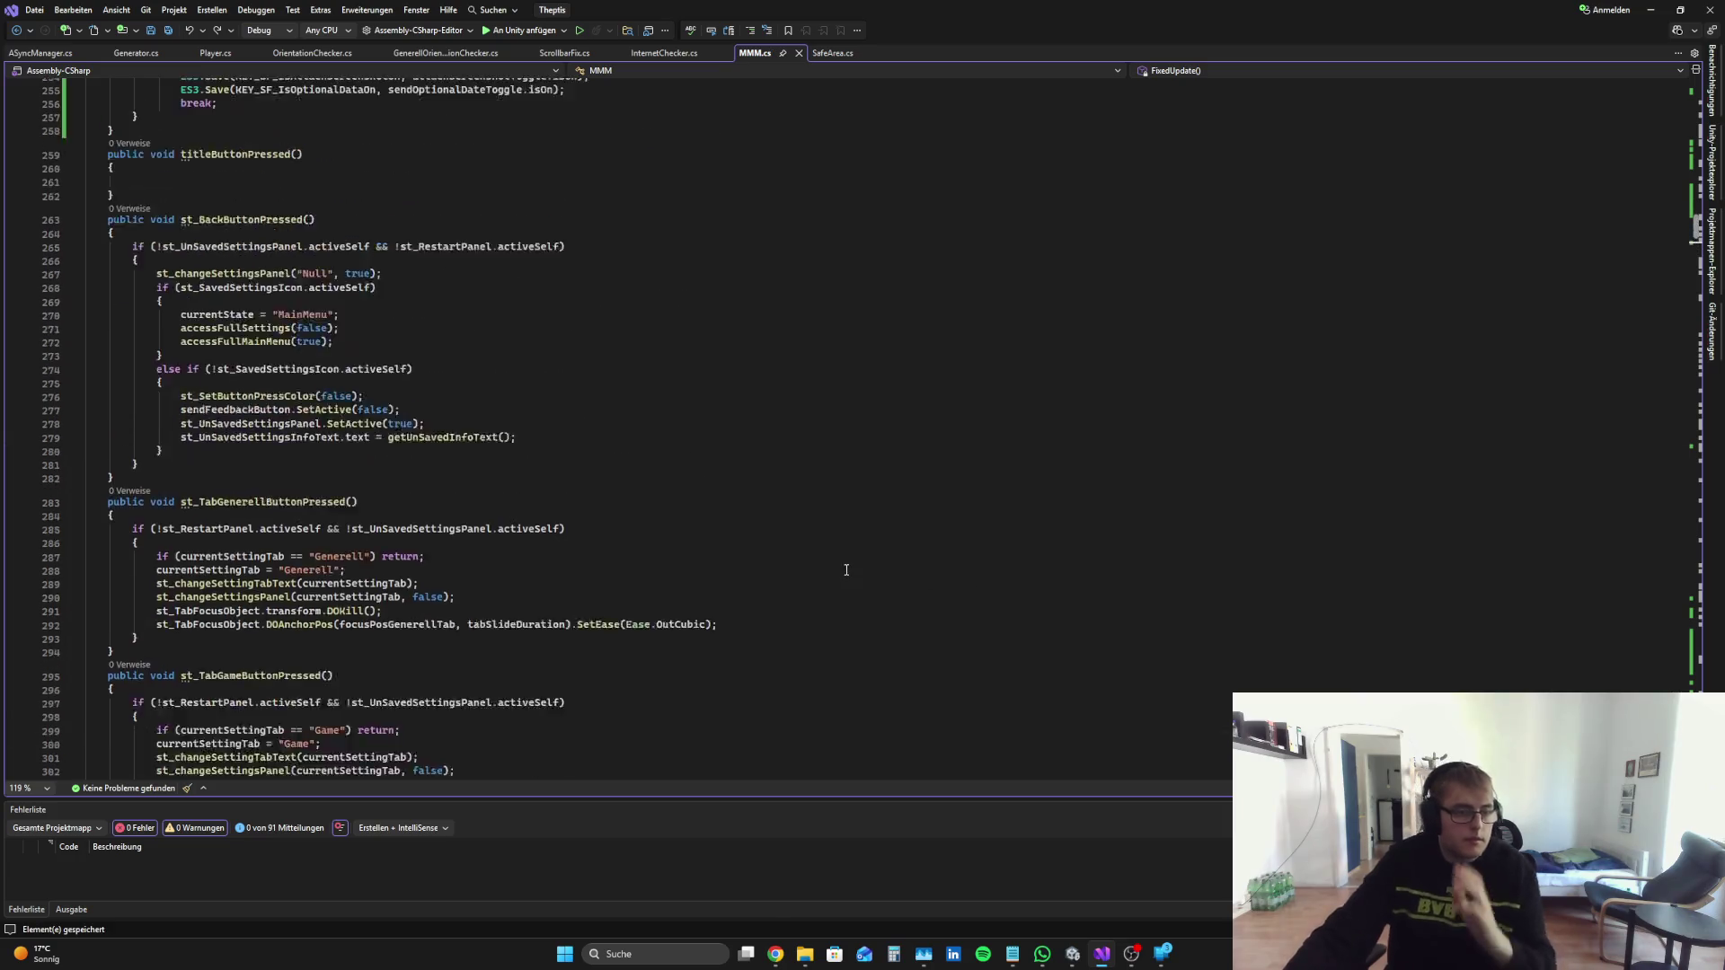
scroll(695, 554, "up", 6)
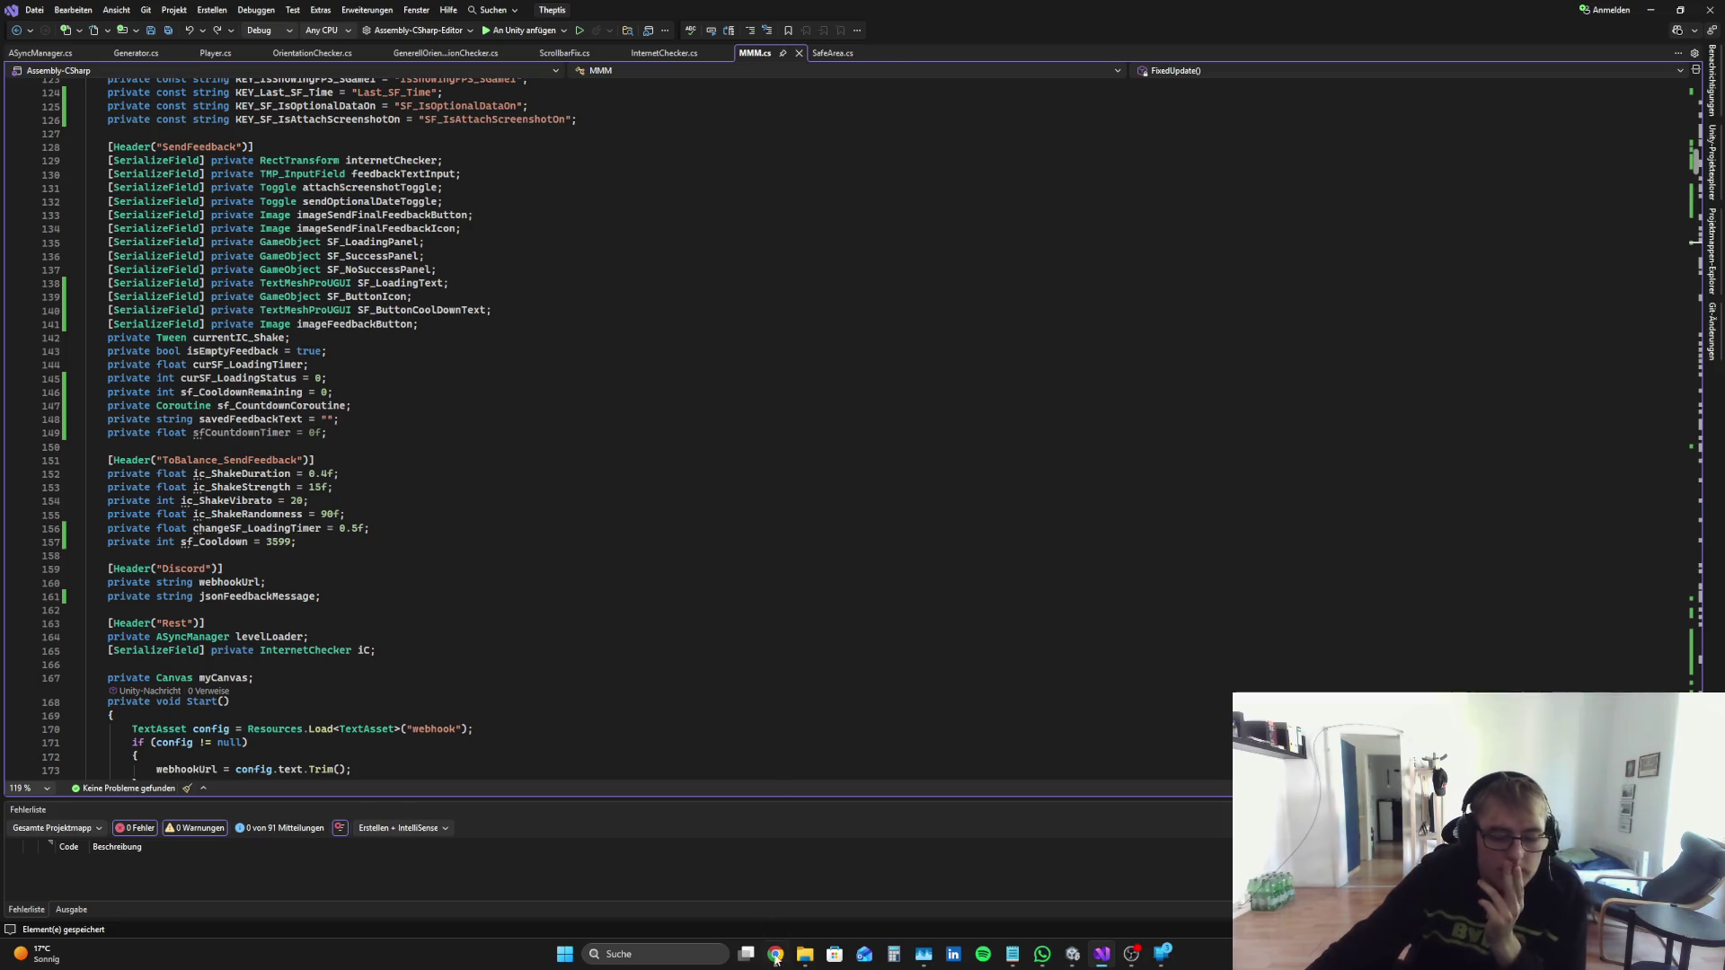
left_click(776, 956)
left_click(507, 14)
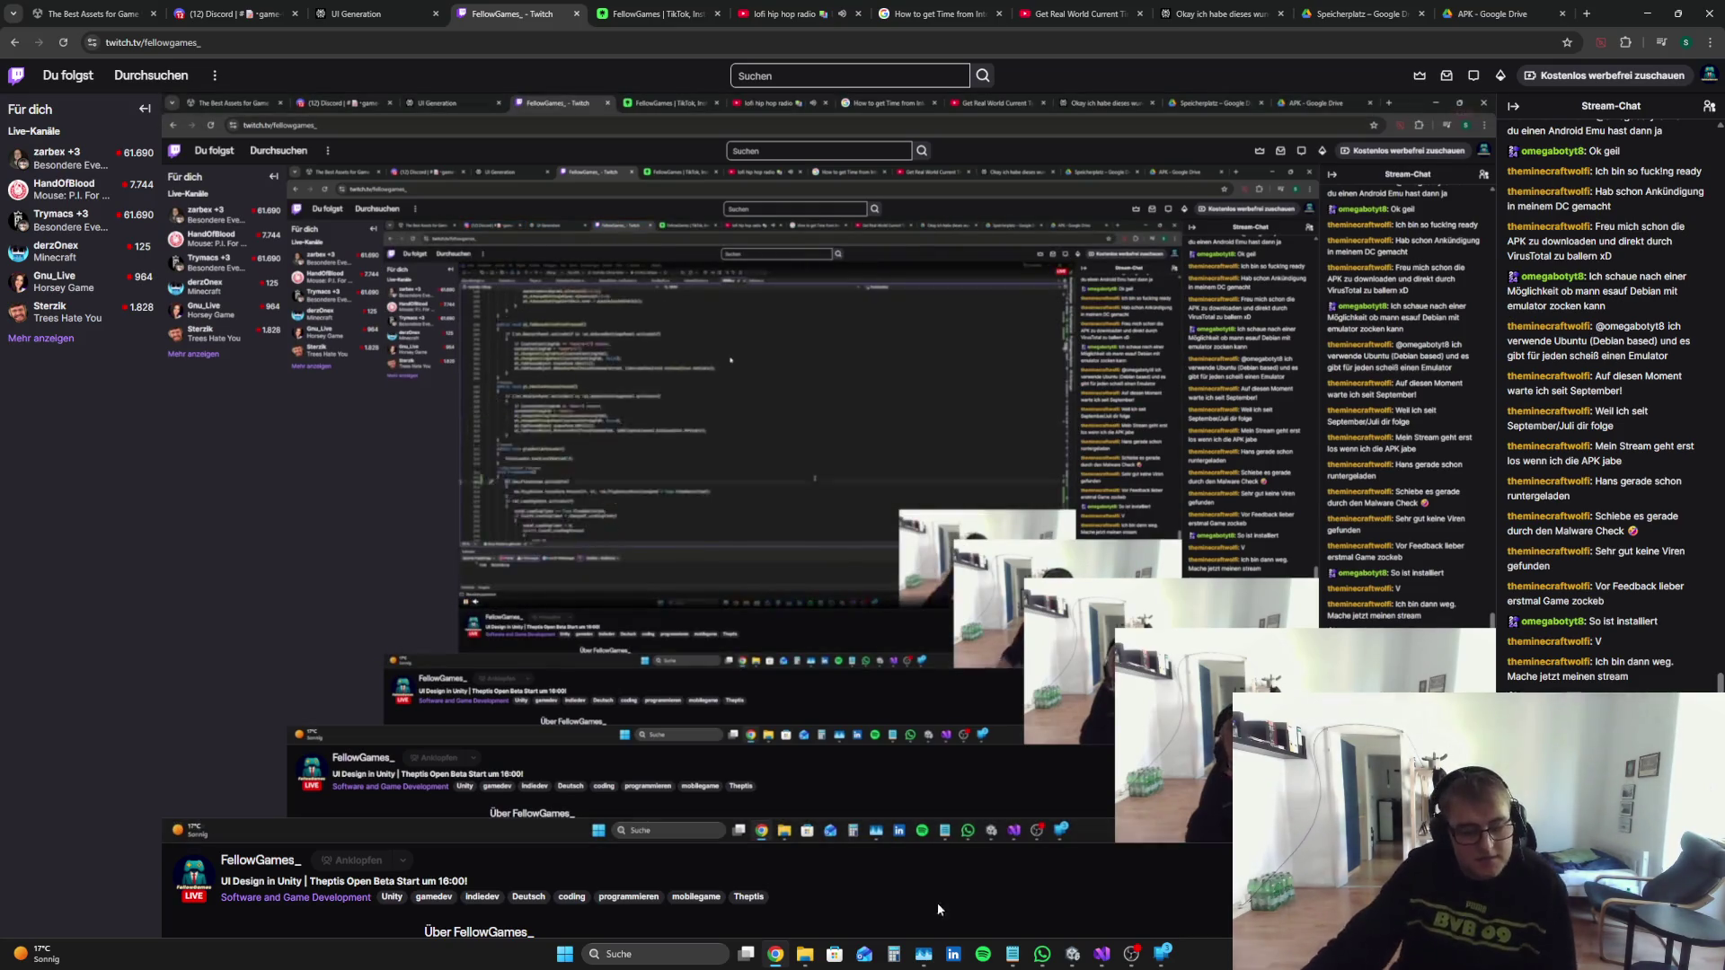
Step: Go back to the Unity editor, then bring OBS Studio to the front
left_click(1072, 953)
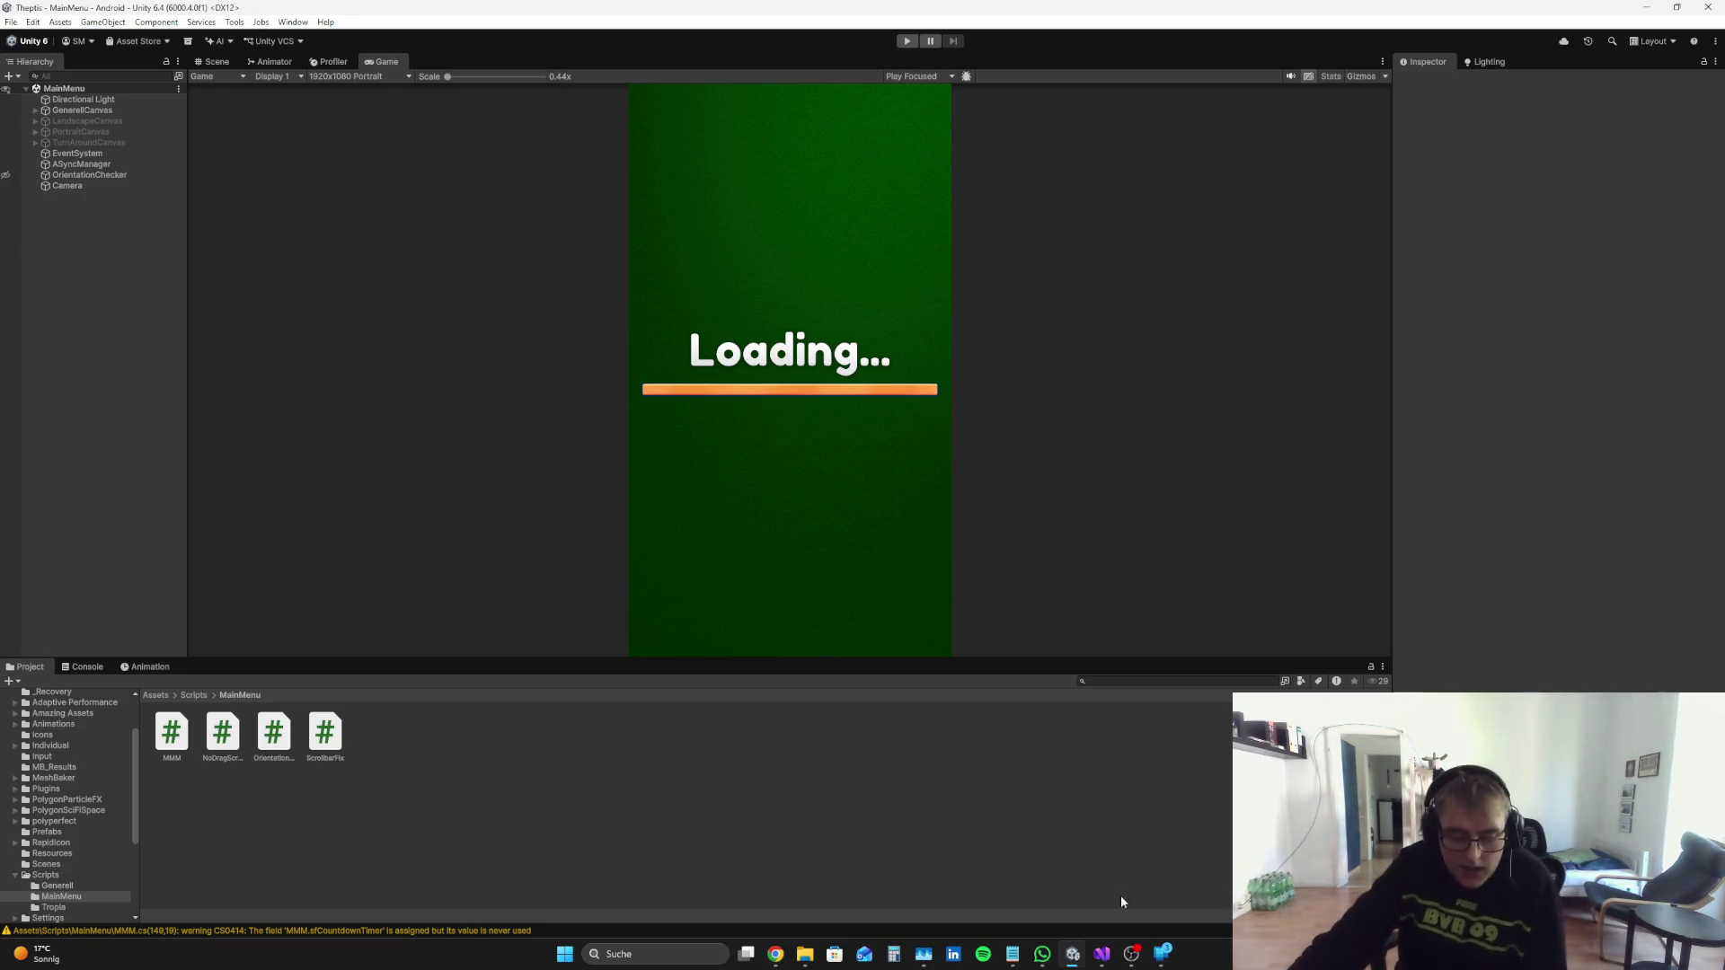
left_click(1131, 953)
Step: Switch the OBS broadcast to the webcam-only FaceCamOnly scene
left_click(89, 752)
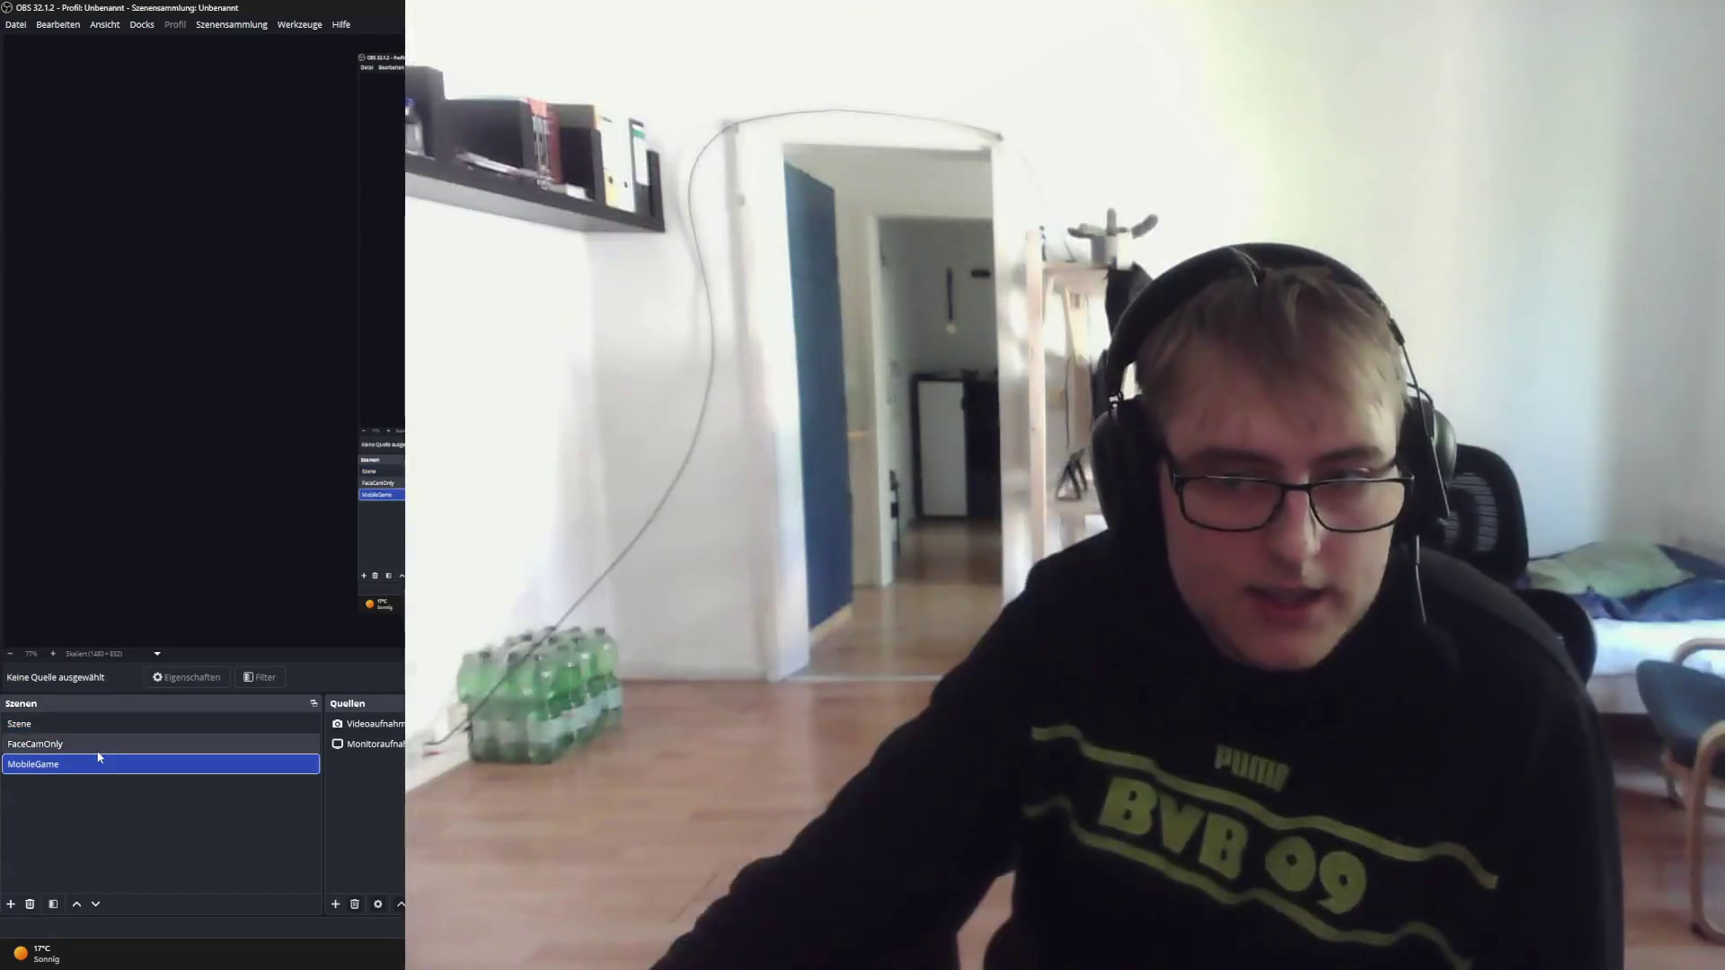